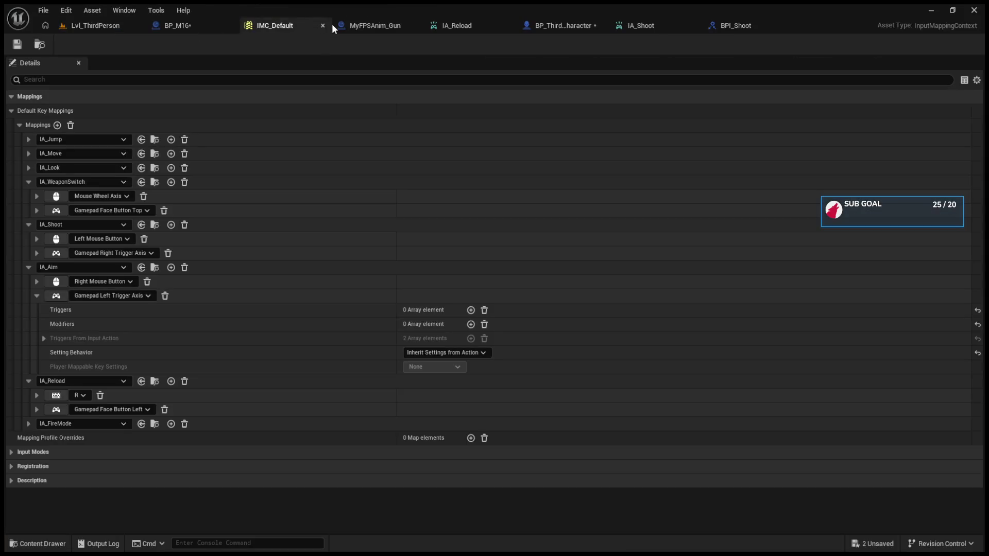
Review the IA_Shoot, IA_Aim and IA_Reload mappings in IMC_Default, then close its editor.
left_click(36, 240)
left_click(35, 242)
left_click(25, 230)
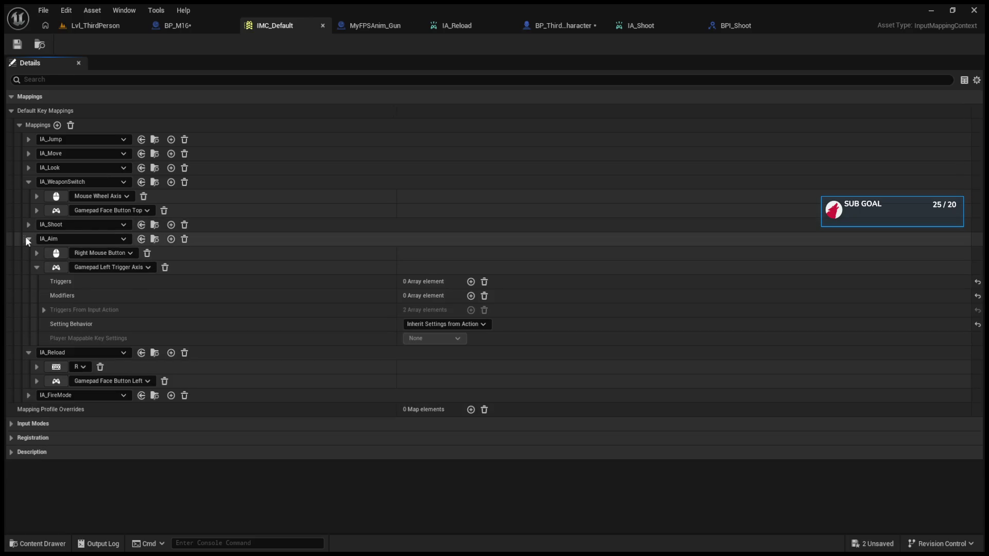
left_click(28, 239)
left_click(28, 253)
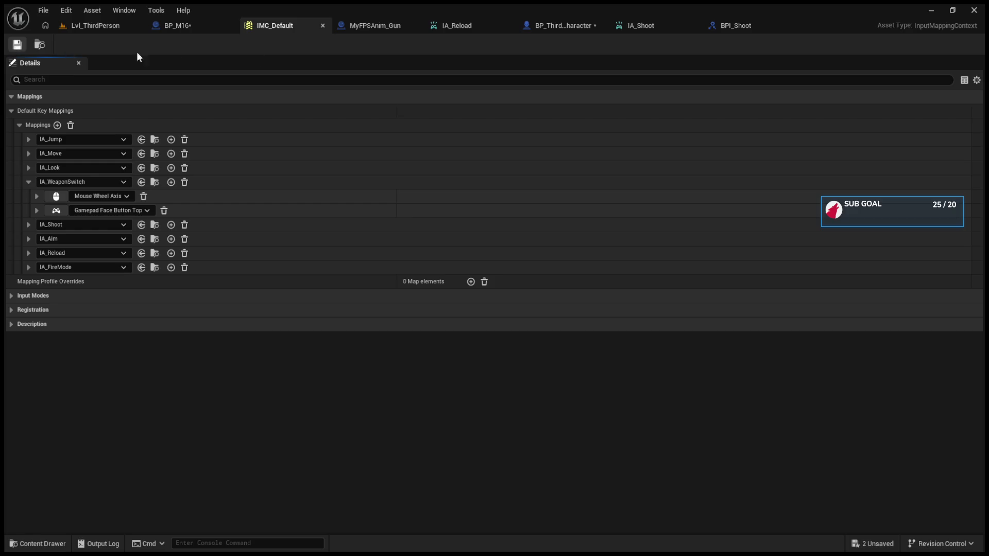
left_click(323, 25)
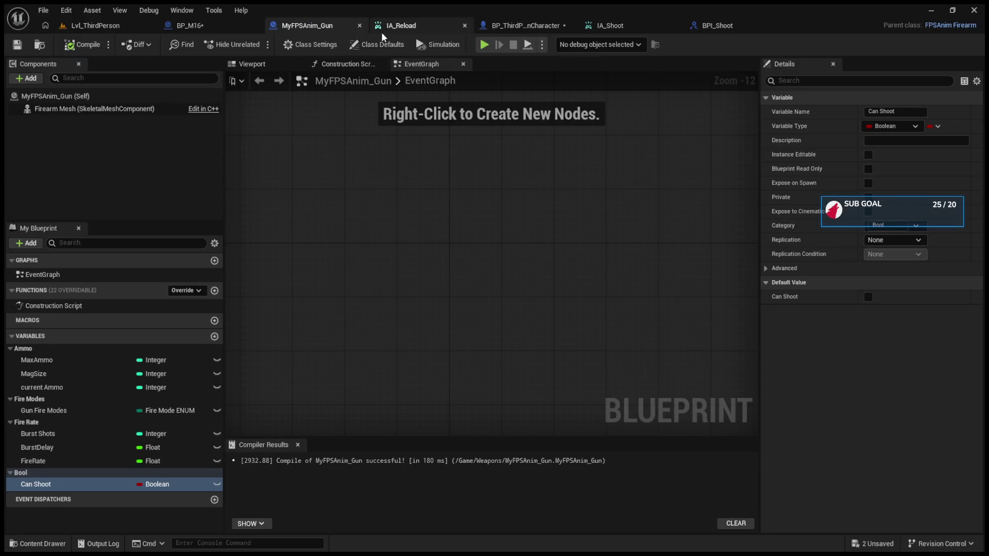
Switch to BP_ThirdPersonCharacter to review its IA_Shoot event nodes.
left_click(536, 25)
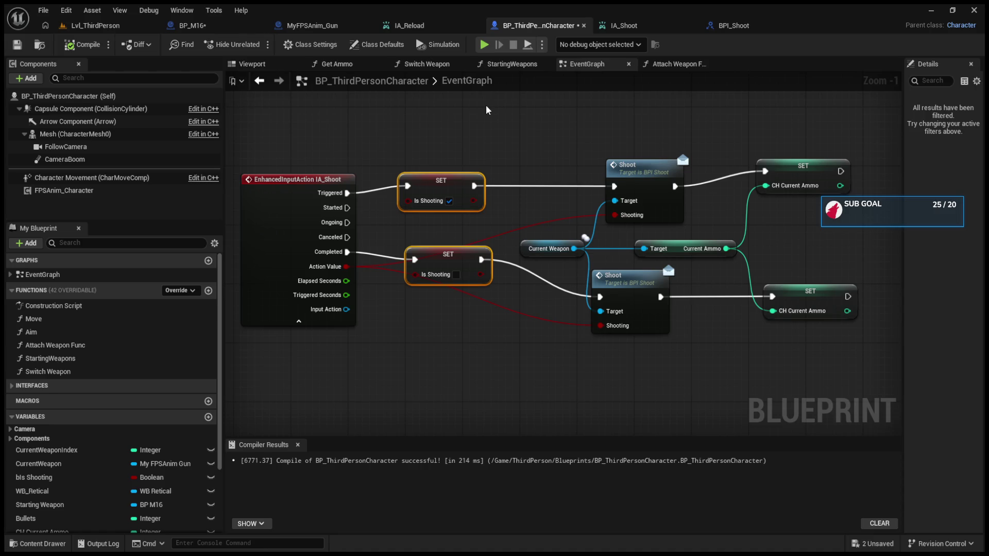
Drive SET Is Shooting from IA_Shoot's Started pin and start a play-test.
left_click_drag(352, 194, 347, 208)
left_click(88, 28)
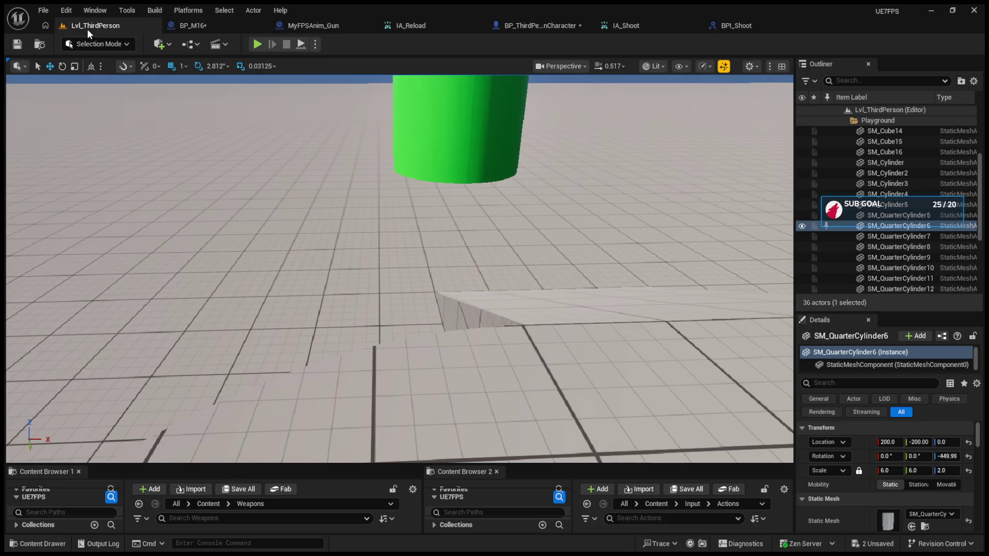
left_click(259, 44)
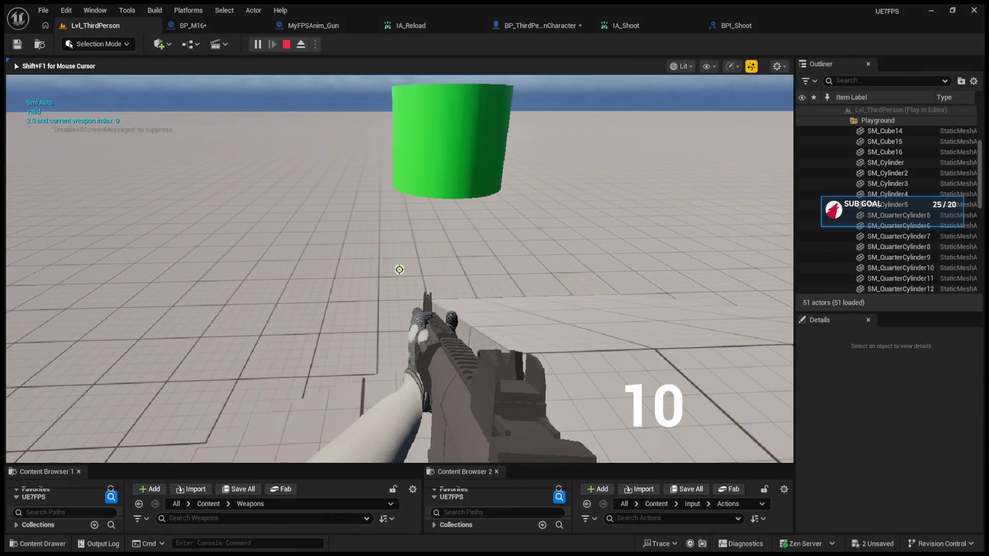
Switch to automatic fire, shoot the ammo down to 6, then stop the play-test.
key("b")
left_click(399, 269)
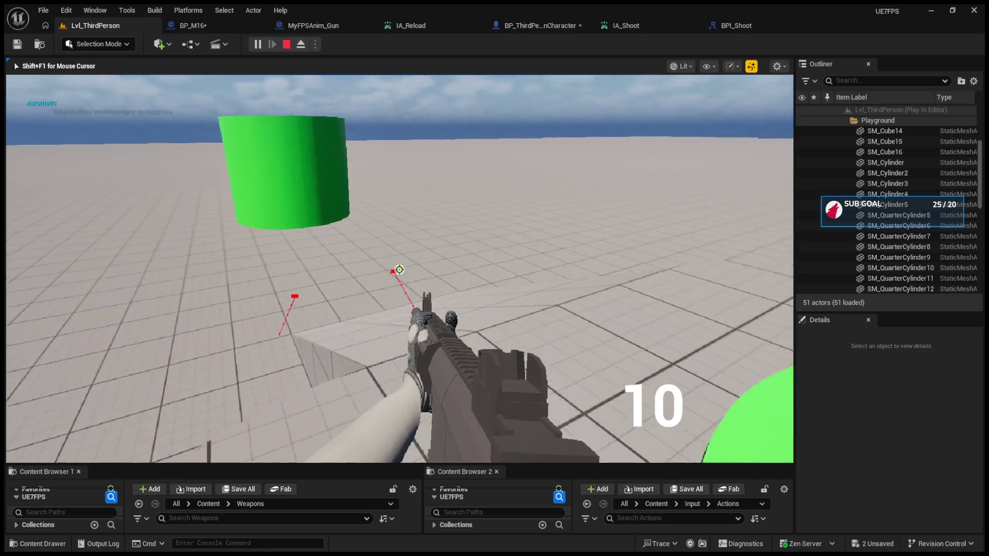
left_click(400, 269)
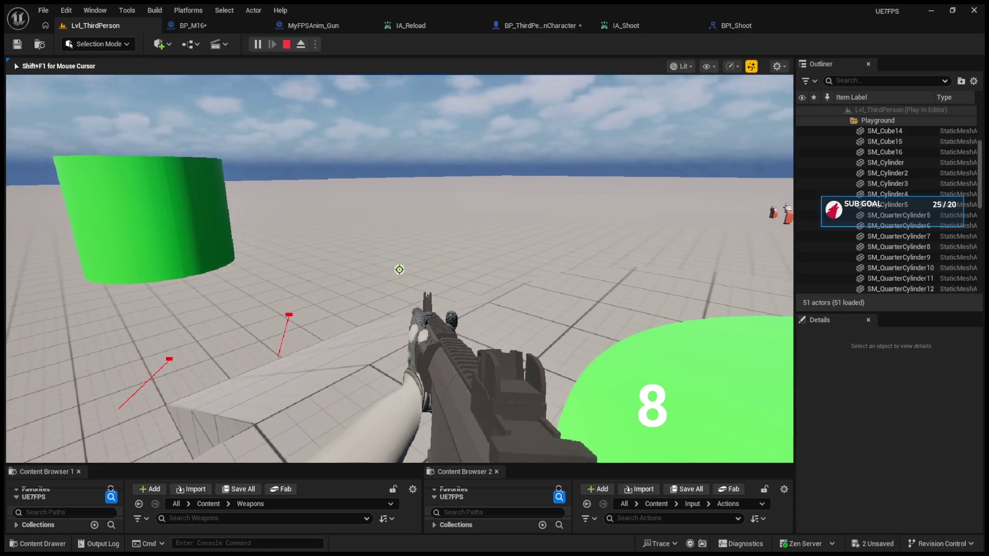
left_click(399, 270)
left_click(400, 270)
key("Escape")
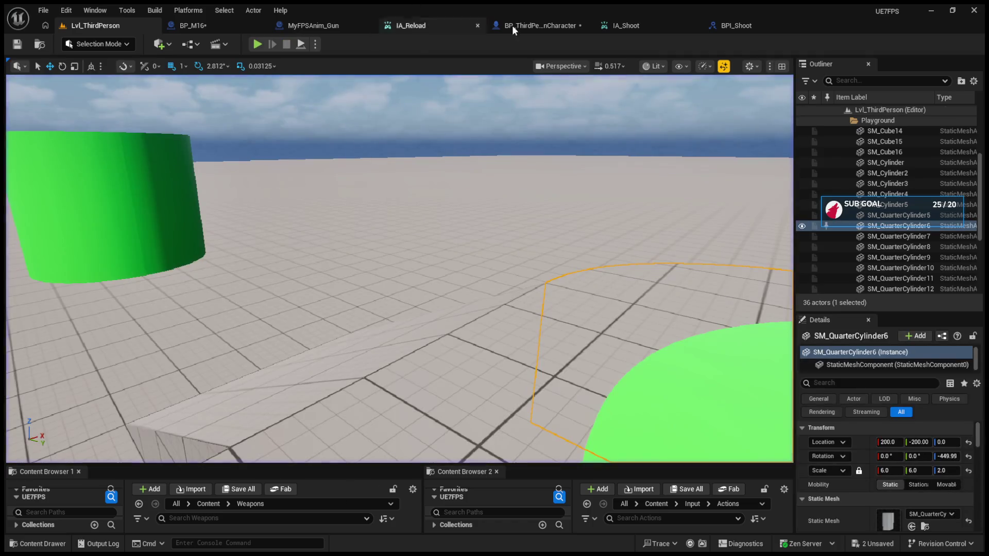
left_click(541, 25)
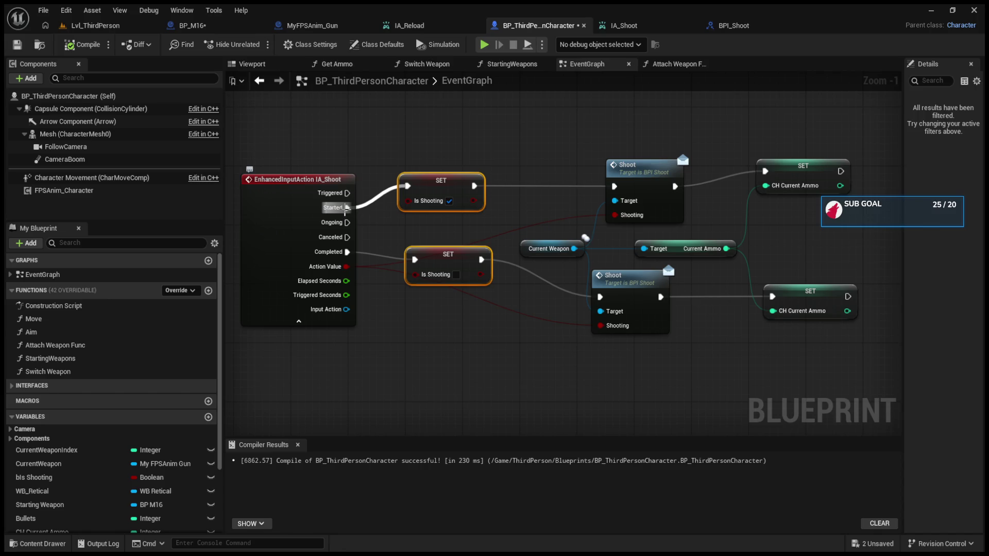
Reconnect SET Is Shooting to IA_Shoot's Triggered pin and start a fresh play-test.
left_click(346, 207, "alt")
left_click_drag(347, 194, 403, 185)
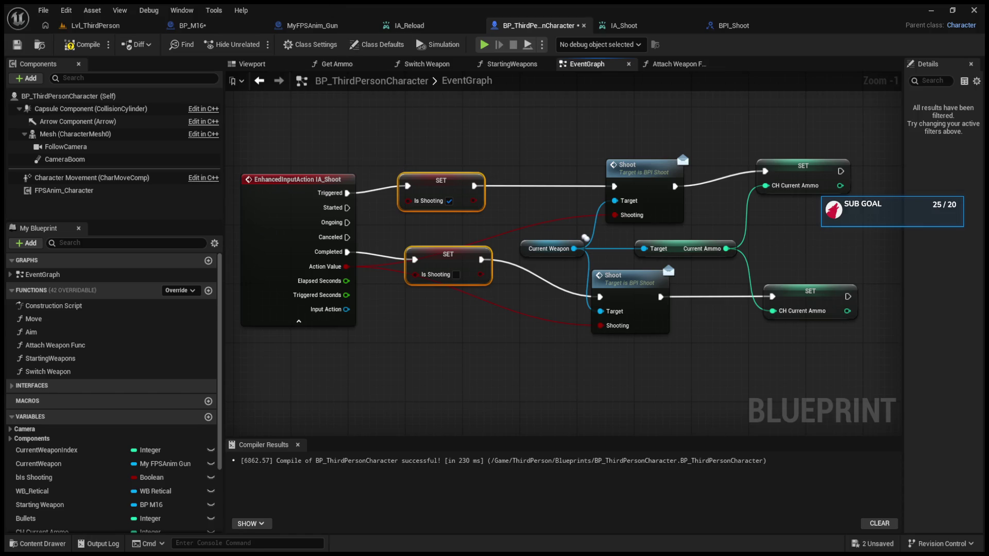
left_click(95, 25)
left_click(259, 43)
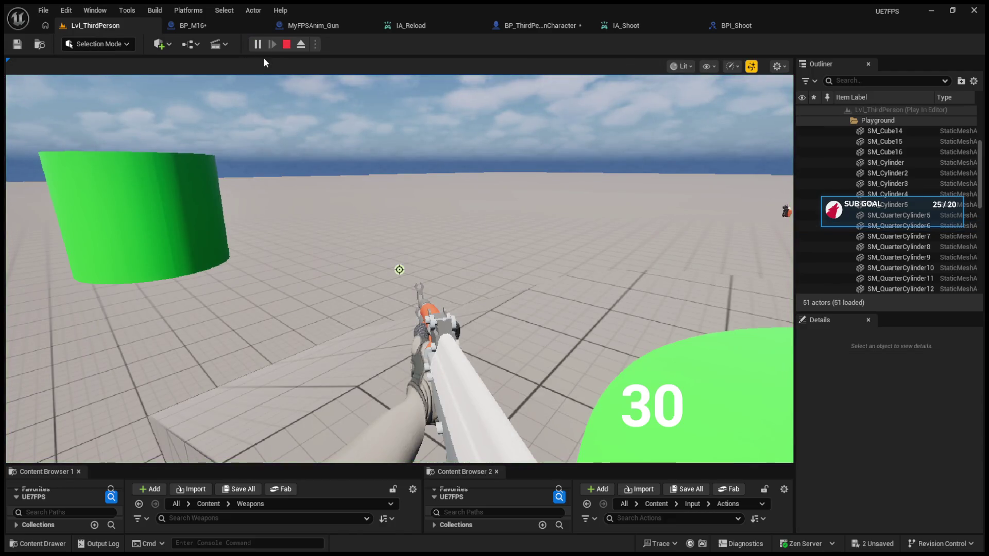
Switch to the dark rifle, fire the ammo from 10 down to 7, and end the play-test.
left_click(264, 63)
key("1")
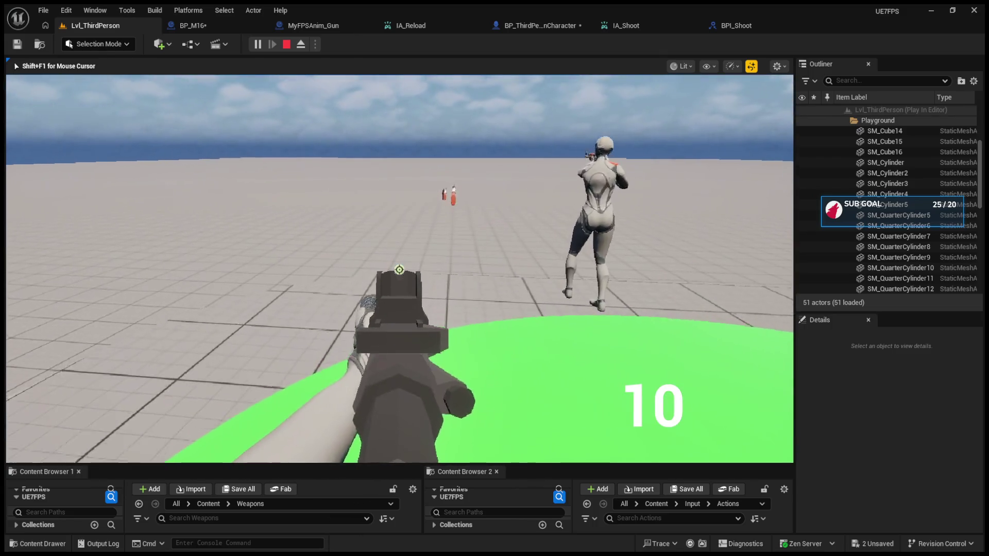
left_click(399, 269)
left_click(399, 269)
left_click(399, 270)
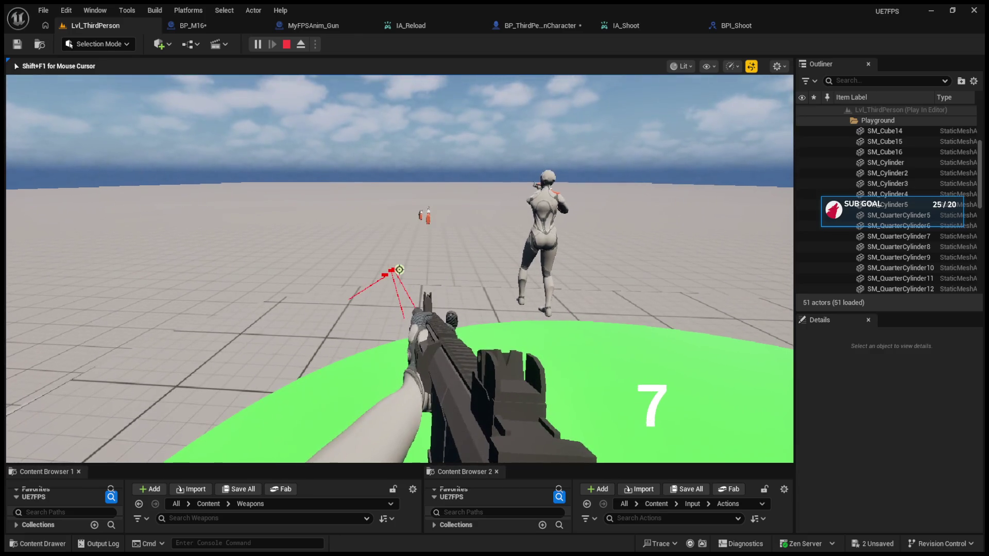
key("Escape")
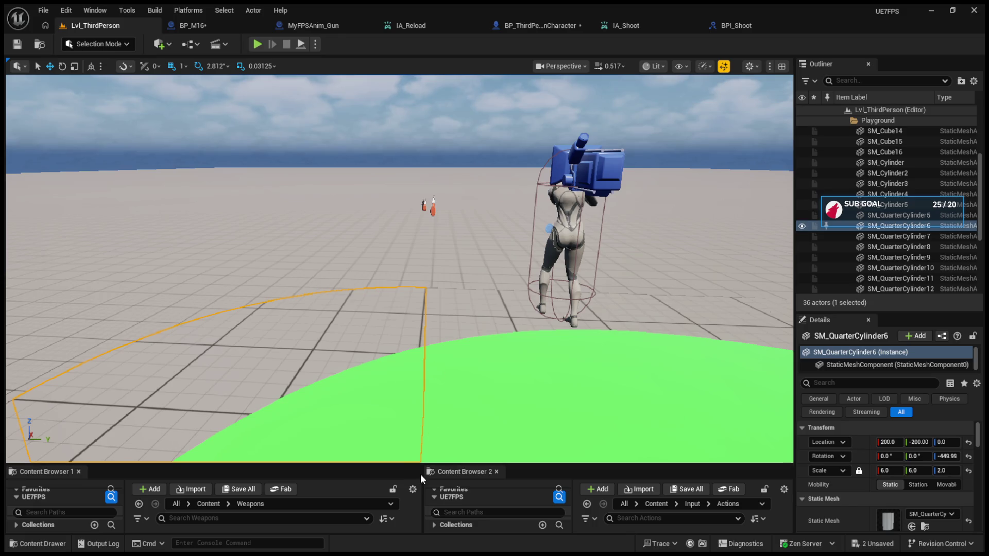
left_click_drag(416, 464, 394, 304)
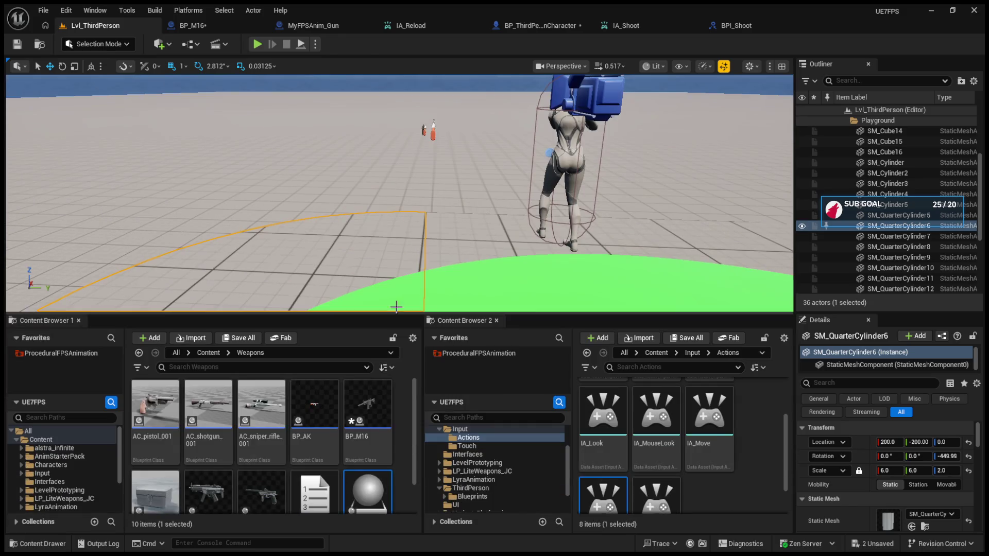
Open IMC_Default from Content > Input and check the IA_FireMode mapping.
left_click(460, 463)
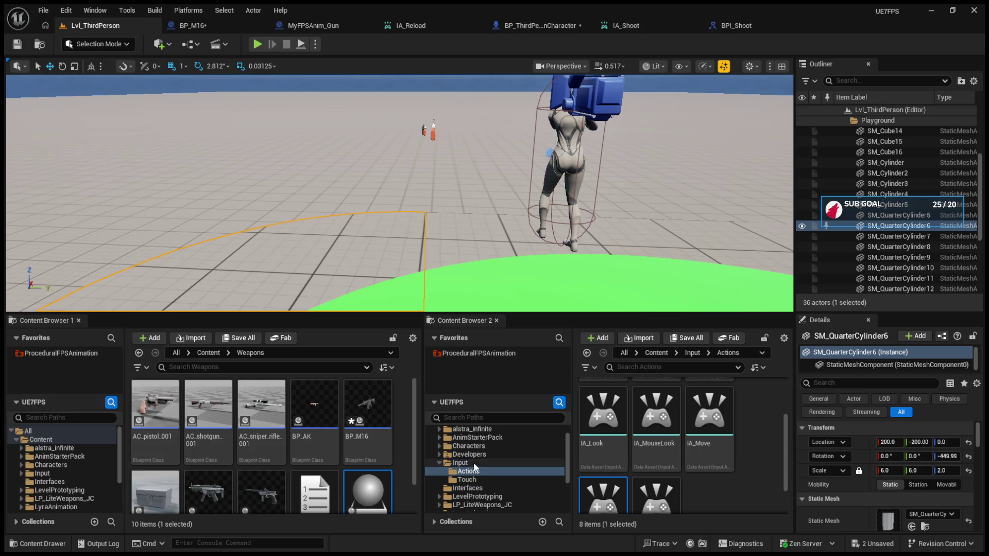
scroll(670, 438, "up", 1)
left_click(703, 436)
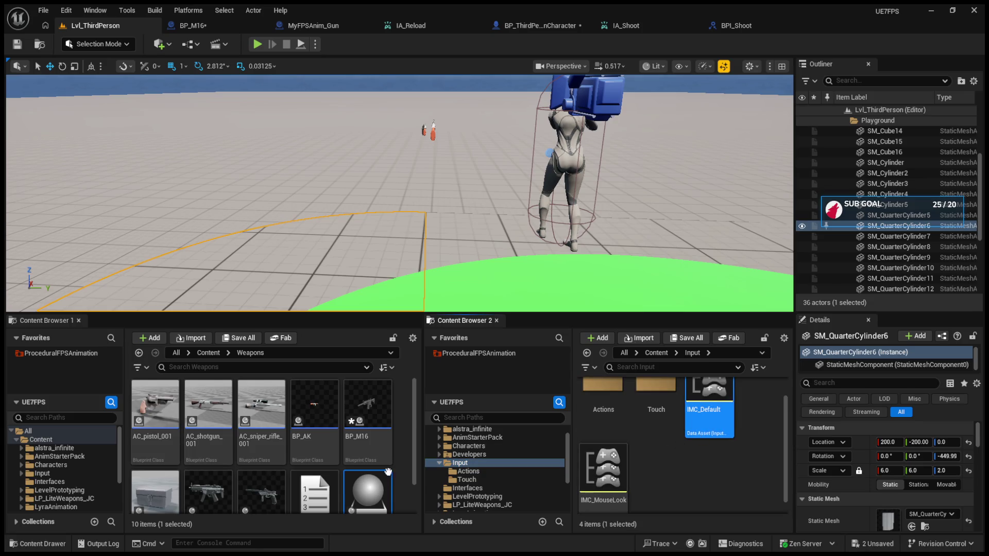
double_click(703, 435)
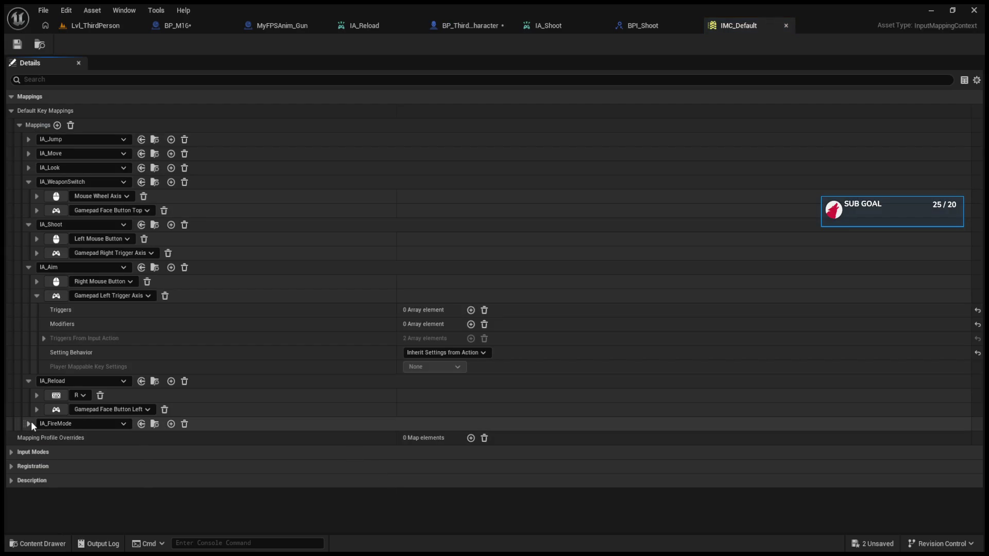
left_click(29, 421)
left_click(29, 422)
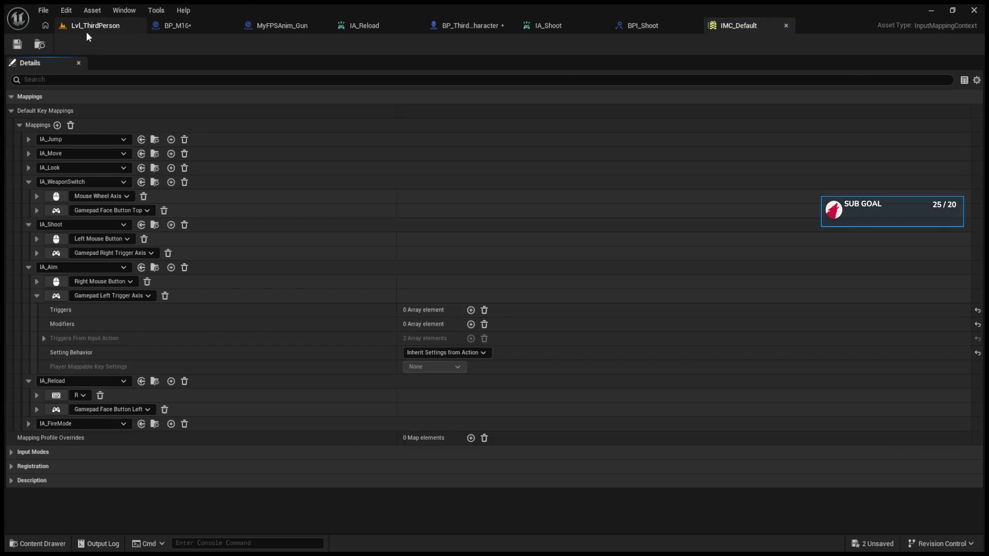
Return to the running level in first-person view and enlarge the game view.
left_click(87, 28)
left_click(252, 45)
left_click_drag(362, 313, 363, 437)
Fire the dark rifle on Automatic past the empty magazine to -3 ammo, then stop.
left_click(376, 305)
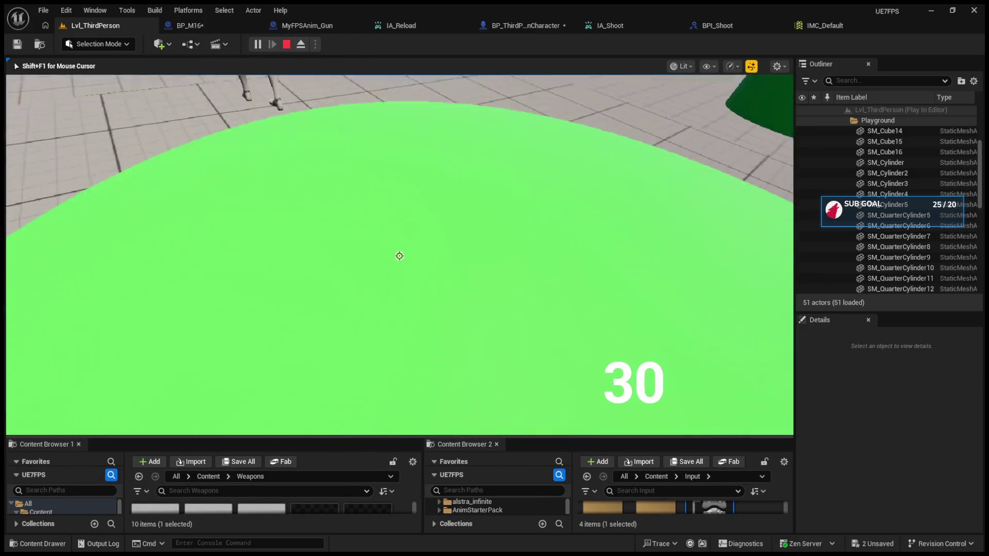
key("1")
key("b")
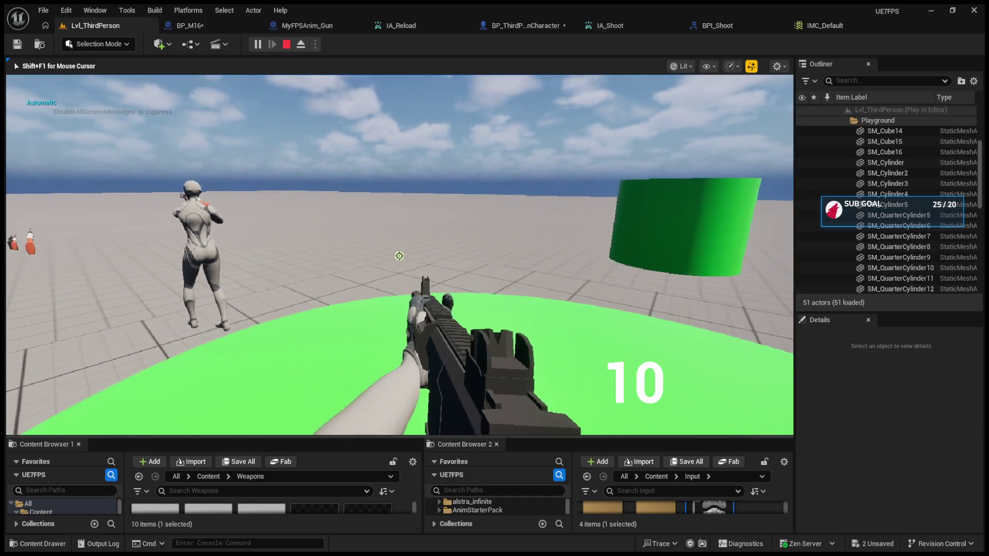
left_click(399, 256)
left_click(399, 256)
left_click(399, 256)
left_click(399, 257)
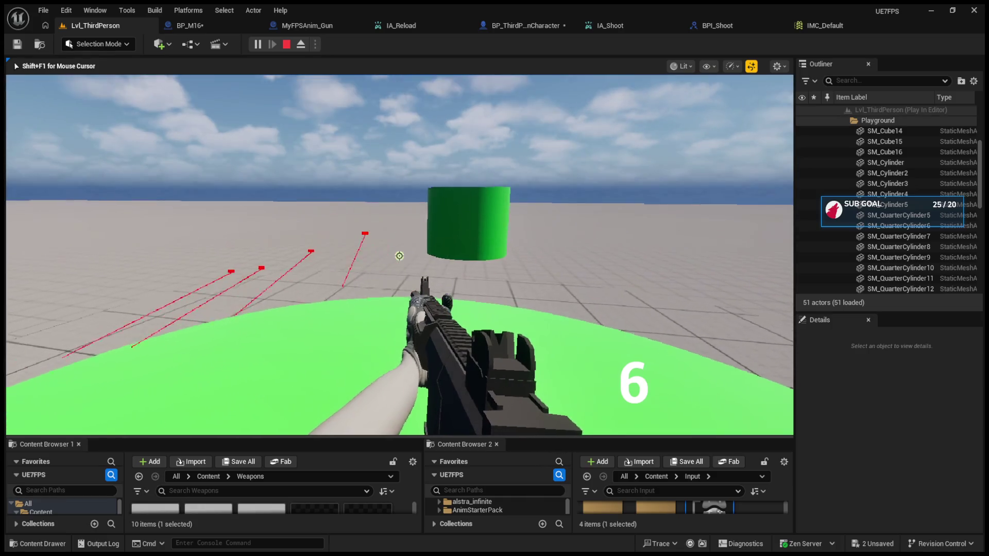
left_click(399, 256)
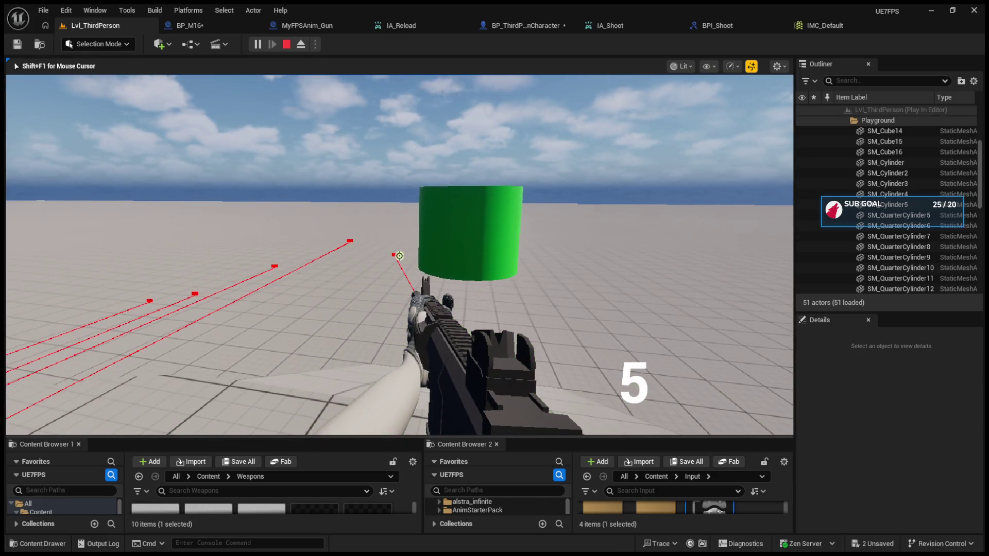
left_click(399, 256)
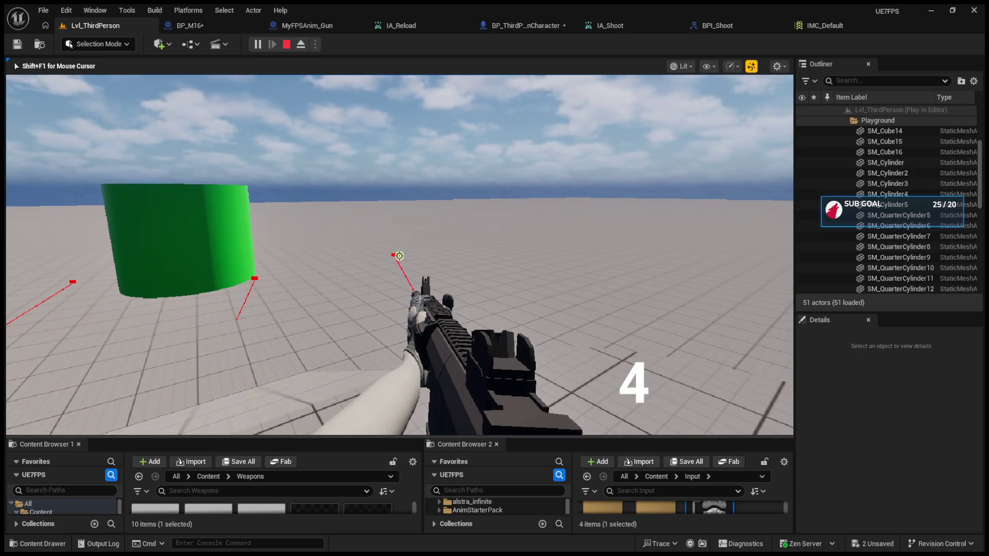
left_click(399, 256)
left_click(400, 256)
left_click(399, 256)
left_click(400, 256)
left_click(399, 256)
left_click(399, 256)
left_click(399, 256)
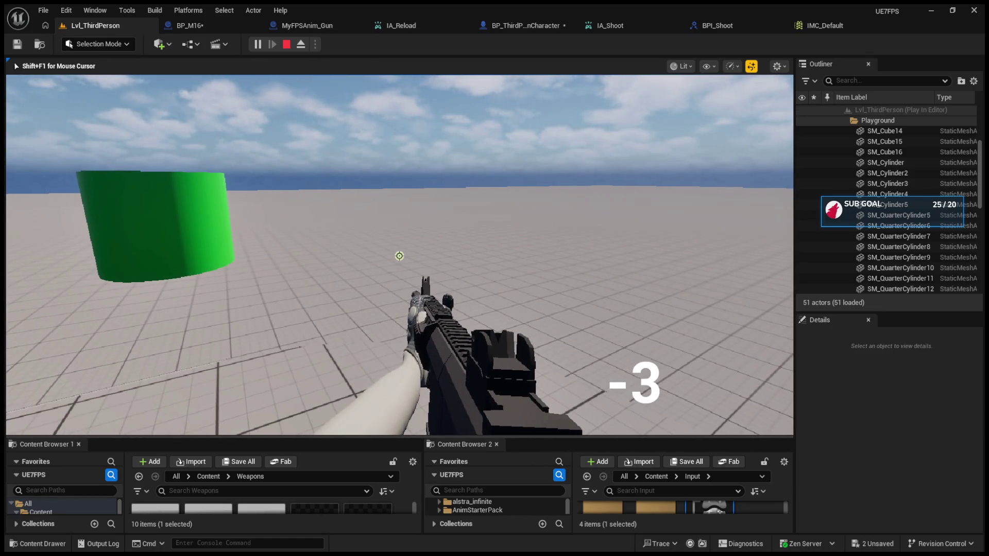
key("Escape")
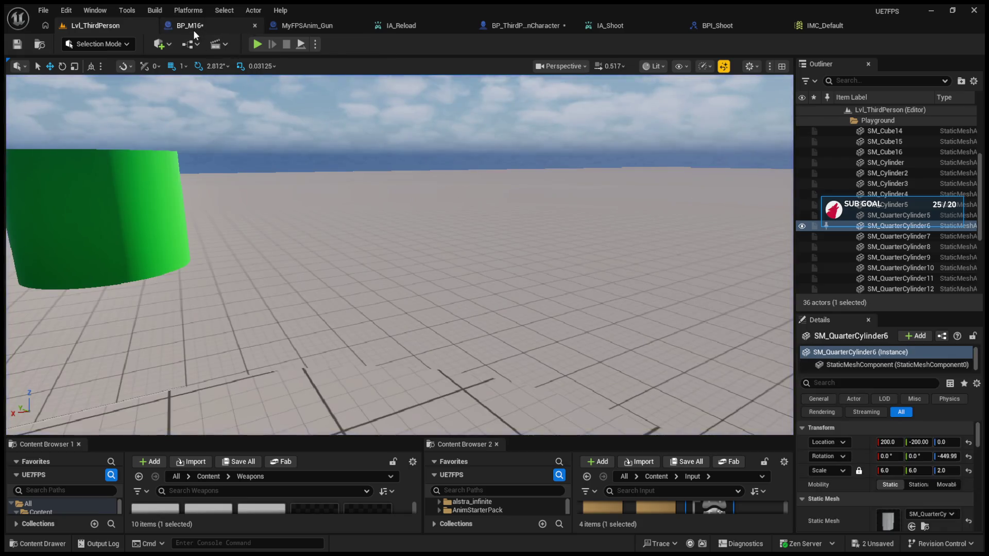
Inspect BP_M16's shoot logic around the Switch on FireMode node.
left_click(190, 25)
left_click(272, 22)
left_click(193, 24)
mouse_move(247, 154)
left_mouse_down()
mouse_move(380, 179)
mouse_move(457, 234)
left_mouse_up()
scroll(428, 273, "down", 4)
scroll(290, 356, "up", 2)
left_click_drag(289, 356, 289, 313)
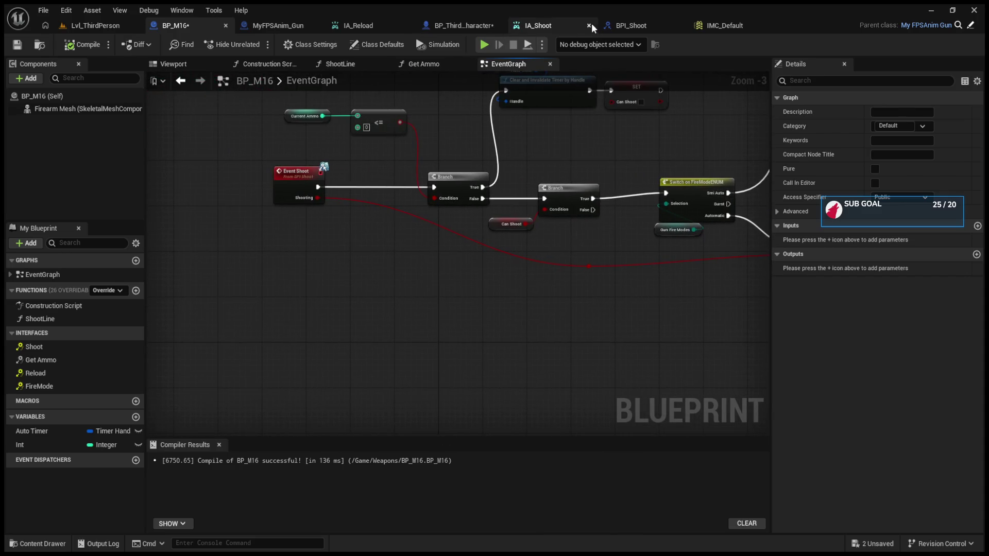
Look over the IA_Shoot input action and BPI_Shoot interface, then return to the character graph.
left_click(533, 24)
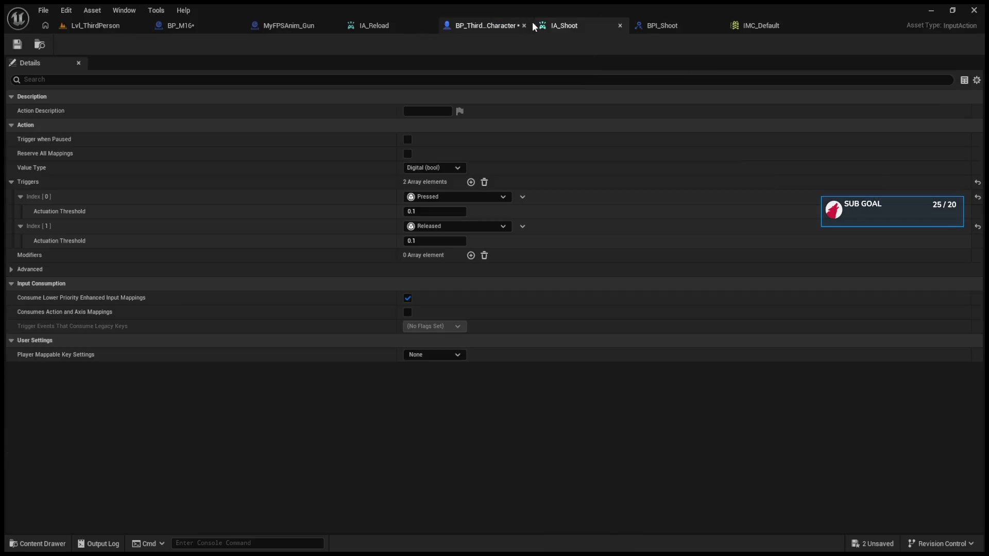
left_click(660, 25)
left_click(579, 24)
left_click(475, 25)
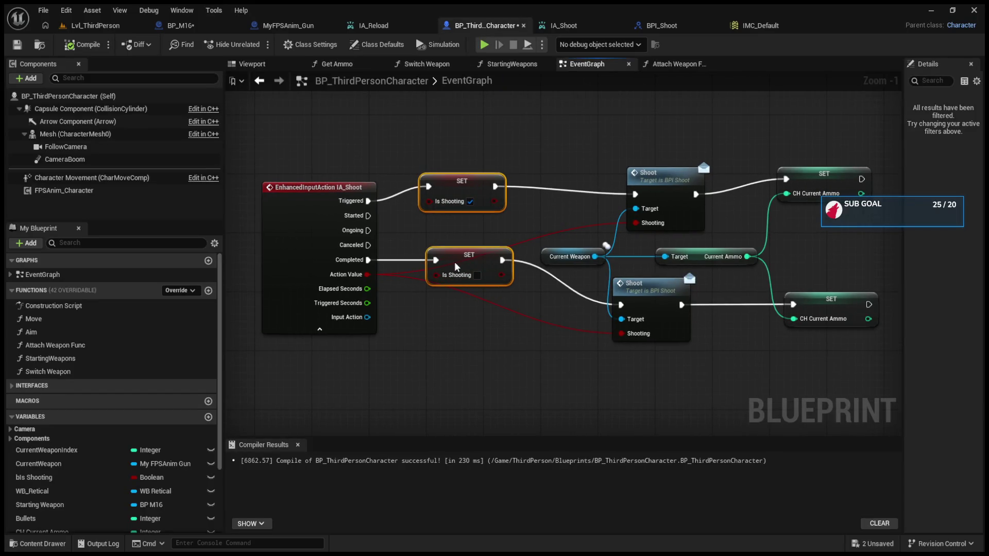
left_click(512, 227)
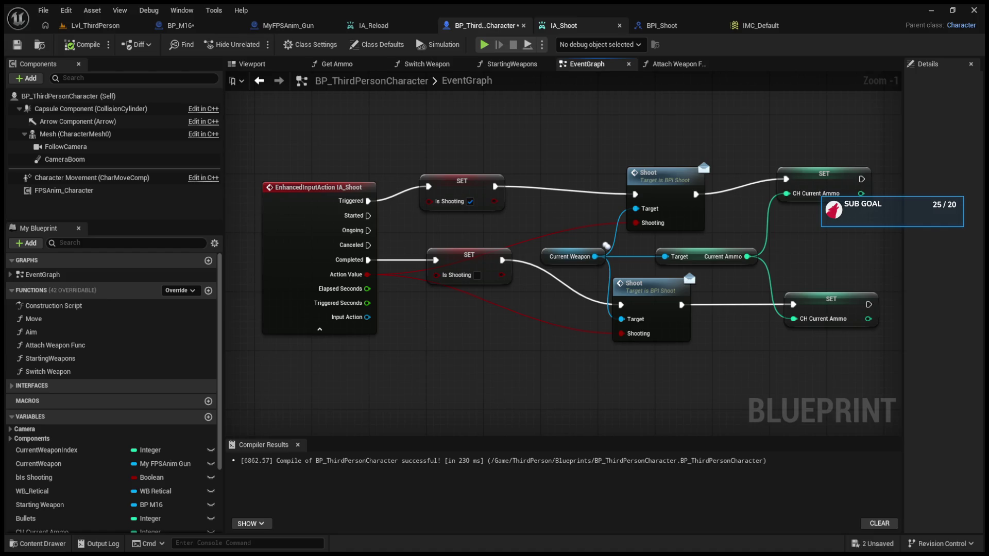
left_click(563, 25)
left_click(464, 22)
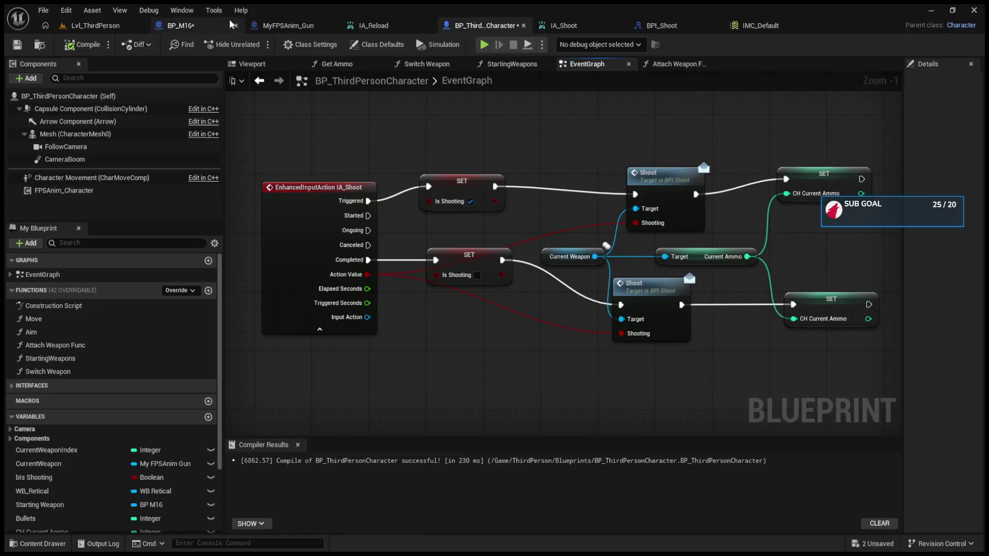
Disconnect the Shooting wire from BP_M16's Automatic Branch and delete the leftover reroute knot.
left_click(257, 27)
left_click(206, 25)
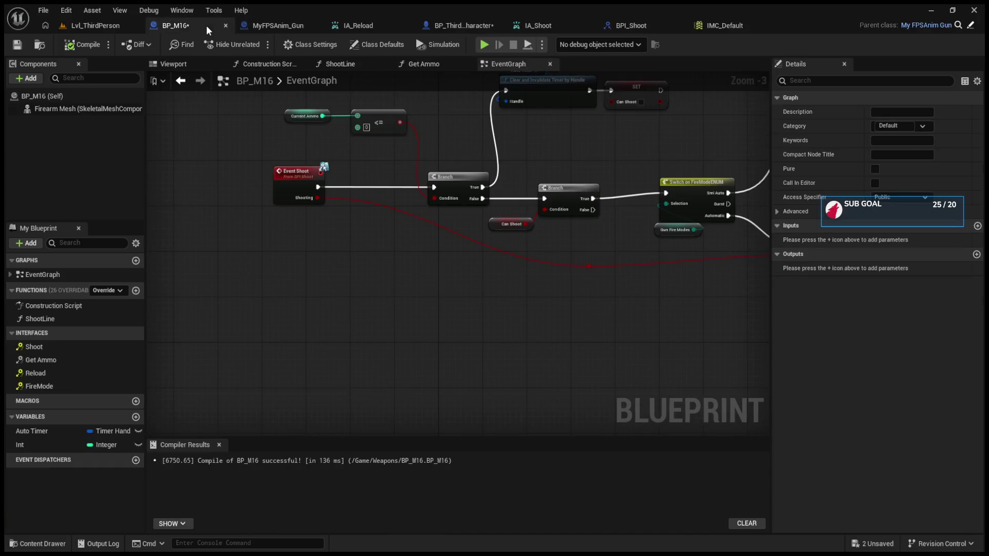
scroll(549, 258, "up", 2)
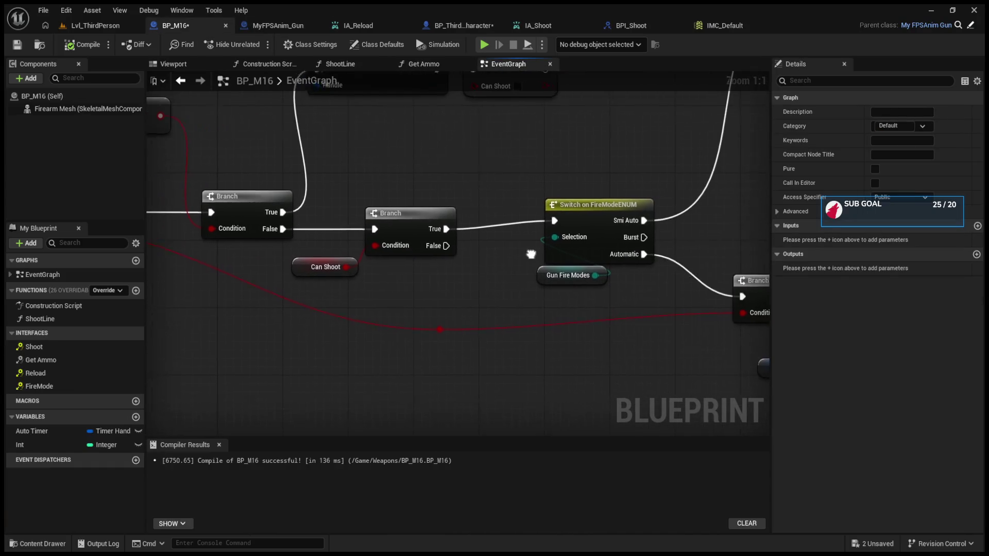
left_click_drag(529, 257, 375, 256)
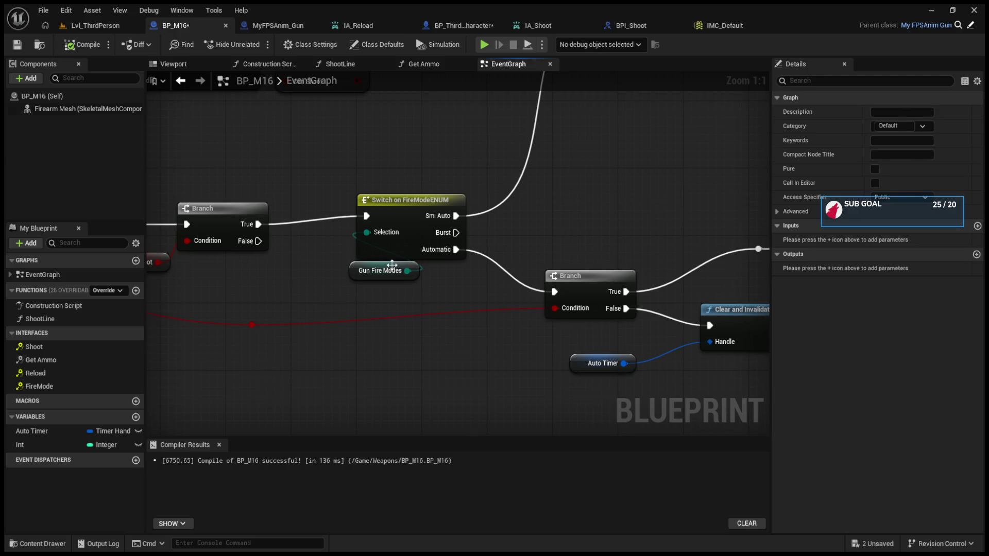
left_click(551, 309, "alt")
left_click_drag(478, 316, 568, 323)
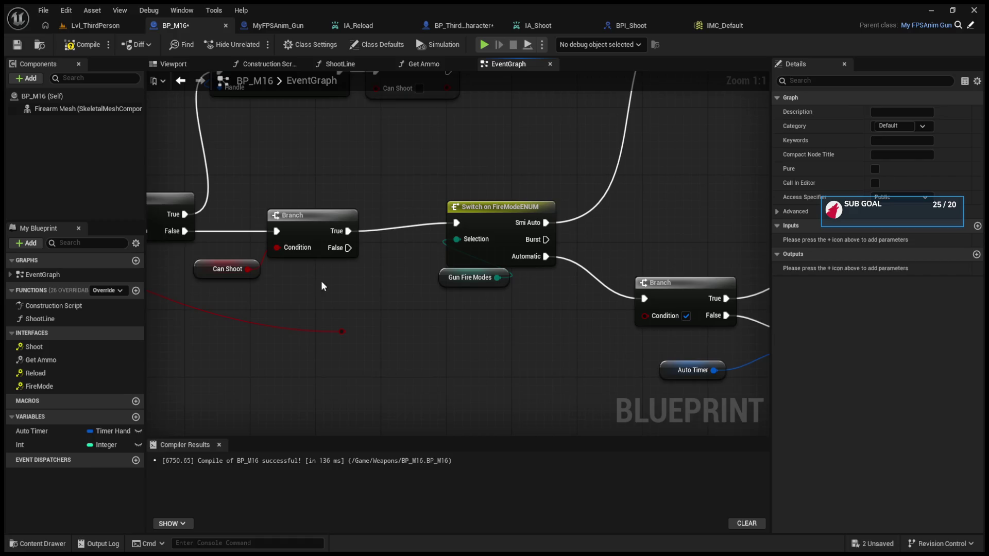
left_click(342, 331)
key("Delete")
Copy-paste a Can Shoot getter and wire it into the Automatic Branch condition.
left_click_drag(387, 348, 456, 351)
left_click(269, 272)
key("ctrl+c")
left_click_drag(396, 283, 283, 259)
key("ctrl+v")
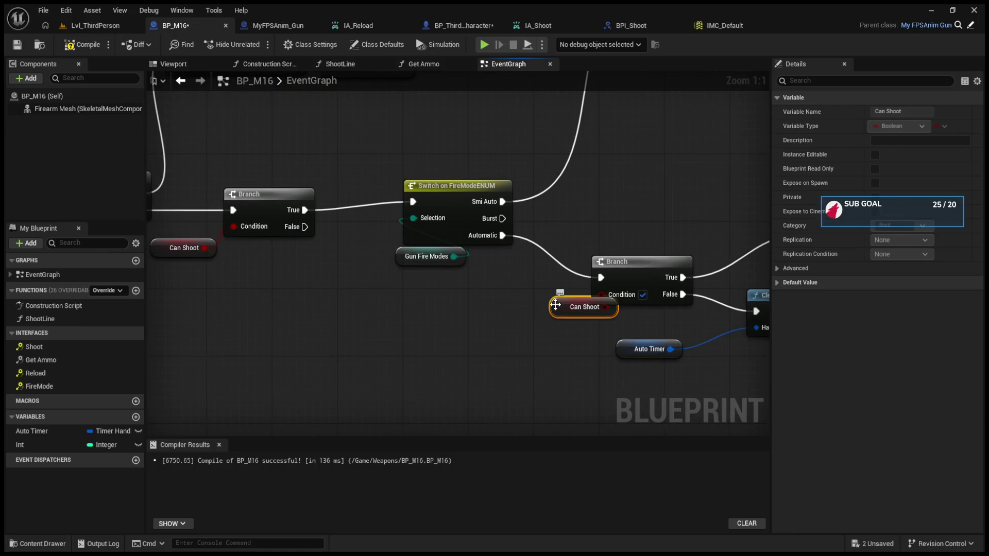
left_click_drag(556, 305, 475, 305)
left_click_drag(646, 324, 477, 319)
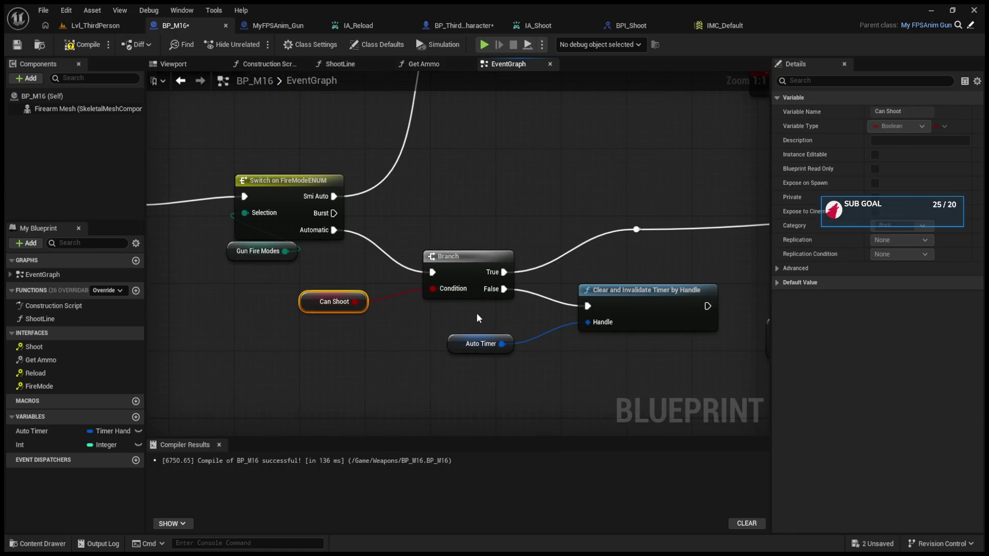
Rearrange Auto Timer and the timer-clearing nodes, then inspect the reload MagSize math.
left_click_drag(316, 313, 574, 318)
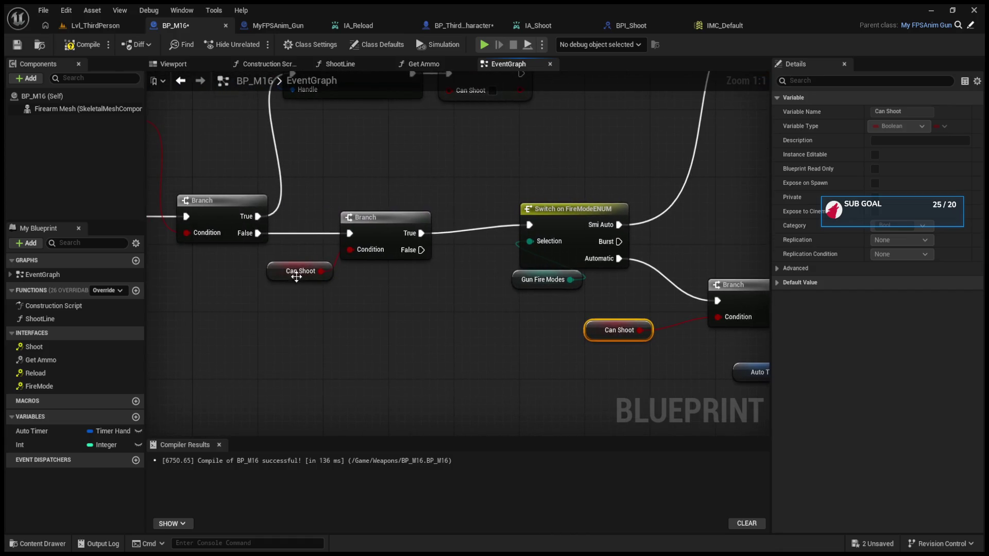
left_click_drag(717, 333, 482, 317)
mouse_move(696, 288)
left_mouse_down()
mouse_move(265, 299)
mouse_move(232, 278)
mouse_move(389, 250)
mouse_move(674, 243)
left_mouse_up()
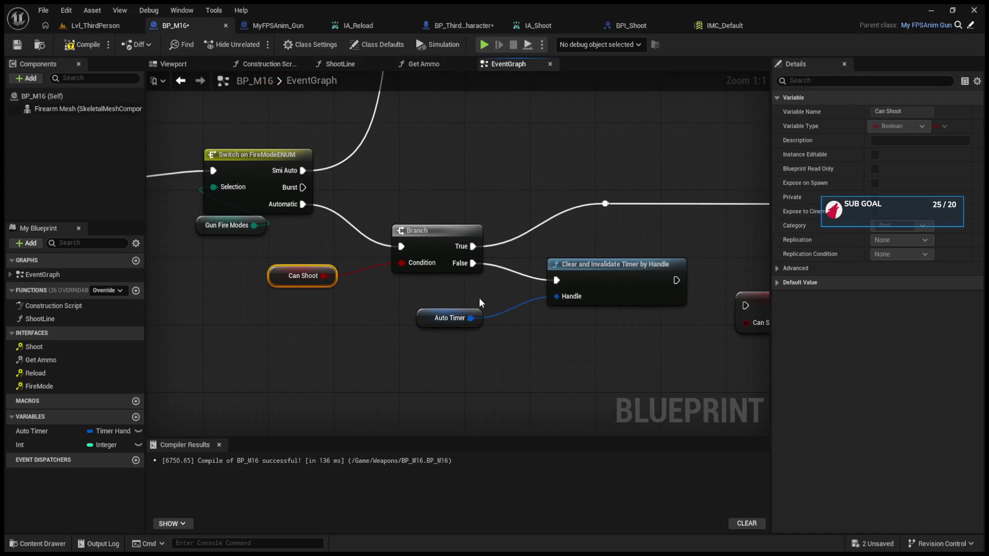
mouse_move(416, 315)
left_mouse_down()
mouse_move(520, 359)
mouse_move(552, 320)
mouse_move(494, 329)
mouse_move(565, 338)
mouse_move(470, 332)
mouse_move(380, 304)
left_mouse_up()
left_click_drag(428, 258, 577, 353)
left_click_drag(494, 295, 472, 316)
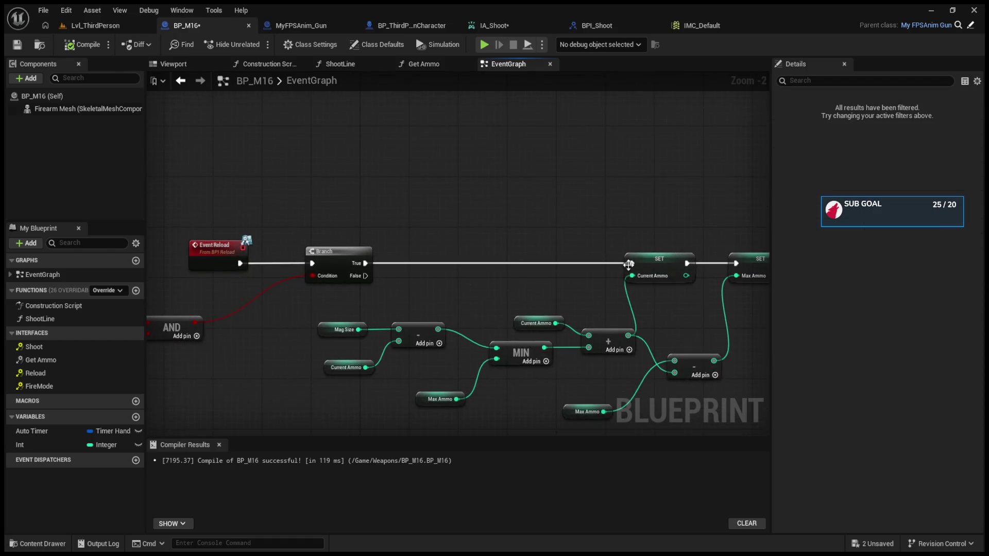
left_click_drag(629, 265, 690, 264)
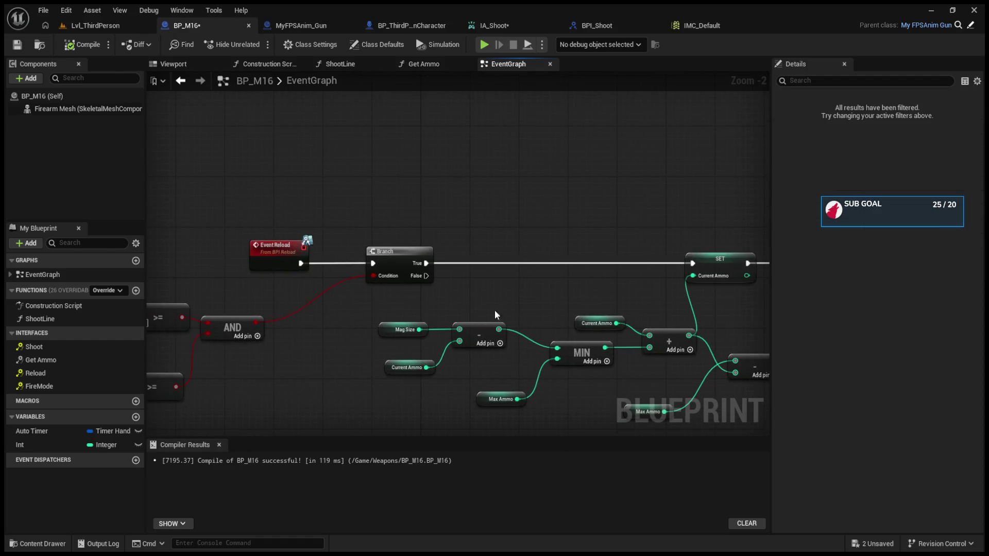
left_click(385, 329)
scroll(466, 326, "down", 4)
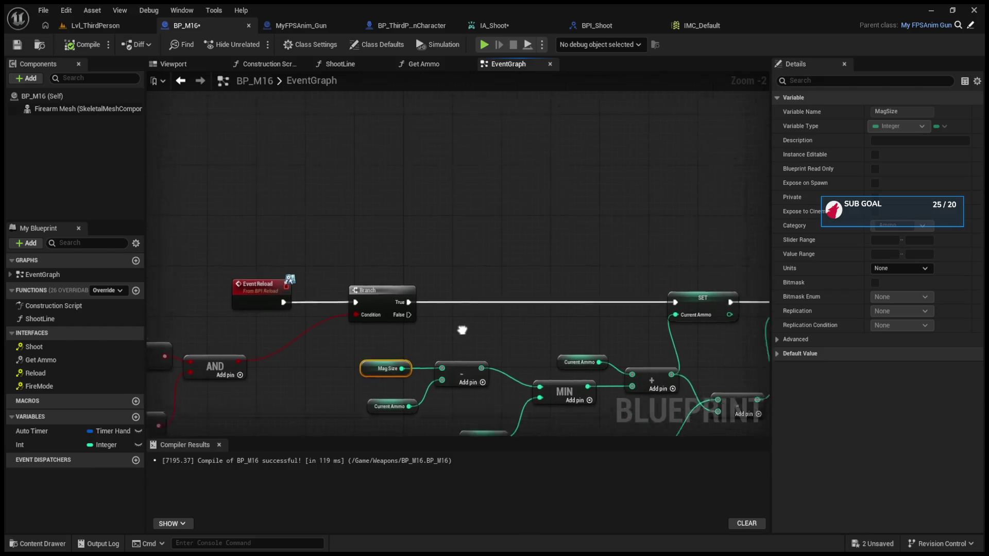
Replace the Get Ammo call with a Print String running right after ShootLine.
scroll(500, 359, "up", 3)
mouse_move(501, 362)
left_mouse_down()
mouse_move(320, 393)
mouse_move(413, 342)
left_mouse_up()
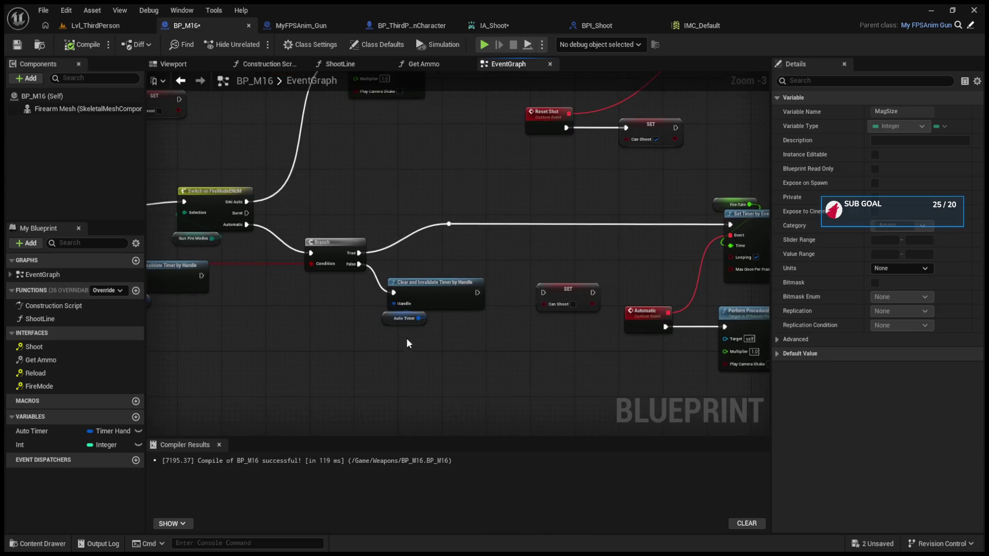
scroll(407, 335, "down", 3)
scroll(423, 307, "up", 3)
scroll(422, 308, "down", 1)
left_click(355, 265)
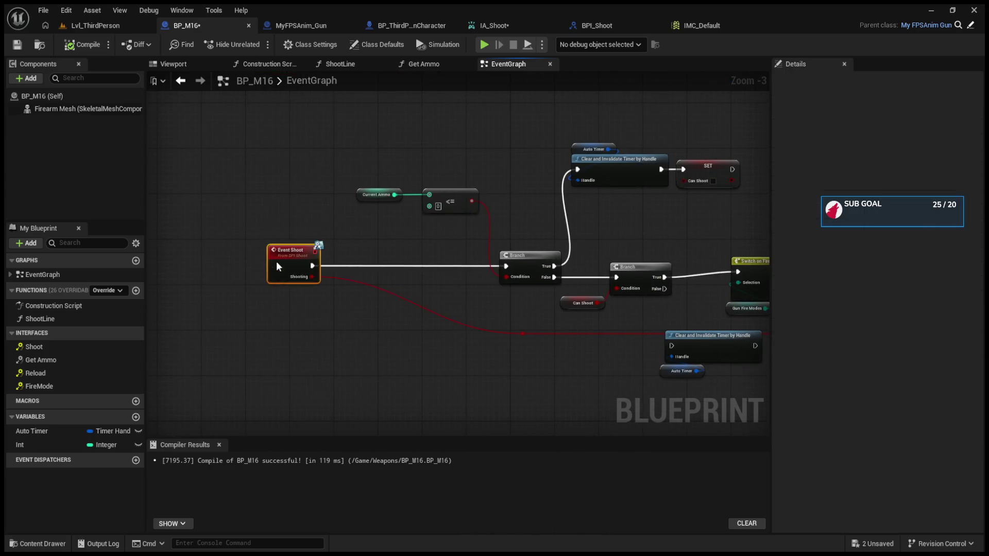
scroll(276, 261, "down", 2)
scroll(627, 334, "up", 4)
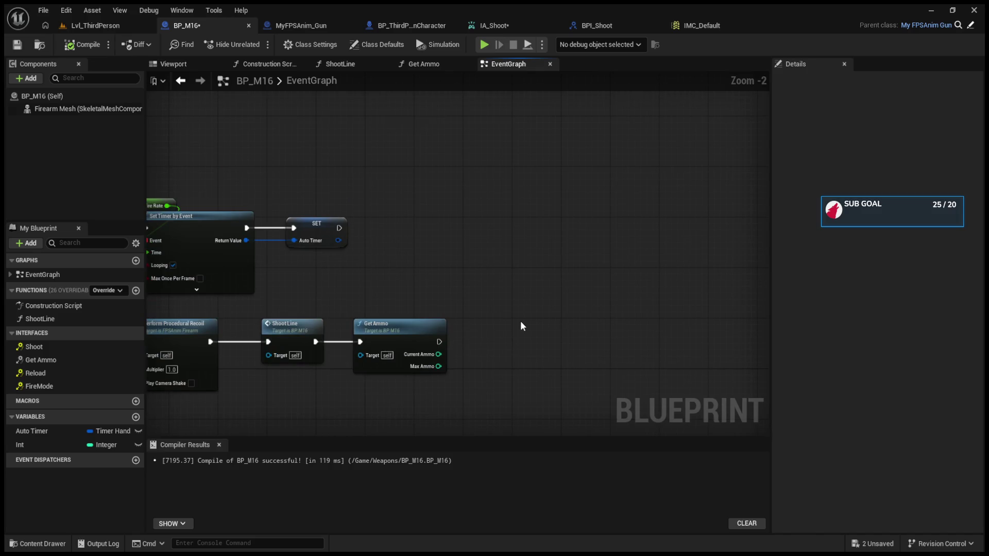
left_click_drag(384, 284, 437, 386)
key("Delete")
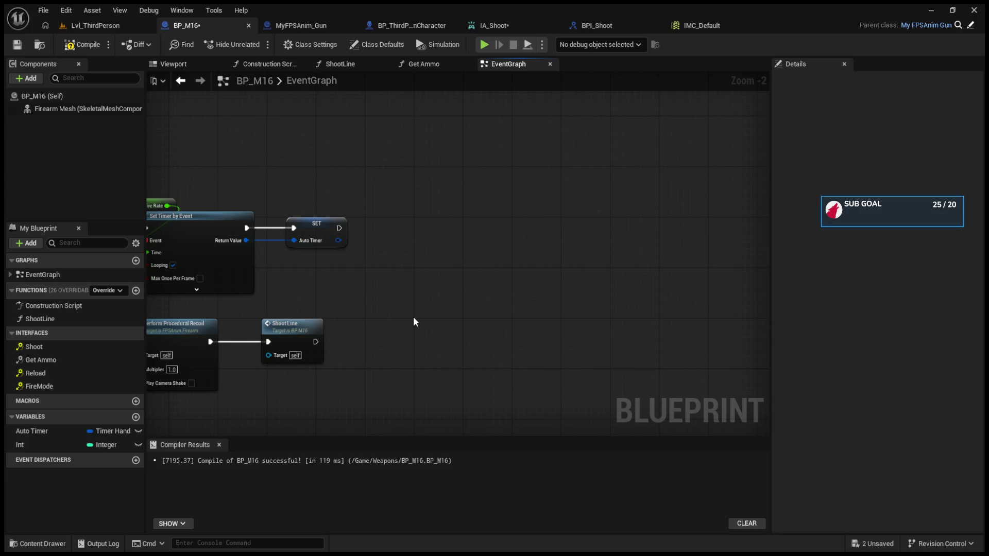
key("ctrl+v")
left_click_drag(316, 342, 415, 330)
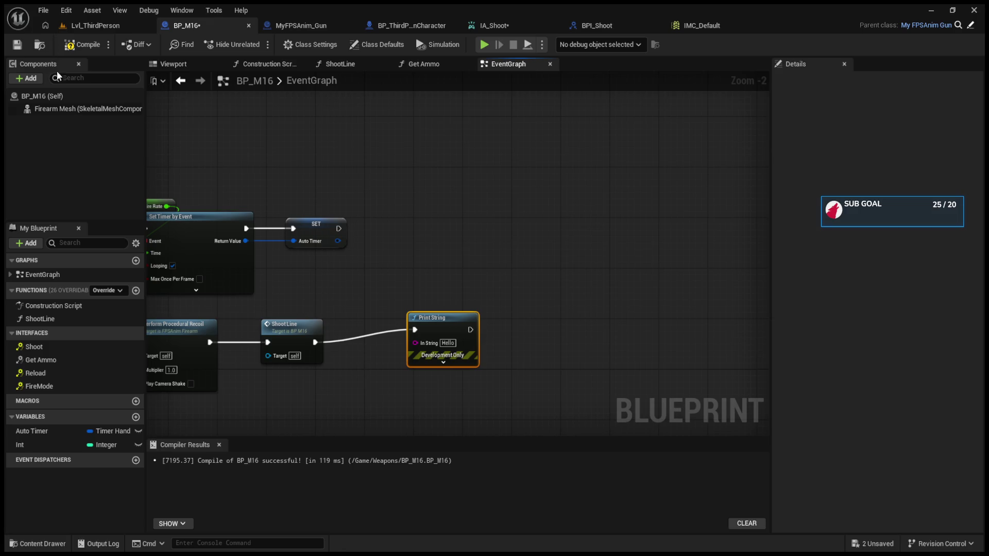
Feed a Current Ammo getter into the Print String's In String pin.
left_click(66, 95)
mouse_move(670, 250)
left_mouse_down()
mouse_move(601, 272)
mouse_move(387, 393)
left_mouse_up()
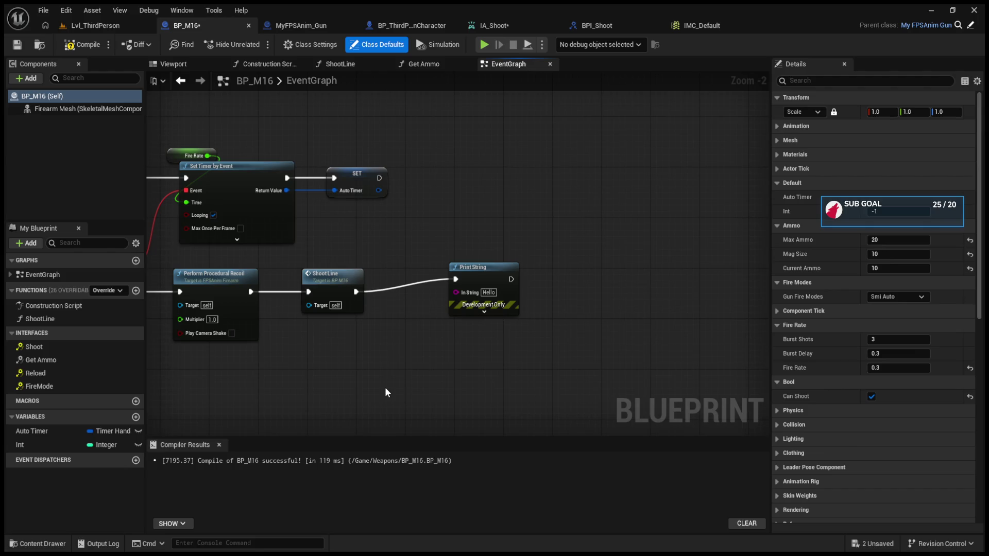
key("ctrl+v")
left_click_drag(424, 390, 456, 298)
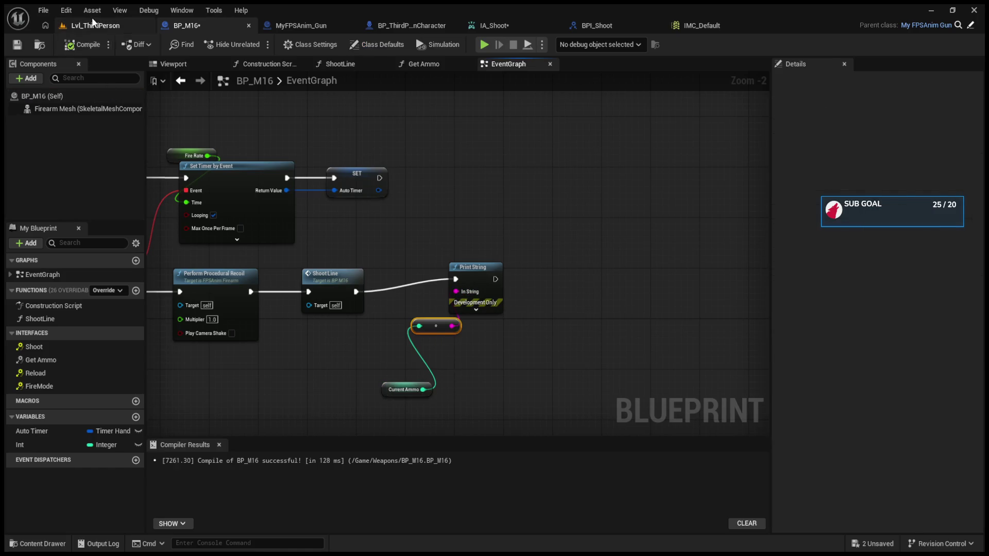
left_click(129, 26)
Start a play-test, take control of the character and fire three single shots.
left_click(256, 45)
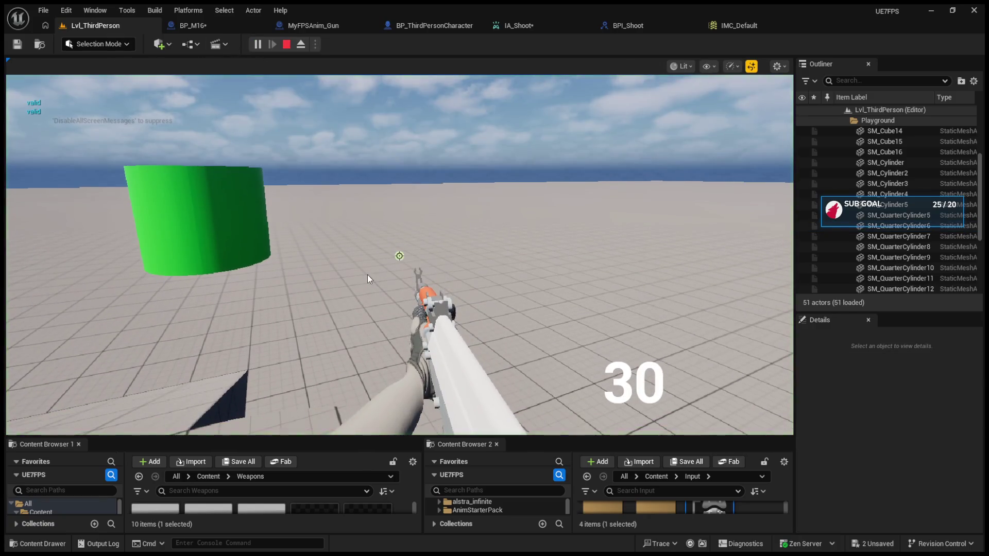
left_click(368, 276)
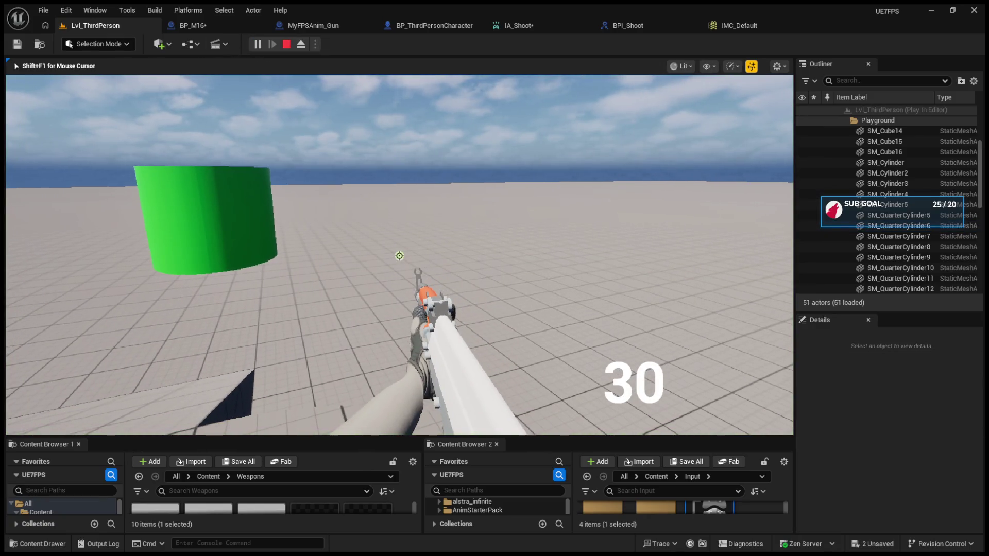
left_click(400, 256)
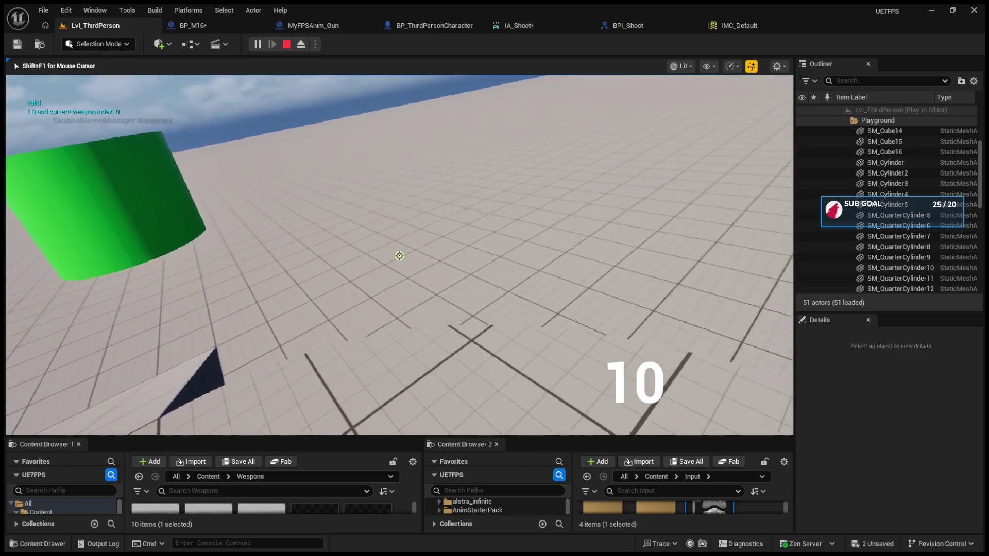
left_click(399, 256)
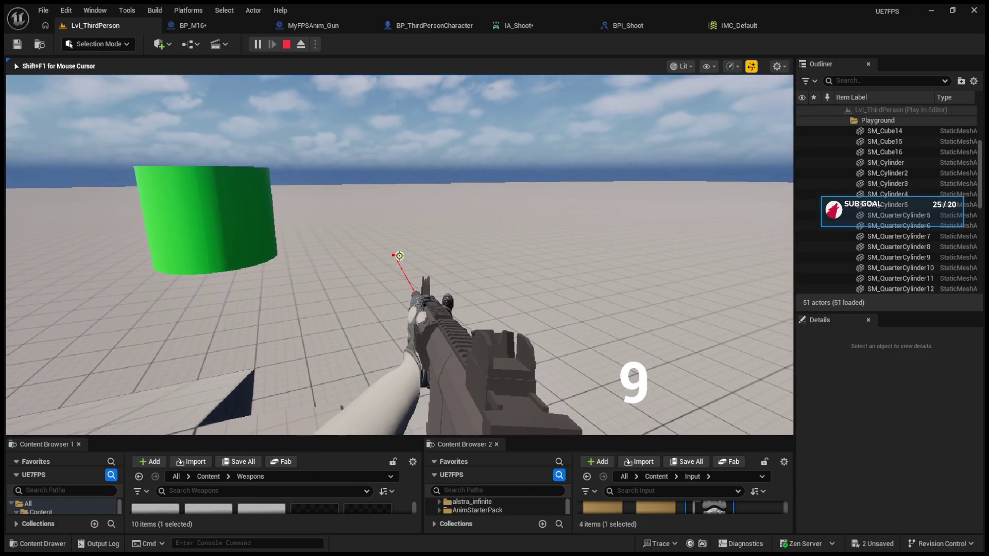
left_click(399, 256)
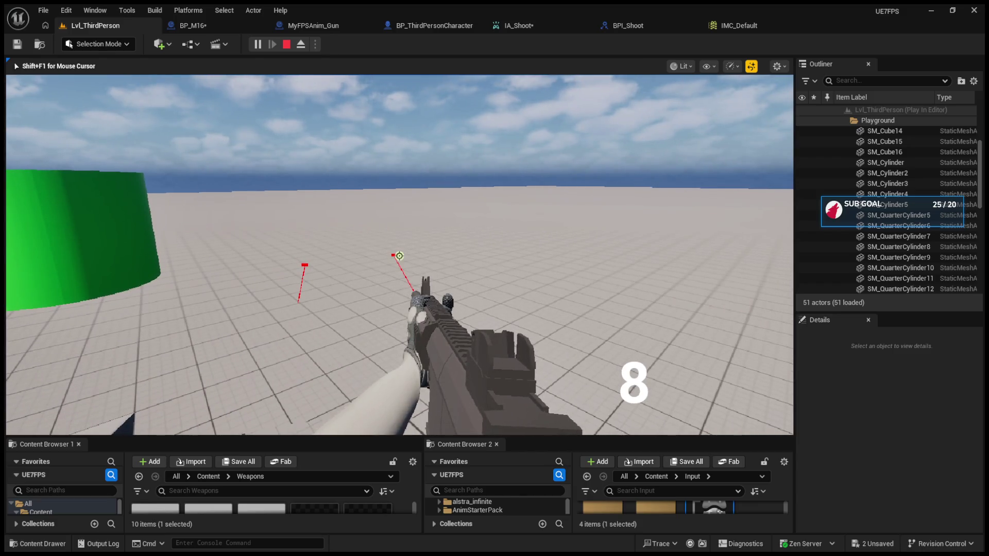
key("d")
Switch to automatic fire and keep shooting past an empty magazine, then end the play-test.
key("b")
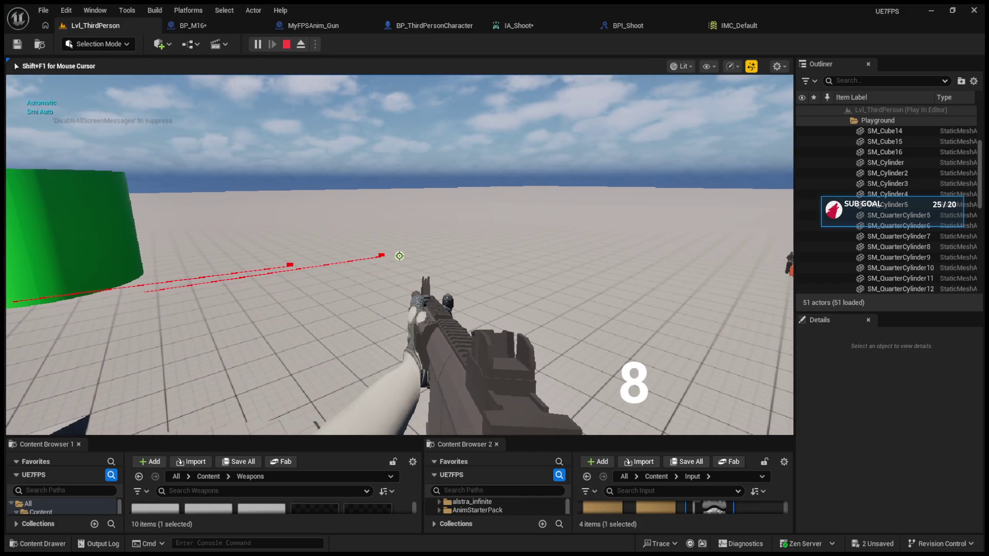
left_click(399, 256)
left_click(399, 256)
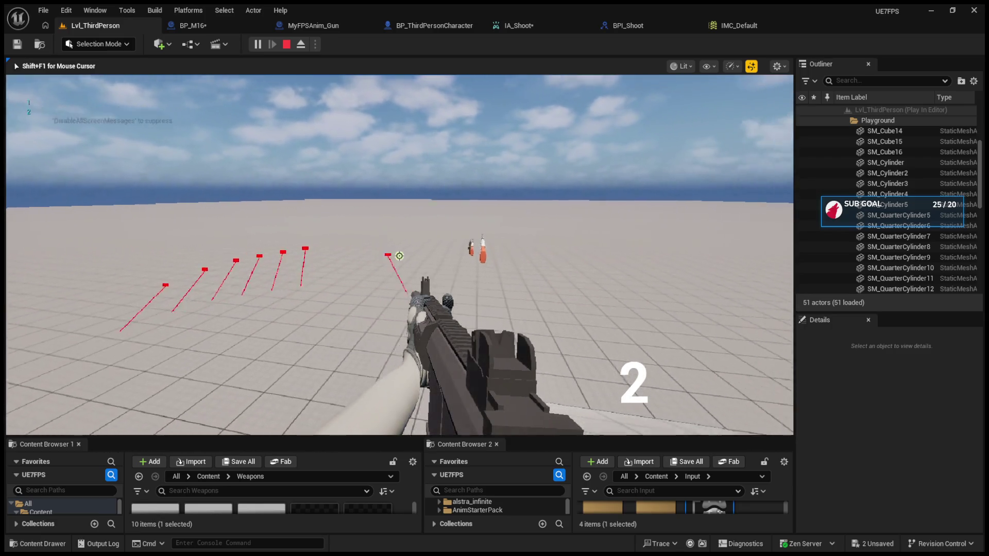
left_click(399, 256)
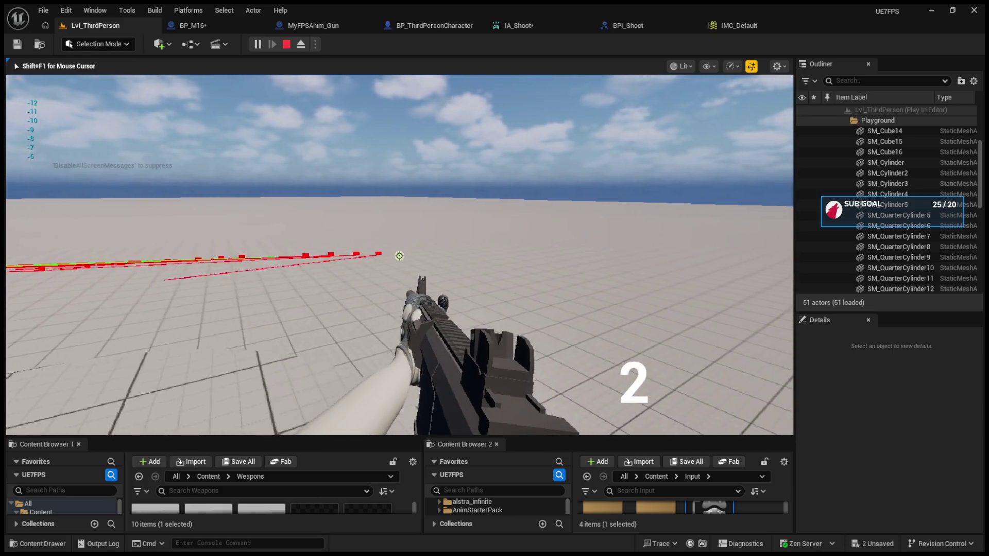
left_click(400, 256)
key("Escape")
key("Left")
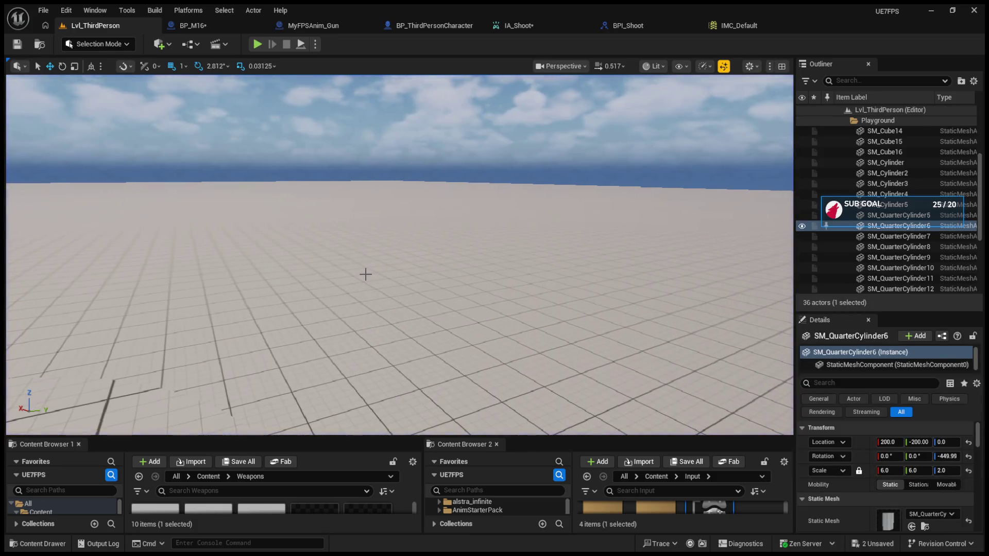
left_click(312, 25)
In BP_M16's EventGraph, delete the debug Print String and Current Ammo nodes.
left_click(417, 25)
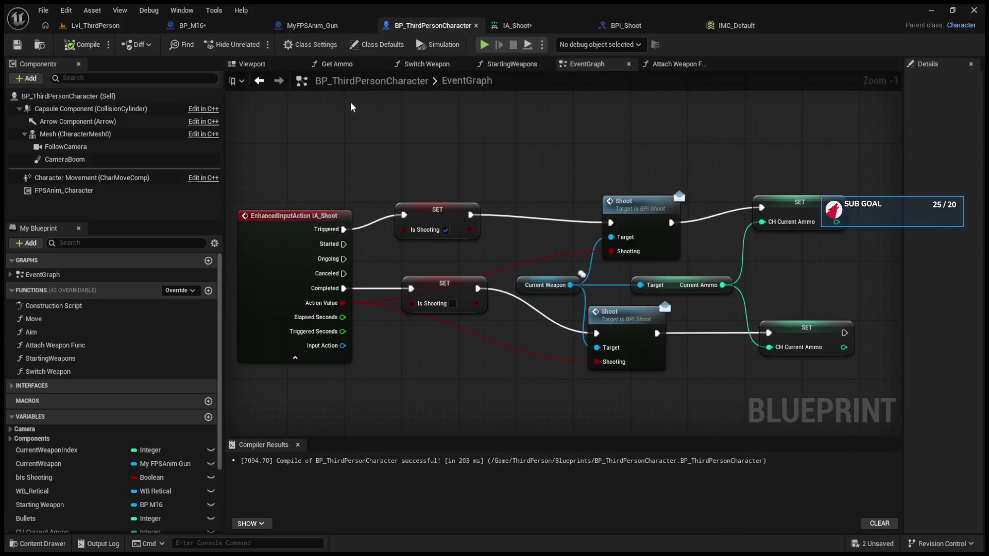
left_click(518, 26)
left_click(208, 26)
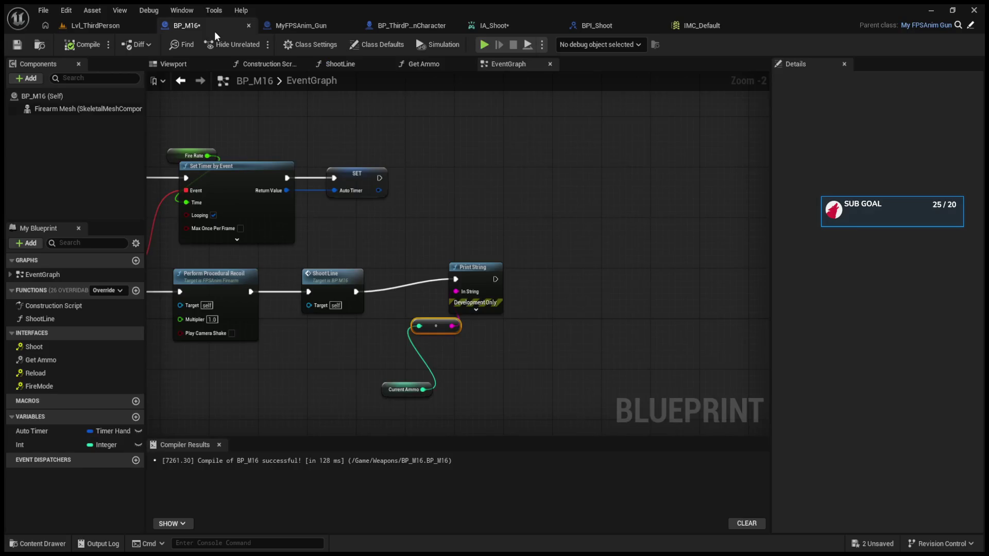
mouse_move(191, 194)
left_mouse_down()
mouse_move(410, 292)
mouse_move(557, 310)
mouse_move(589, 285)
mouse_move(369, 241)
left_mouse_up()
left_click(413, 273)
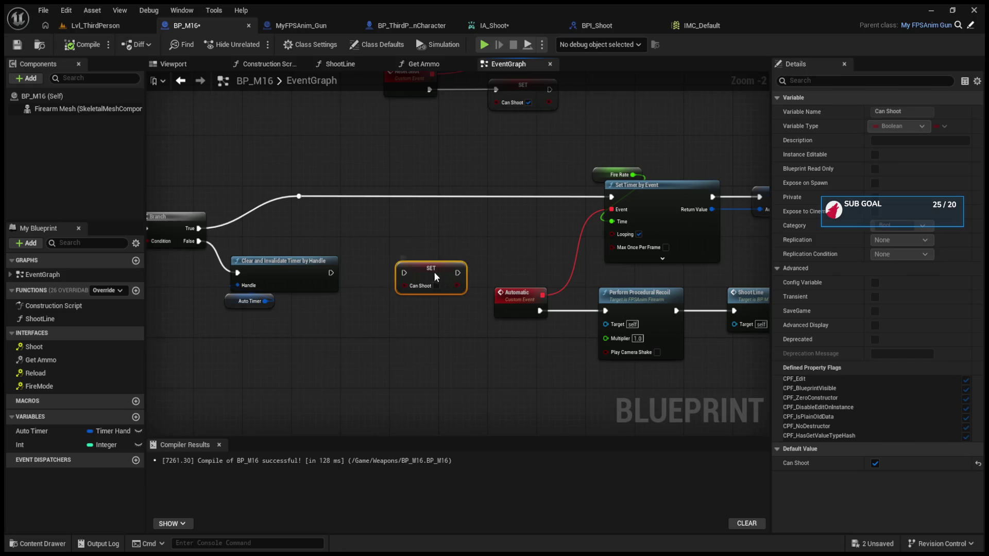
left_click_drag(473, 273, 361, 261)
left_click_drag(478, 244, 334, 224)
left_click_drag(575, 241, 676, 375)
key("Delete")
Move the Current Ammo <= 0 check beside the Automatic event, shifting recoil nodes right.
mouse_move(332, 245)
left_mouse_down()
mouse_move(428, 246)
mouse_move(629, 304)
left_mouse_up()
left_click_drag(474, 256, 662, 256)
scroll(492, 320, "down", 4)
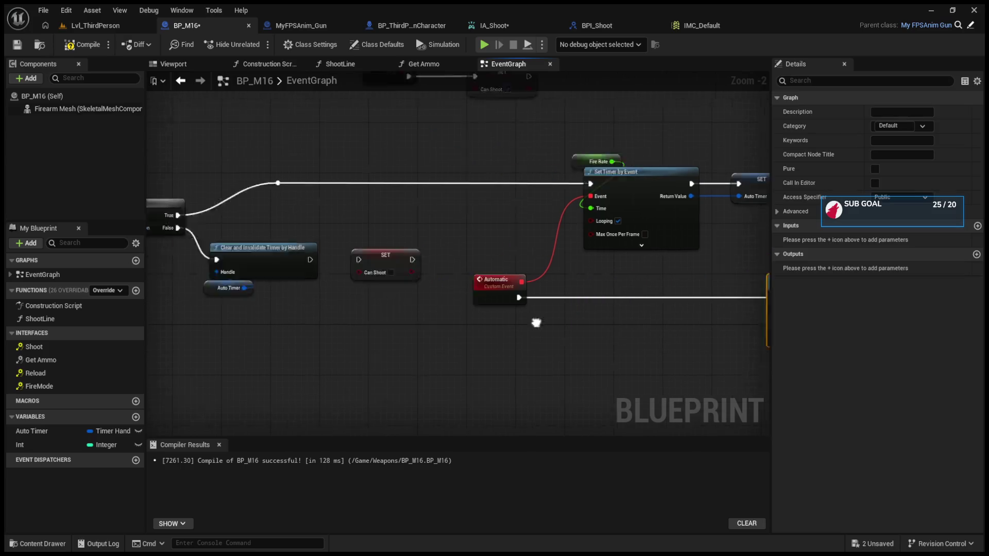
scroll(433, 284, "up", 4)
left_click_drag(391, 187, 513, 244)
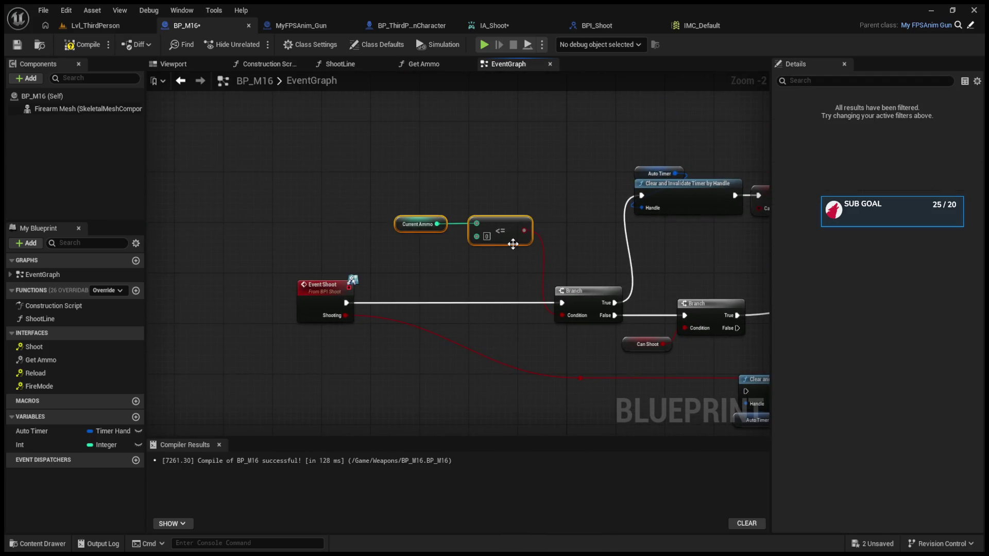
key("ctrl+x")
key("ctrl+v")
left_click_drag(705, 350, 421, 353)
Add a Branch after the Automatic event with Current Ammo <= 0 as its Condition, then play-test.
left_click(515, 311)
left_click_drag(546, 318, 512, 281)
mouse_move(392, 277)
left_mouse_down()
mouse_move(488, 291)
mouse_move(515, 269)
mouse_move(515, 282)
left_mouse_up()
mouse_move(463, 357)
left_mouse_down()
mouse_move(489, 297)
mouse_move(650, 280)
left_mouse_up()
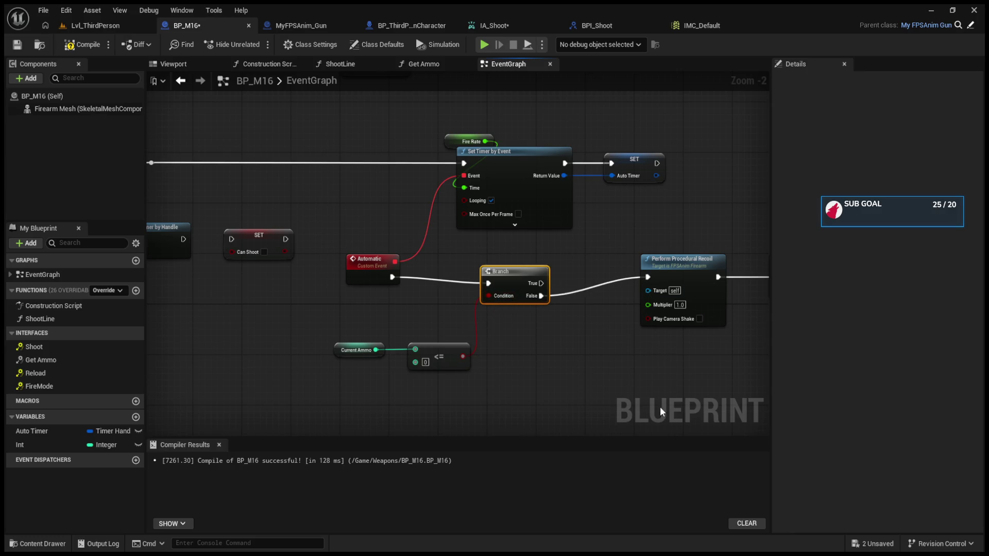
left_click(95, 23)
key("alt+p")
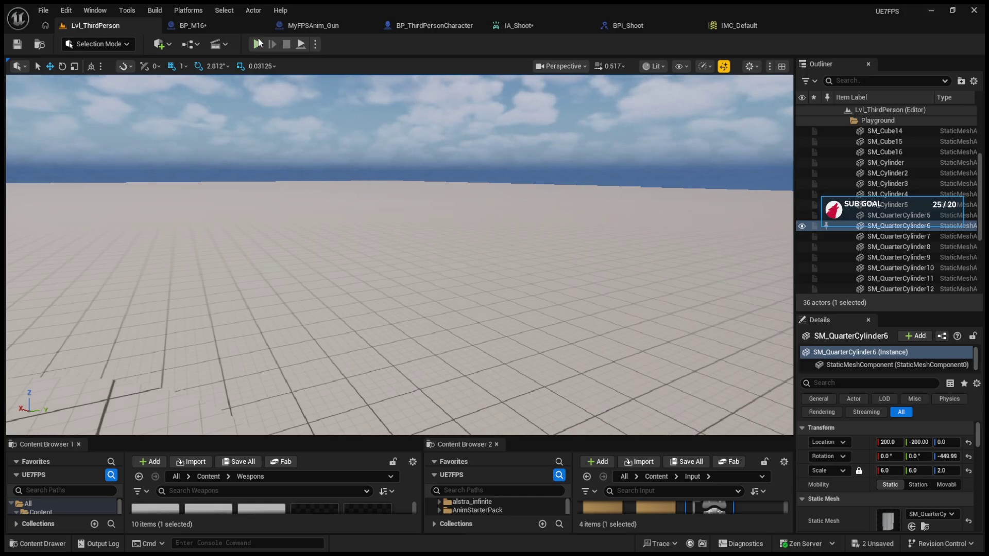
Empty the M16 on automatic fire to 0, swap to the AK and back, then stop play.
left_click(399, 256)
key("1")
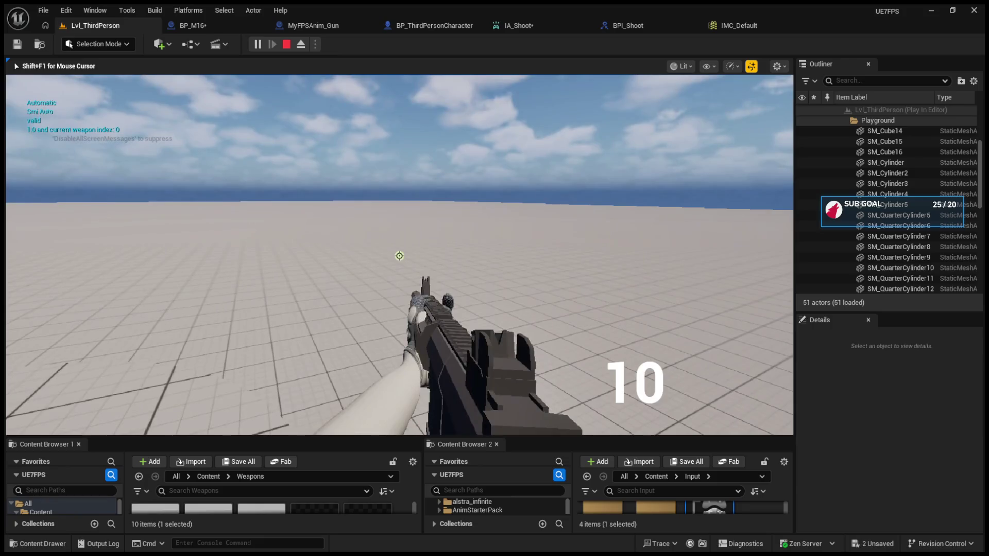
left_click(399, 256)
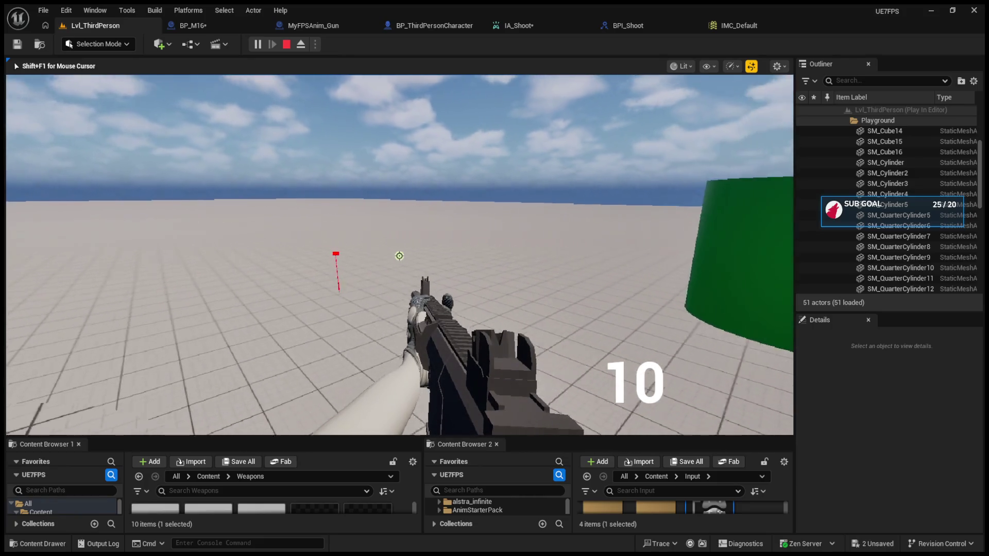
left_click(399, 256)
left_click(400, 256)
left_click(399, 256)
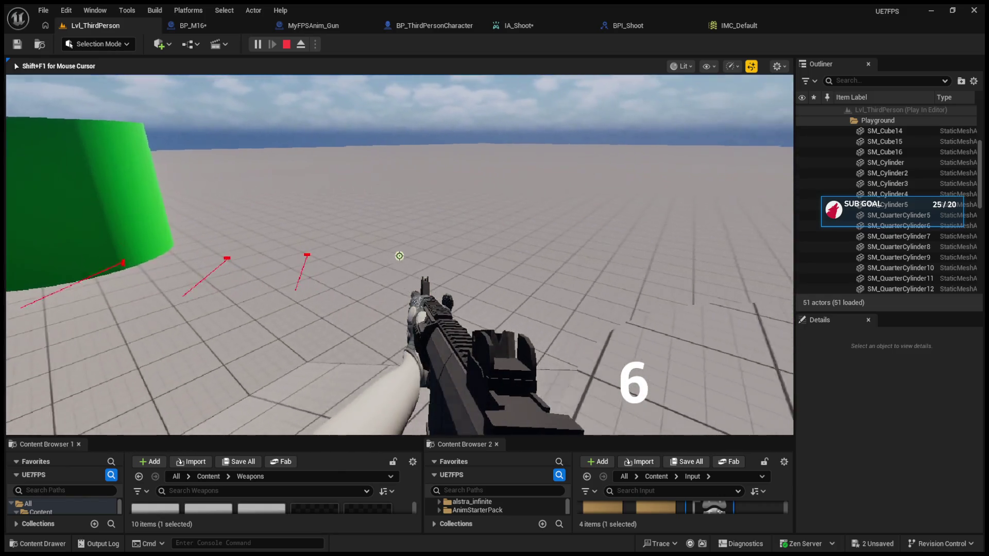
left_click(399, 257)
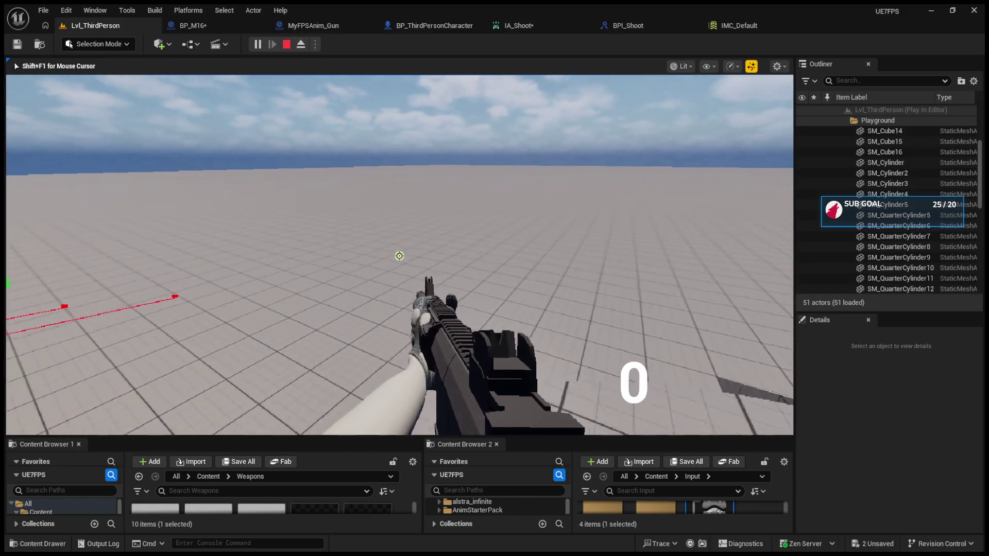
key("2")
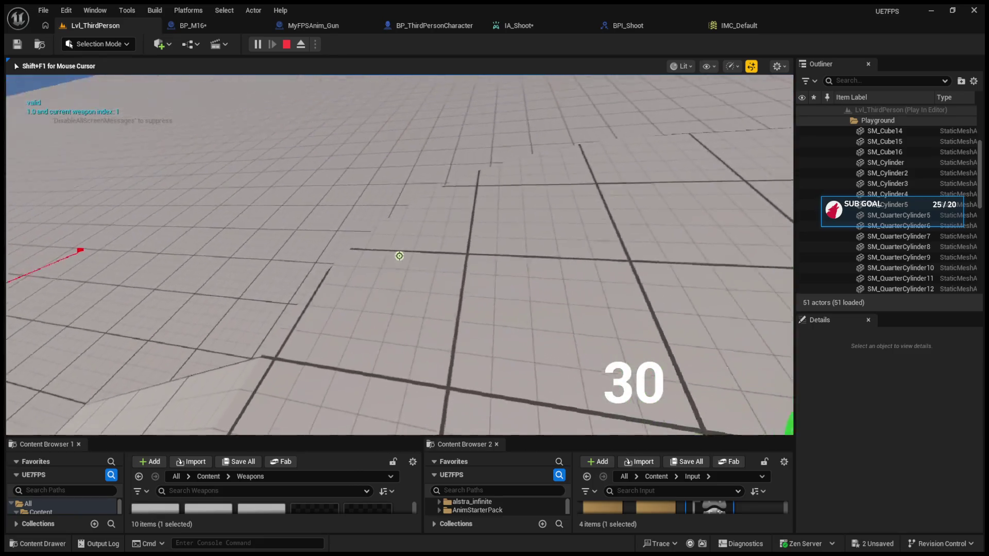
key("1")
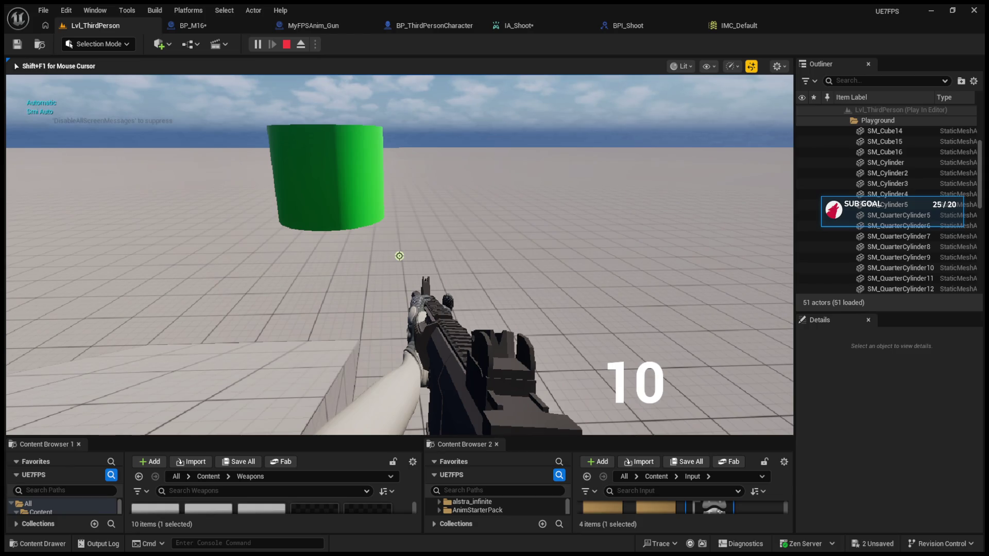
scroll(400, 256, "up", 1)
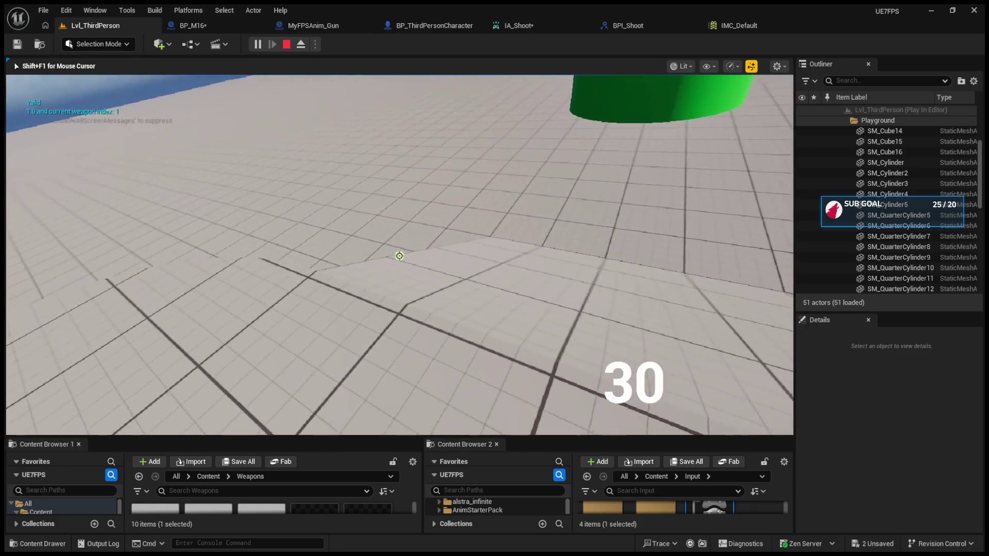
scroll(400, 256, "down", 1)
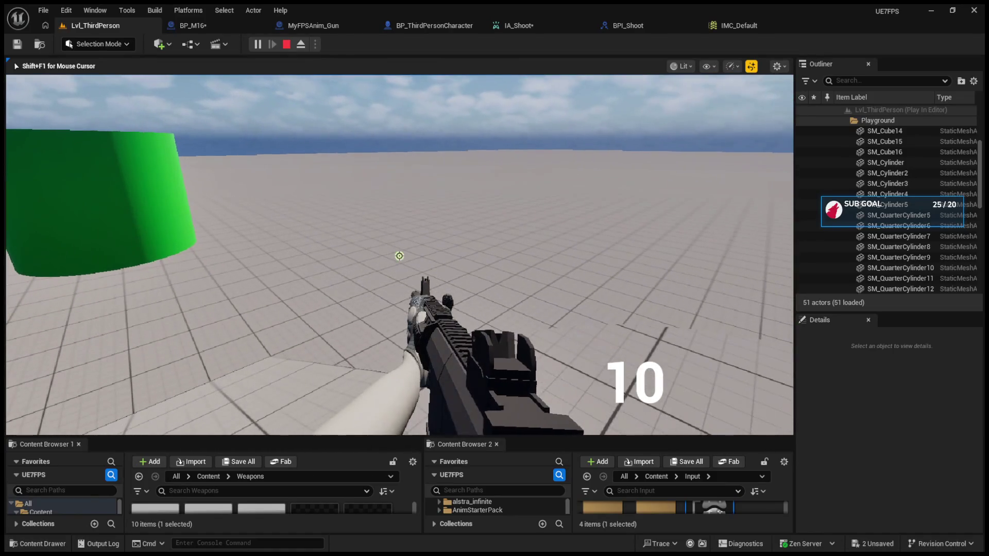
key("Escape")
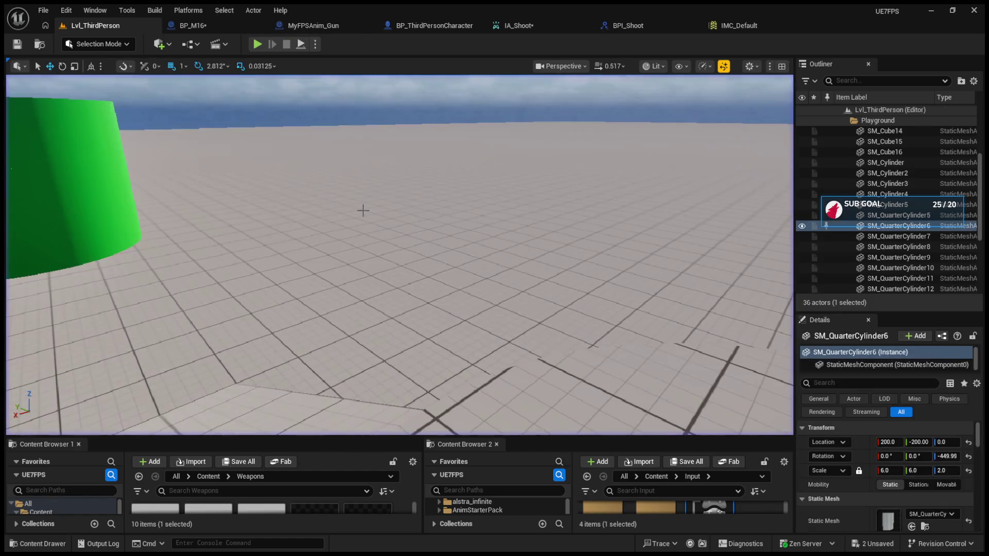
In BP_M16, bring the Event Reload chain's SET Max Ammo and Print String nodes into view.
left_click(417, 26)
scroll(415, 291, "down", 5)
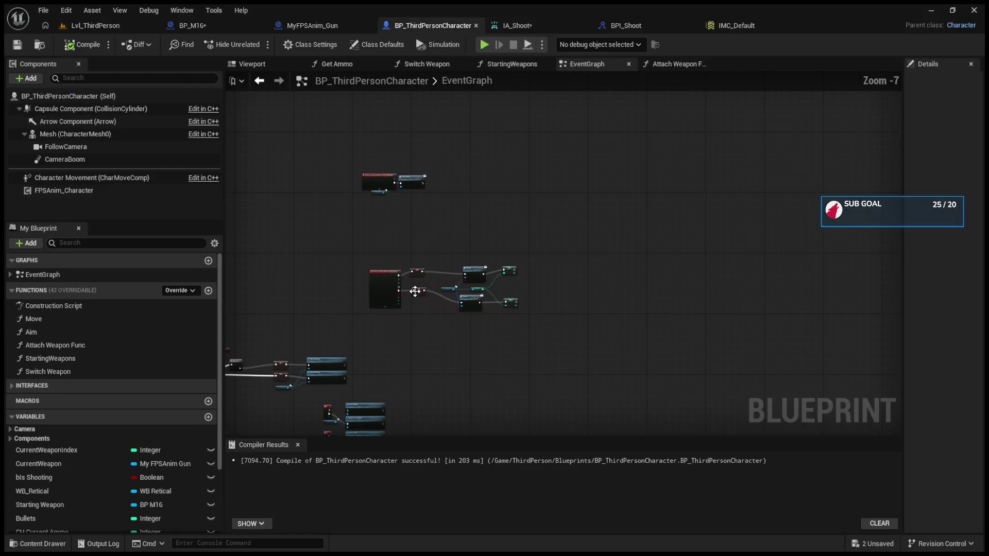
left_click(214, 23)
scroll(315, 284, "down", 5)
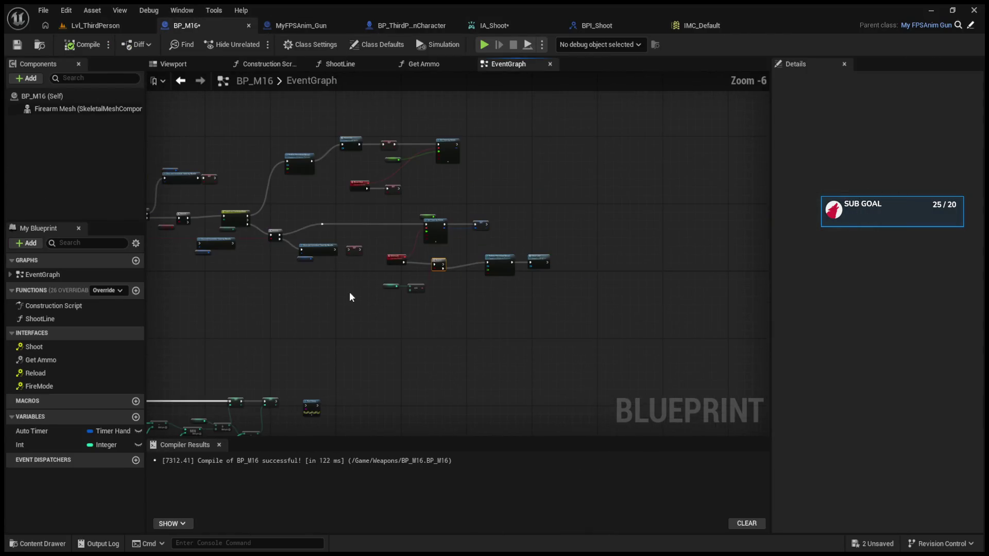
scroll(458, 220, "up", 4)
left_click_drag(154, 347, 385, 333)
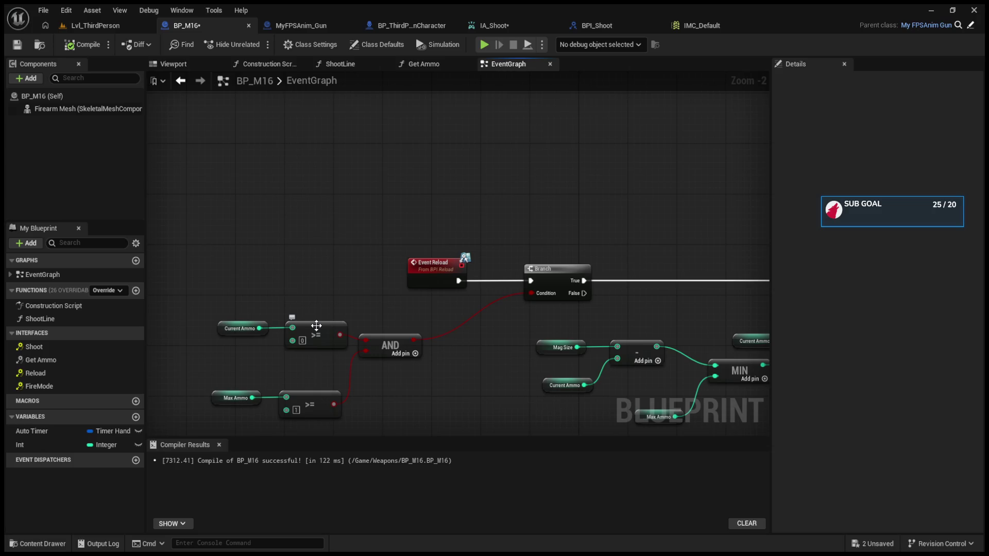
mouse_move(511, 324)
left_mouse_down()
mouse_move(384, 325)
mouse_move(348, 306)
mouse_move(400, 209)
mouse_move(424, 206)
left_mouse_up()
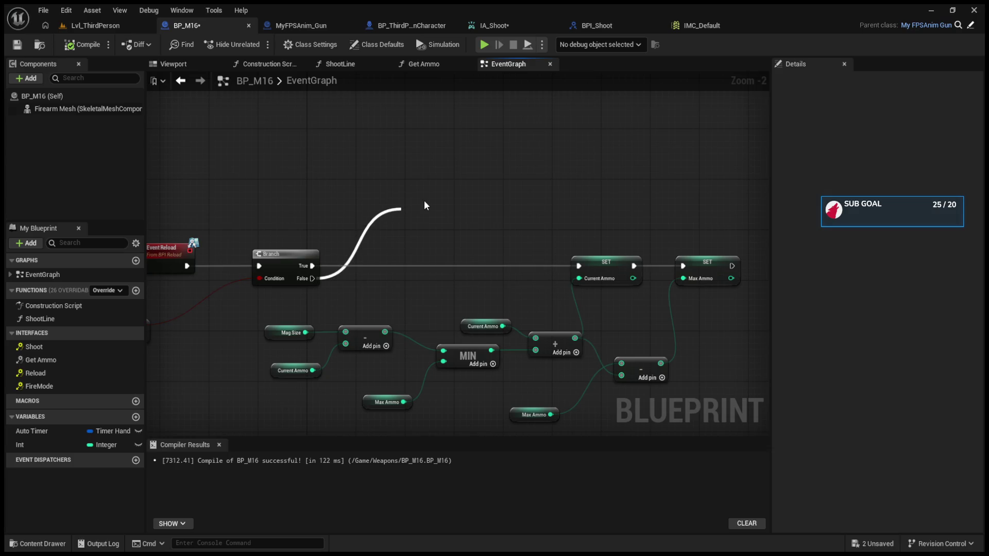
scroll(505, 248, "down", 6)
scroll(400, 290, "up", 4)
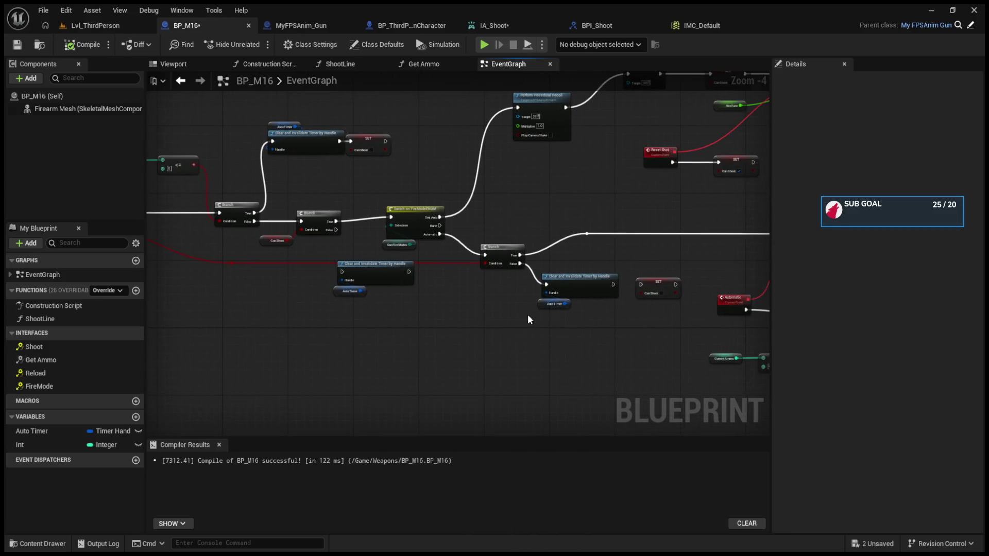
mouse_move(394, 307)
left_mouse_down()
mouse_move(363, 263)
mouse_move(386, 254)
left_mouse_up()
scroll(541, 367, "down", 3)
scroll(524, 355, "up", 5)
scroll(524, 360, "up", 1)
left_click_drag(556, 315, 567, 342)
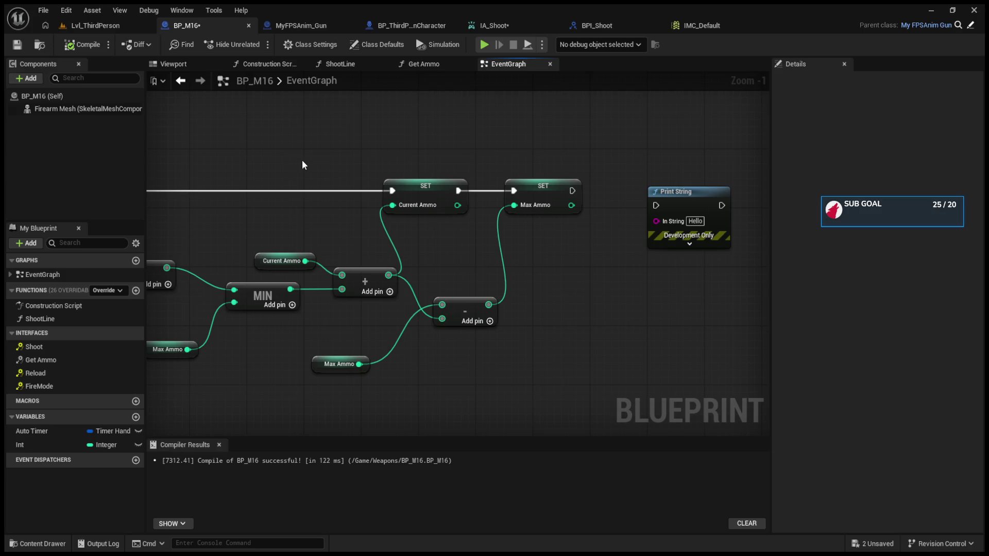
Replace the Print String after SET Max Ammo with a Fire Mode call and compile.
left_click_drag(632, 206, 737, 286)
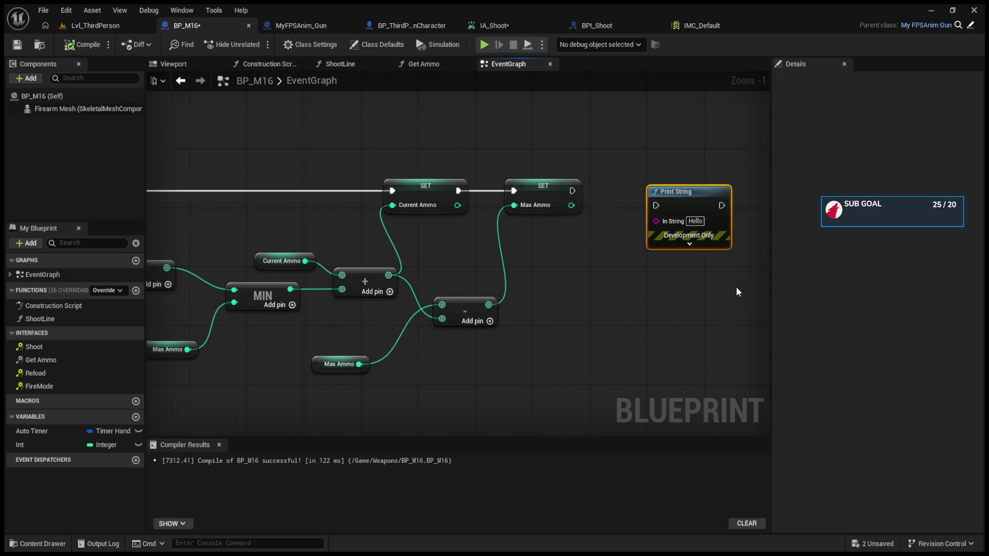
key("Delete")
left_click_drag(612, 194, 586, 273)
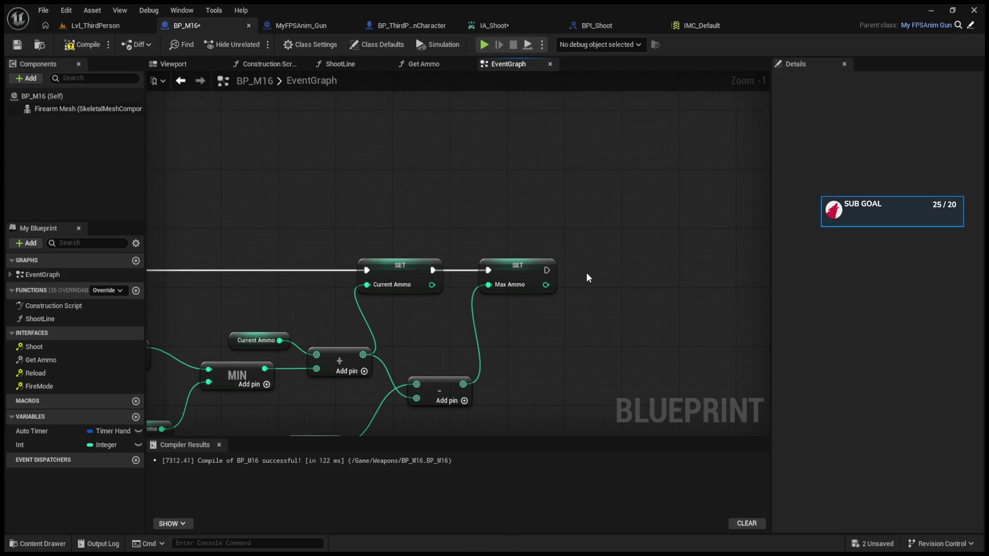
key("ctrl+v")
left_click_drag(546, 271, 596, 301)
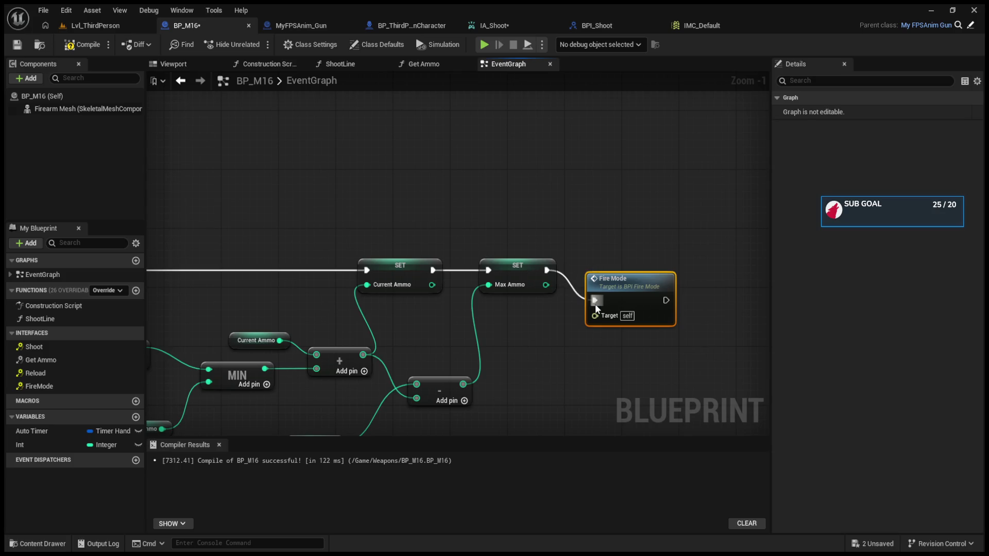
left_click(102, 51)
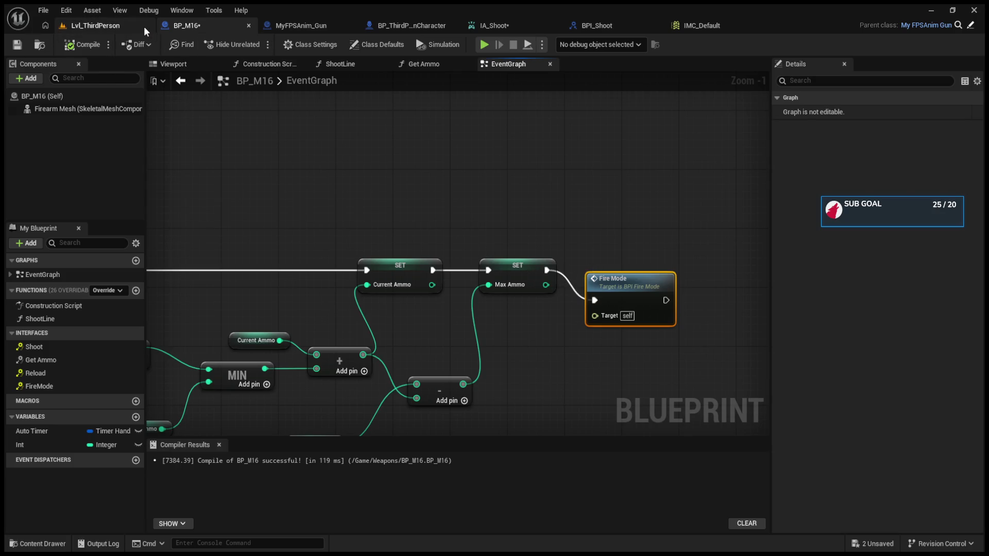
left_click(144, 26)
Play-test the M16: two semi-auto shots, empty it on automatic to 0, reload to 10.
key("alt+p")
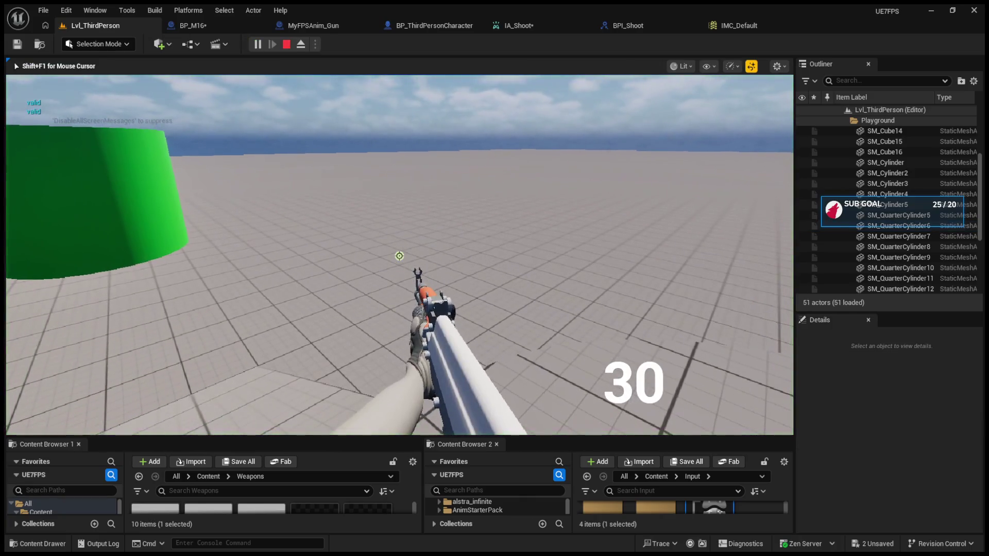
key("1")
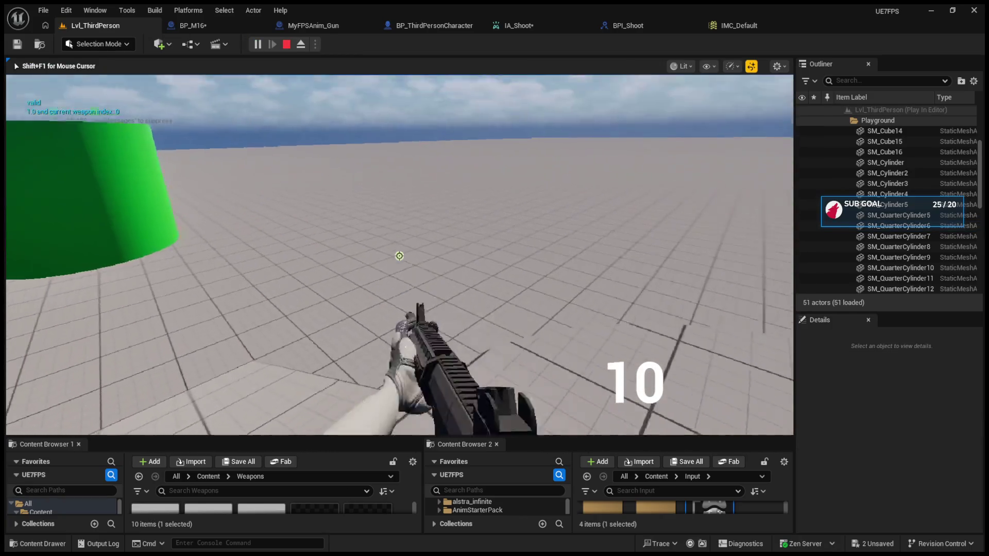
left_click(399, 256)
left_click(400, 256)
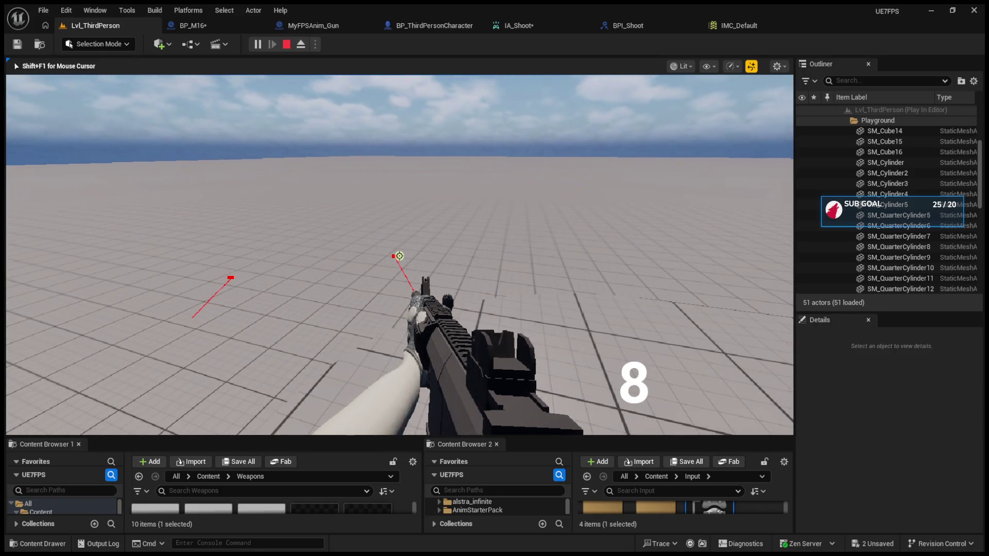
key("b")
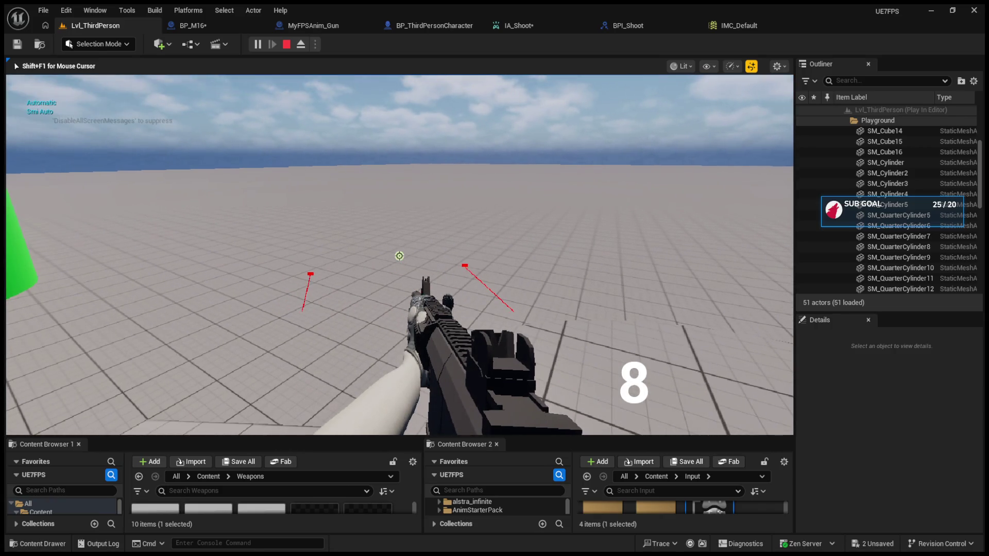
left_click(400, 256)
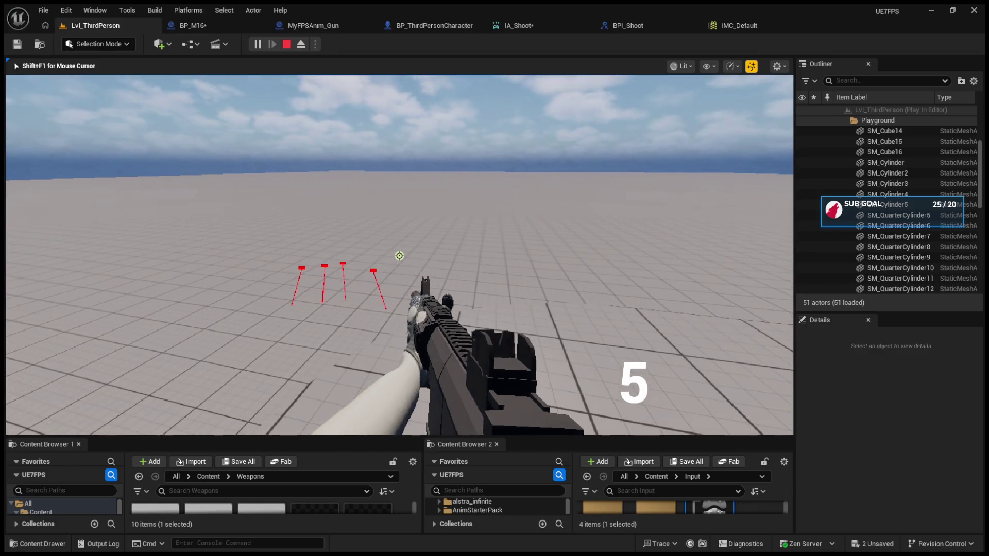
left_click(399, 257)
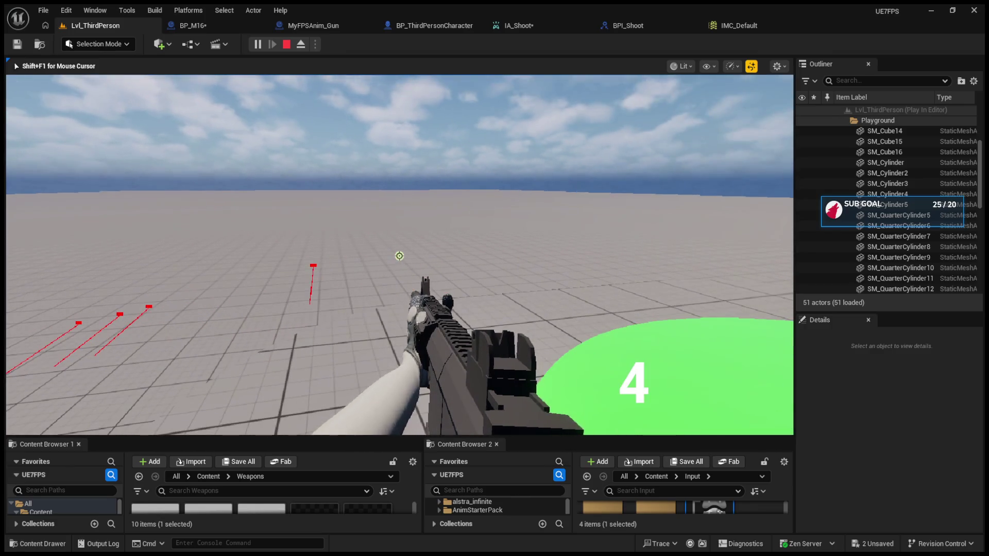
left_click(399, 256)
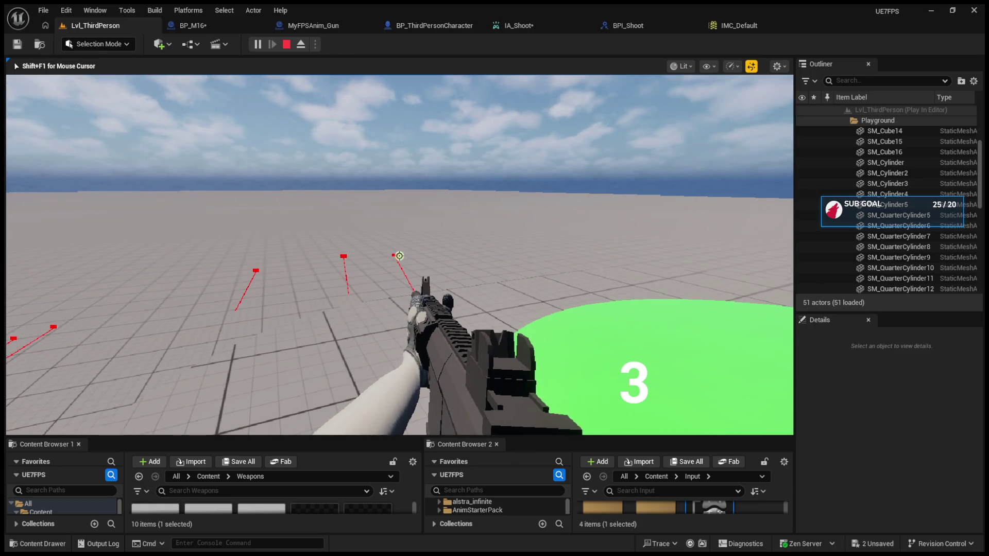
left_click(399, 256)
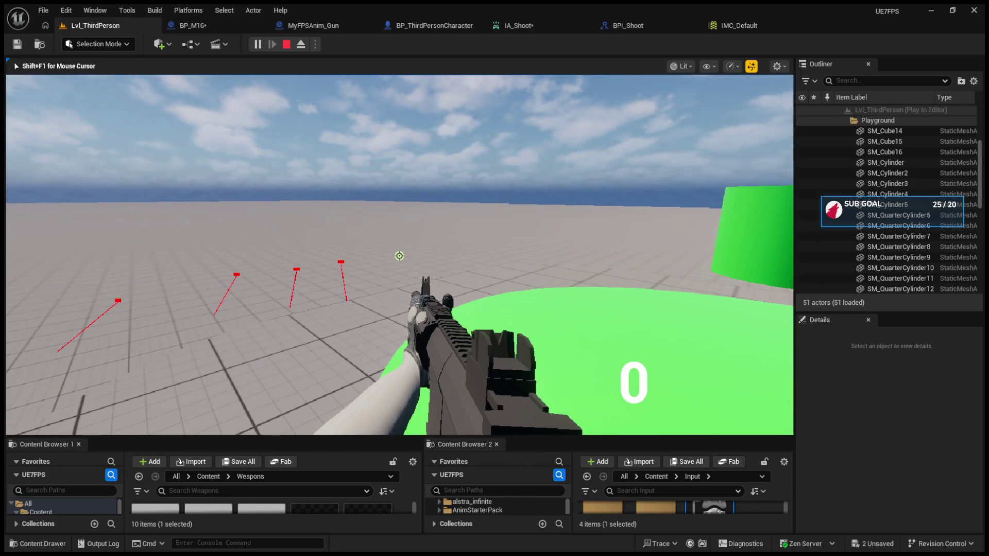
key("r")
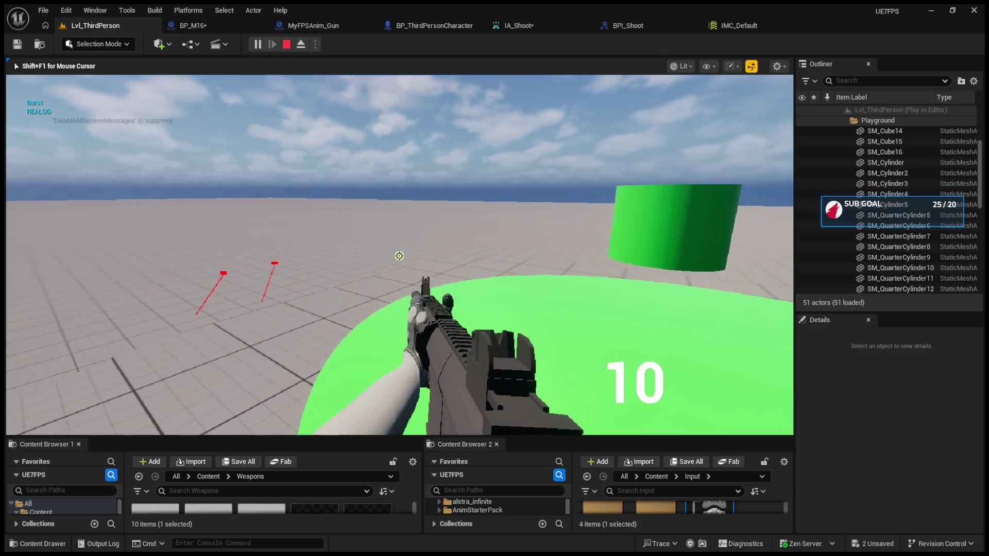
key("b")
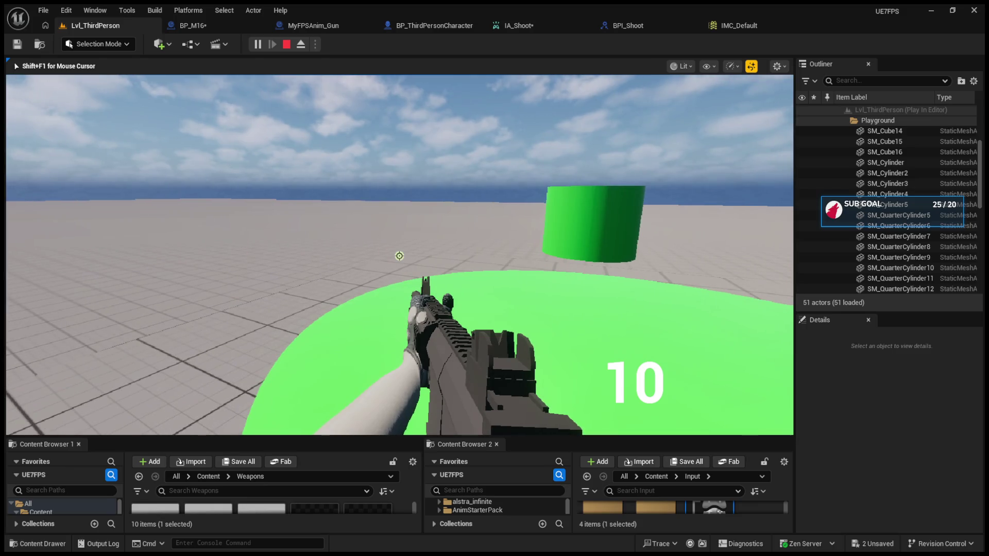
key("Escape")
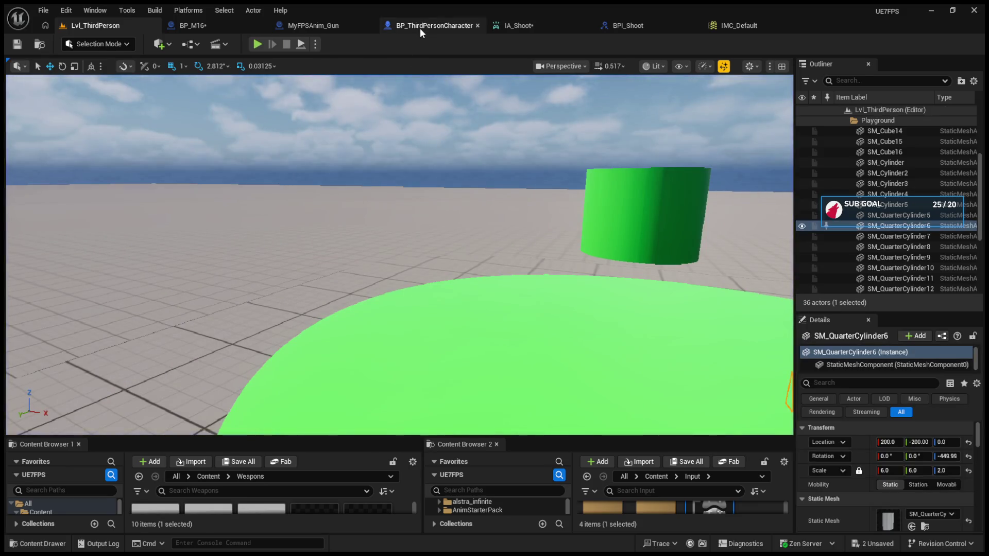
In the character's EventGraph, wrap the shooting nodes in a 'Shoot' comment.
left_click(421, 27)
left_click(679, 63)
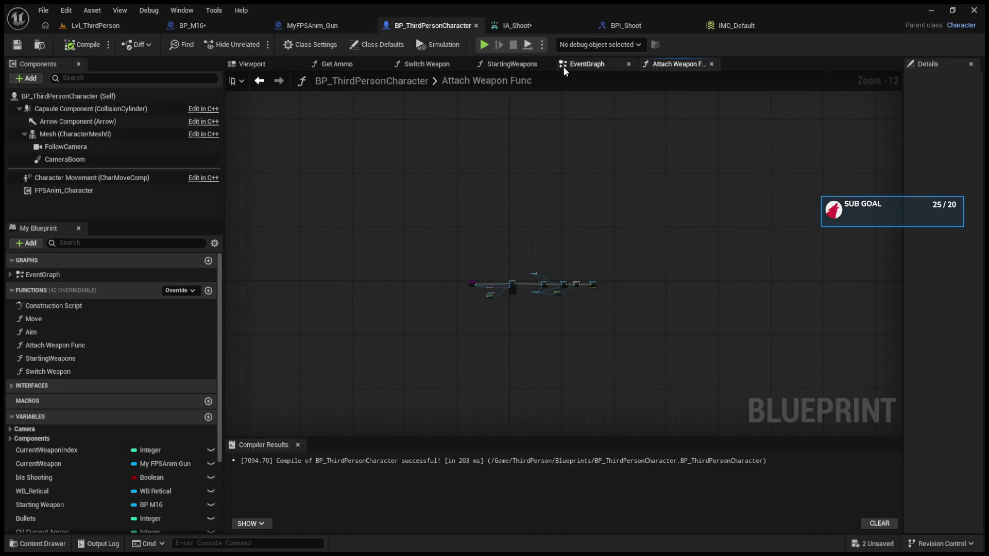
left_click(586, 64)
scroll(420, 284, "down", 5)
scroll(545, 308, "up", 5)
scroll(545, 308, "up", 4)
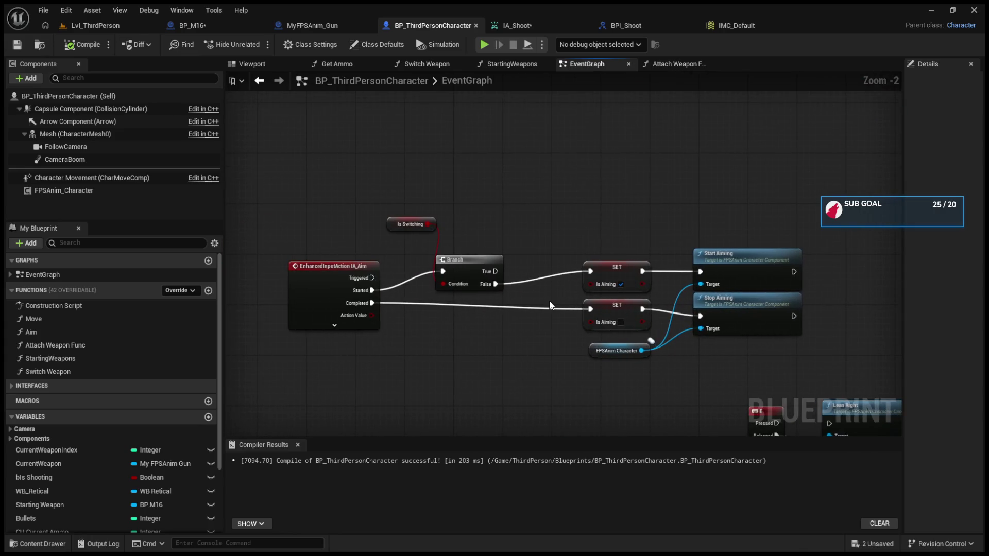
scroll(449, 192, "up", 1)
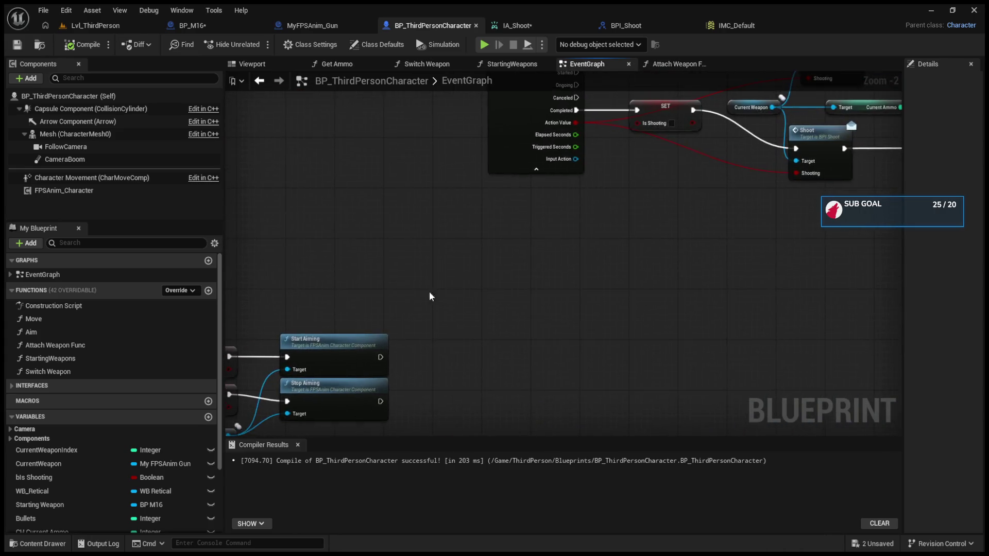
scroll(391, 327, "up", 2)
scroll(404, 366, "down", 12)
scroll(530, 345, "up", 4)
left_click_drag(423, 286, 624, 348)
type("c")
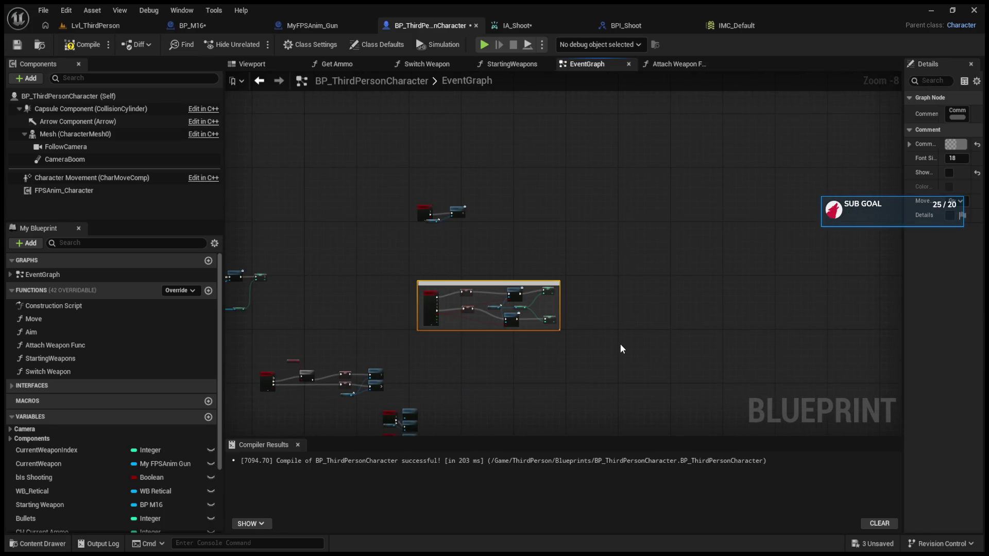
type("Shoot")
key("Return")
Comment the IA_Aim node cluster as 'Aim' and delete the lean nodes.
scroll(526, 366, "up", 6)
left_click_drag(406, 332, 384, 422)
left_click_drag(311, 148, 791, 329)
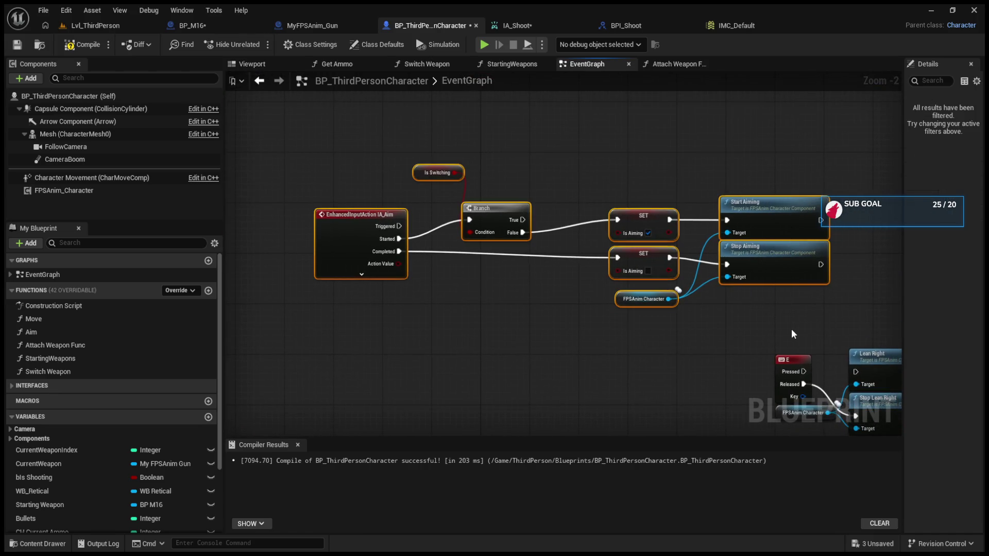
type("cAim")
key("Return")
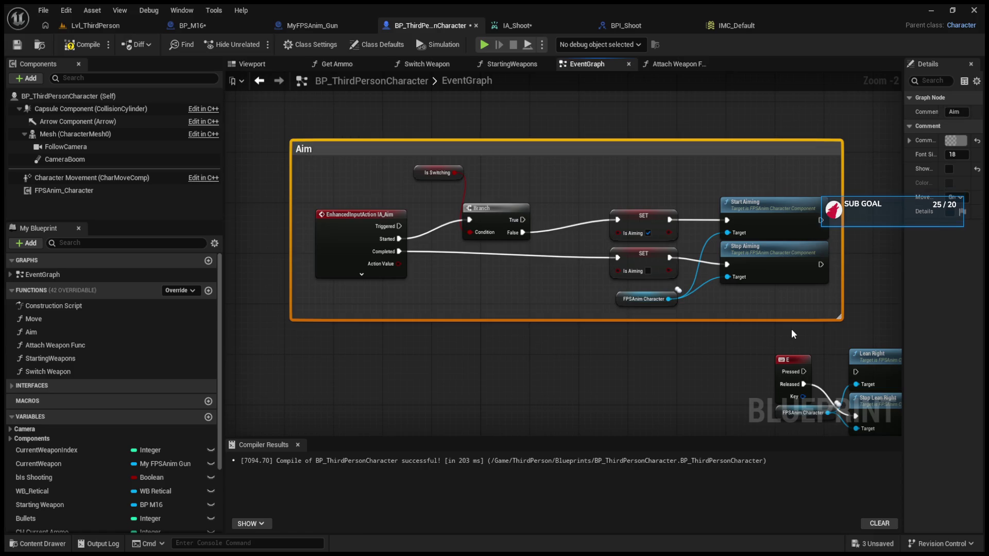
scroll(805, 333, "down", 2)
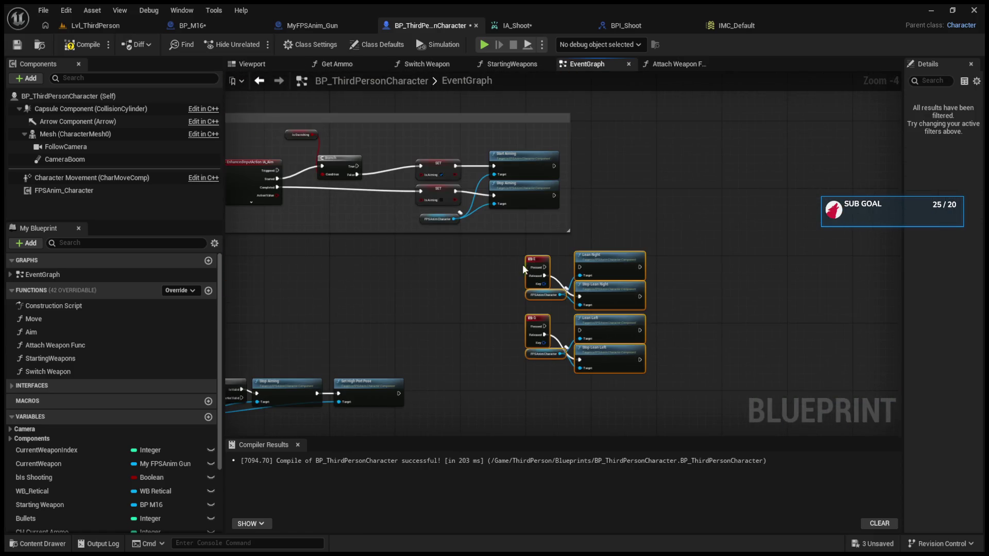
key("Delete")
Wrap the BeginPlay node chain in an 'EVent begin play' comment.
left_click_drag(846, 173, 649, 206)
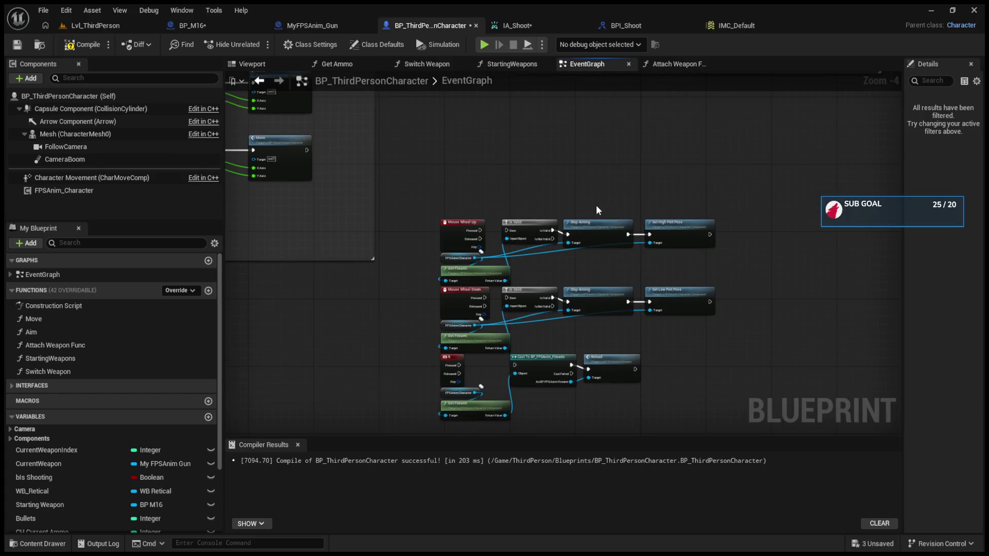
scroll(595, 205, "down", 1)
mouse_move(593, 242)
left_mouse_down()
mouse_move(559, 264)
mouse_move(407, 223)
left_mouse_up()
mouse_move(329, 228)
left_mouse_down()
mouse_move(617, 286)
mouse_move(750, 335)
left_mouse_up()
key("c")
type("EVent begin pla")
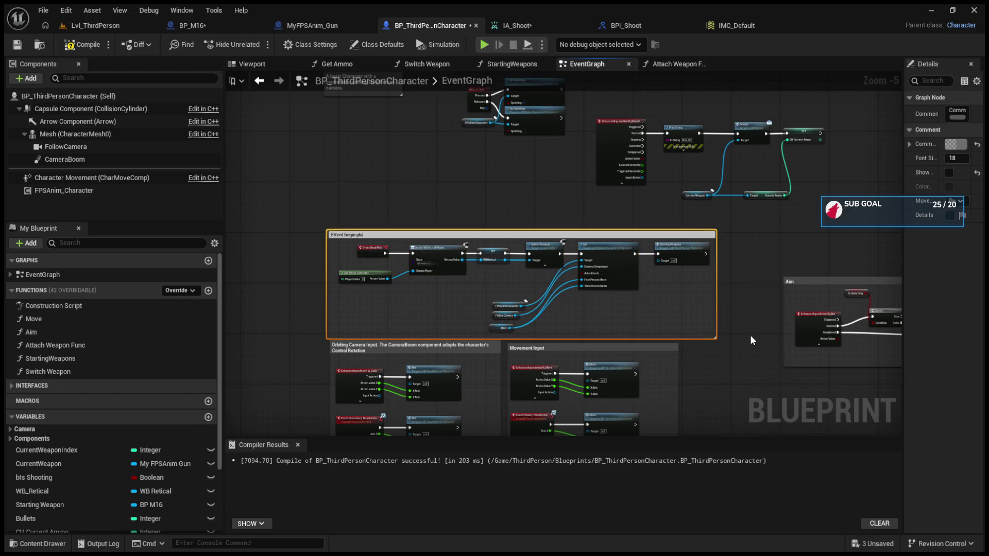
key("Return")
Move the Reload event chain down-left and wrap it in a 'Reload' comment.
scroll(612, 221, "up", 2)
left_click_drag(393, 177, 791, 354)
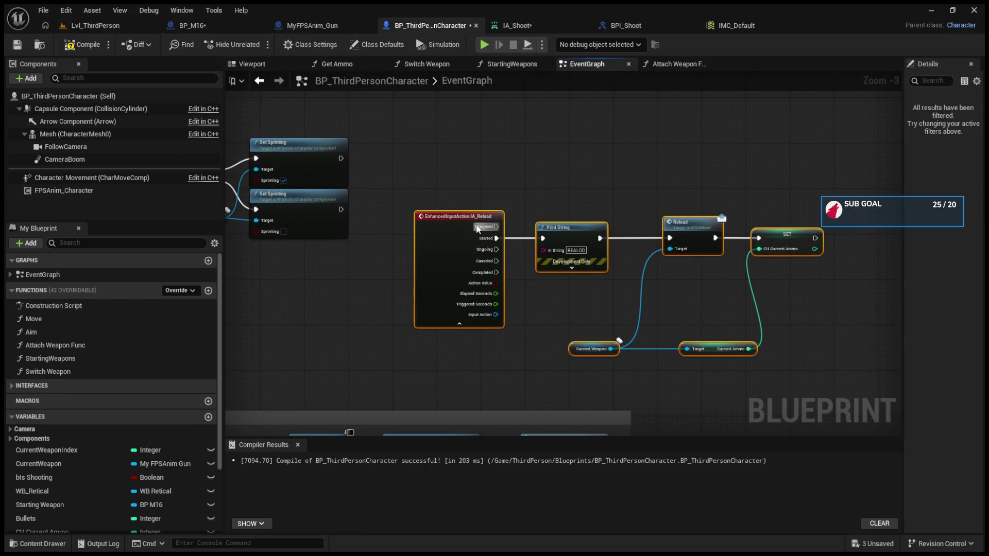
mouse_move(465, 225)
left_mouse_down()
mouse_move(503, 146)
mouse_move(402, 273)
mouse_move(416, 266)
left_mouse_up()
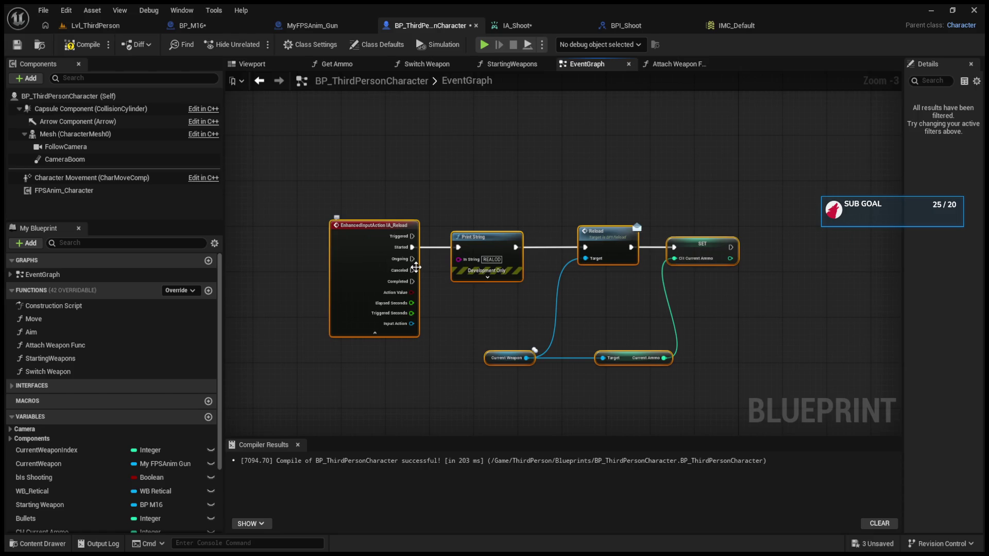
type("c")
type("Reloa")
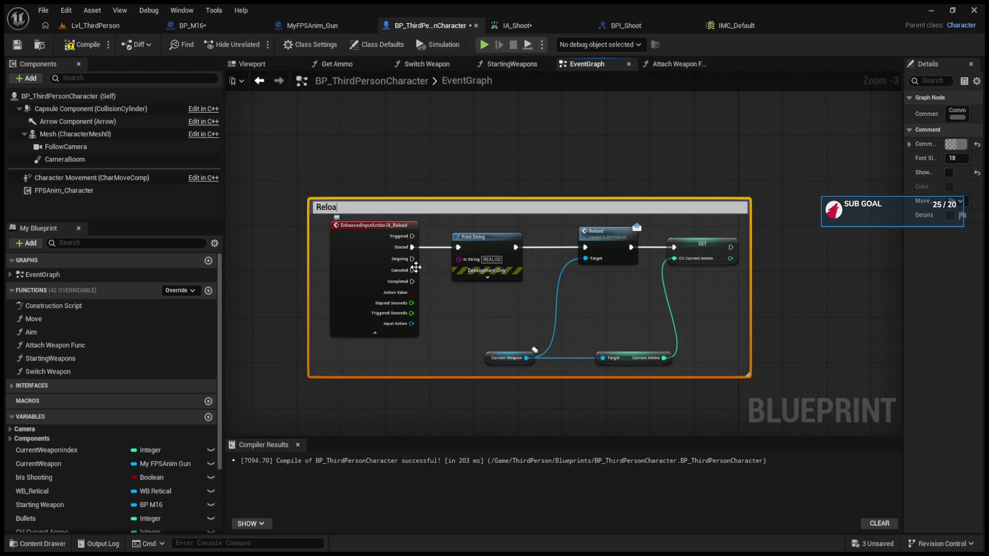
type("d")
key("Return")
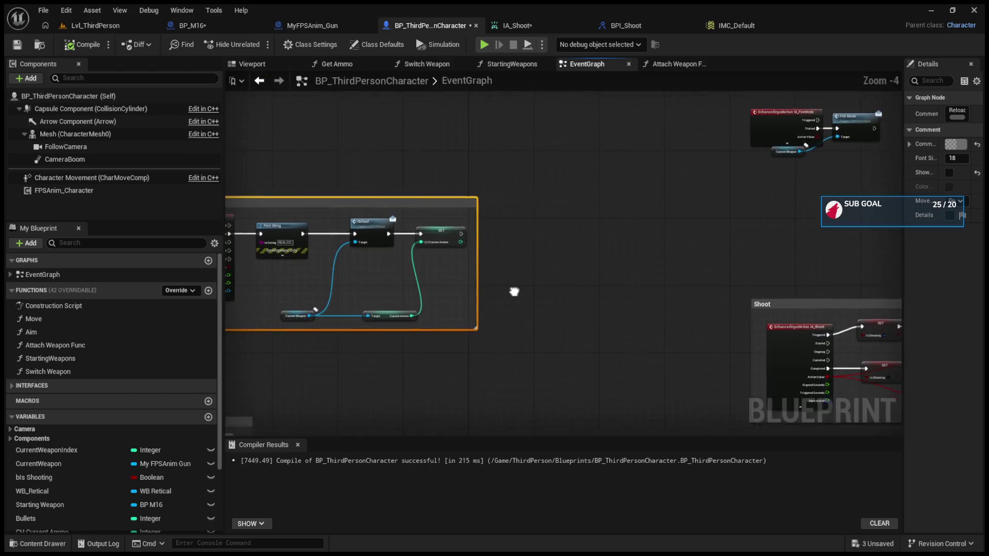
Shift the Reload comment box right and connect Print String to the Reload call.
scroll(726, 340, "up", 5)
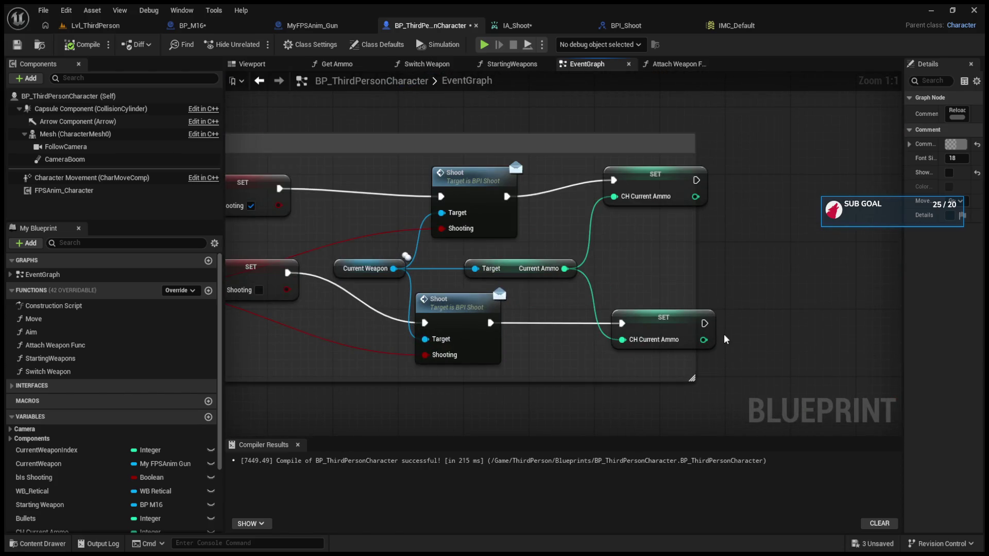
scroll(726, 340, "down", 5)
scroll(582, 300, "up", 4)
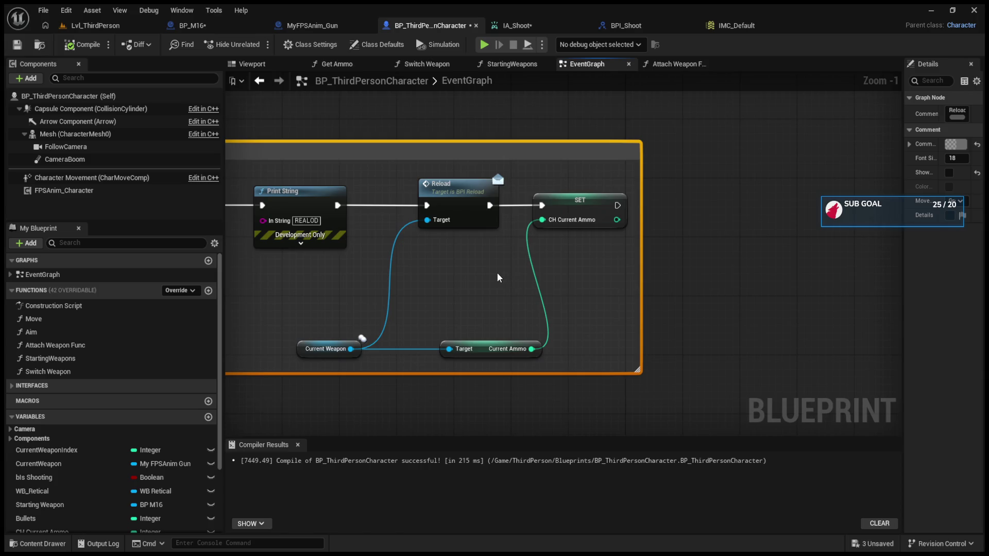
left_click_drag(497, 273, 564, 280)
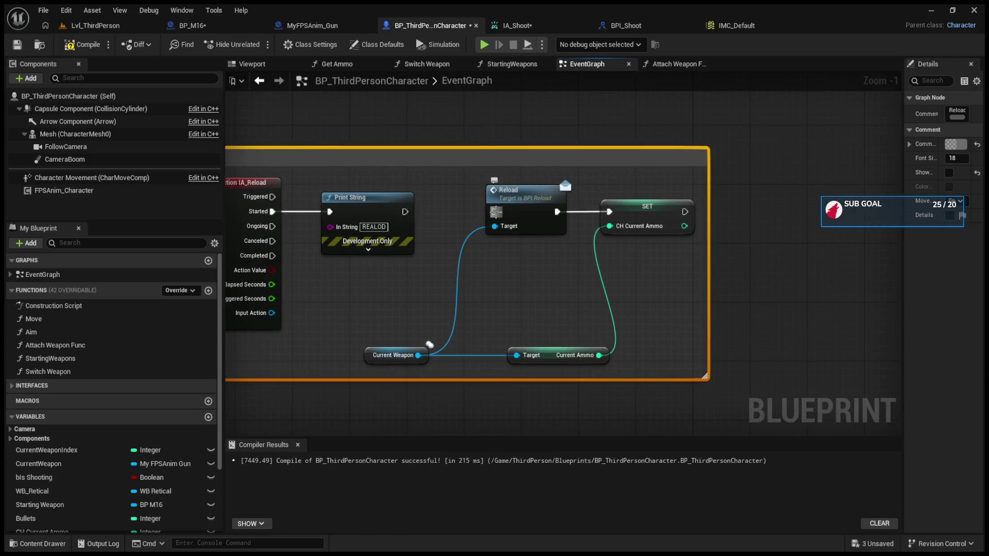
left_click_drag(407, 212, 494, 212)
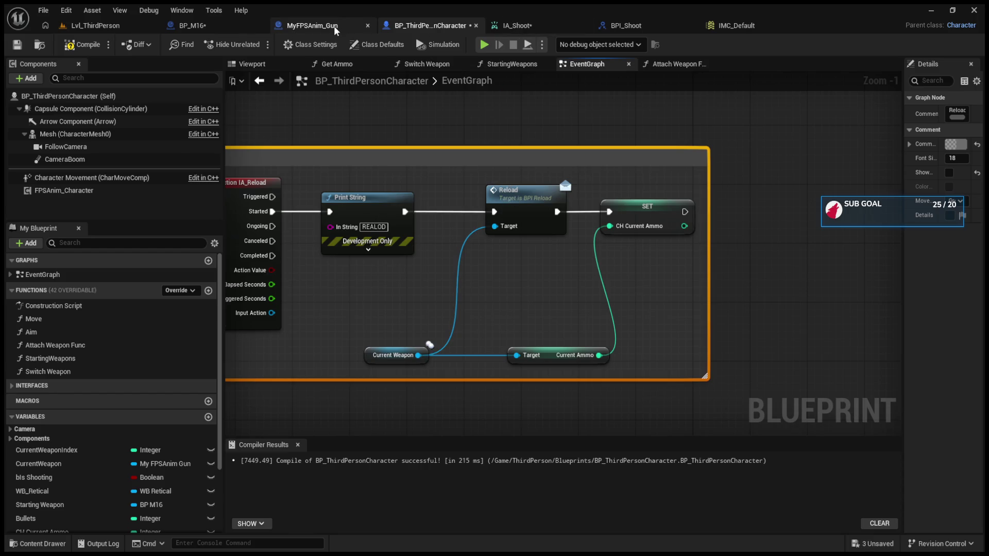
Delete the Fire Mode node after SET Max Ammo in BP_M16's EventGraph.
left_click(246, 30)
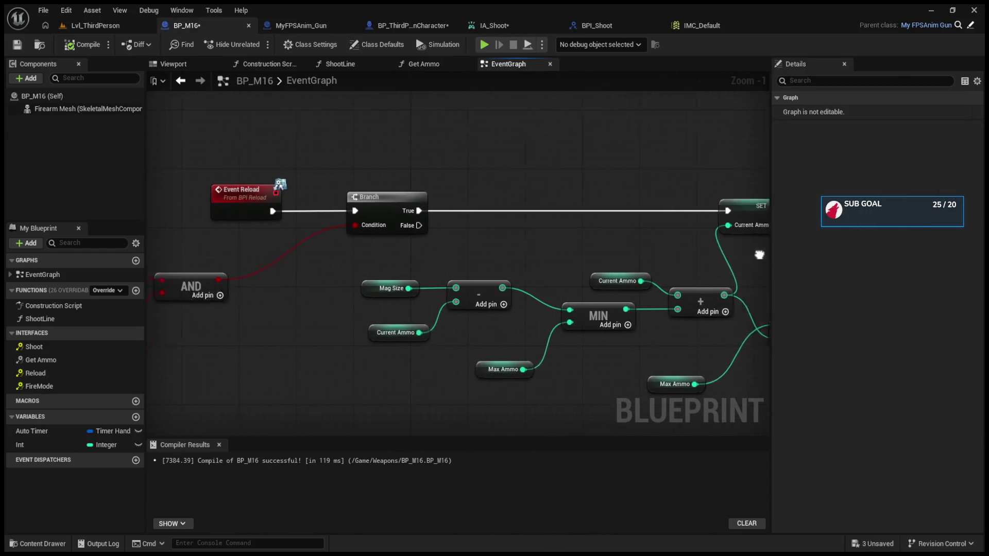
mouse_move(206, 268)
left_mouse_down()
mouse_move(433, 268)
mouse_move(331, 269)
left_mouse_up()
left_click_drag(558, 249, 563, 220)
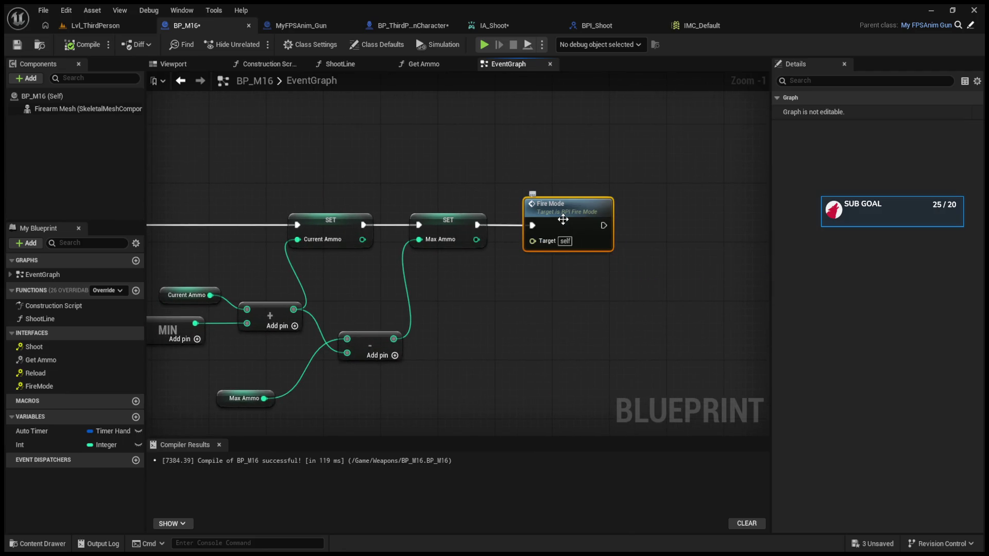
key("Delete")
left_click_drag(294, 289, 569, 305)
mouse_move(331, 304)
left_mouse_down()
mouse_move(484, 314)
mouse_move(581, 307)
left_mouse_up()
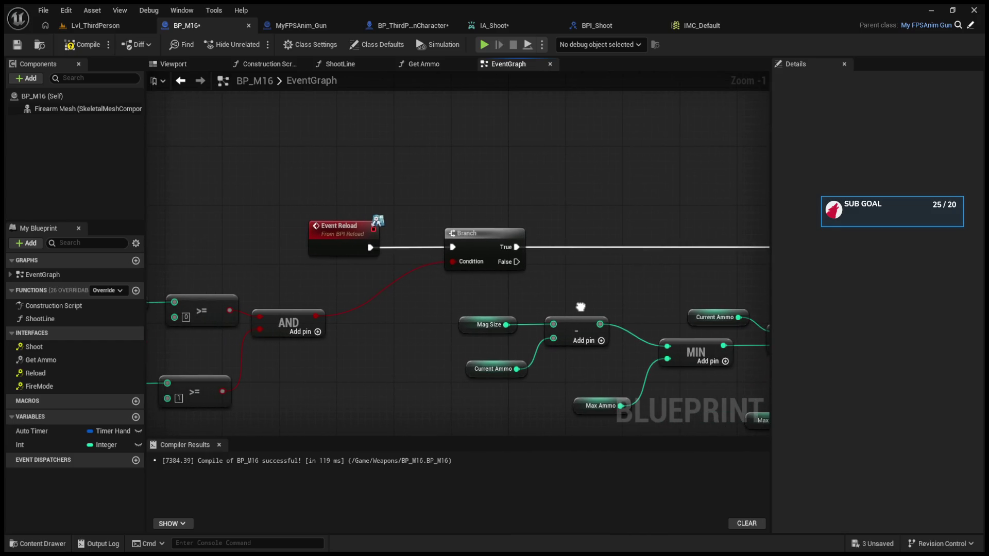
Compile BP_M16 and save all modified assets.
left_click(306, 25)
left_click(417, 25)
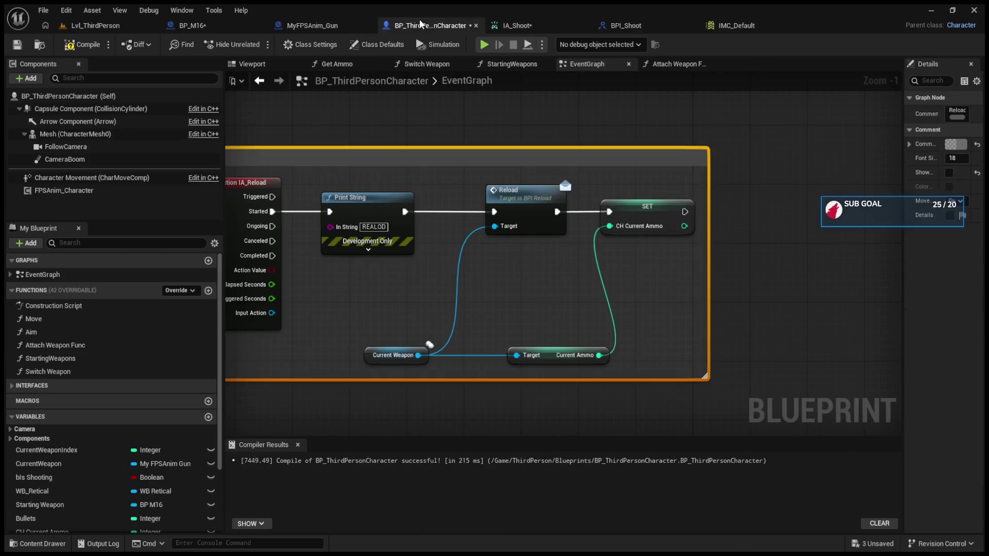
left_click(495, 302)
left_click_drag(706, 302, 674, 318)
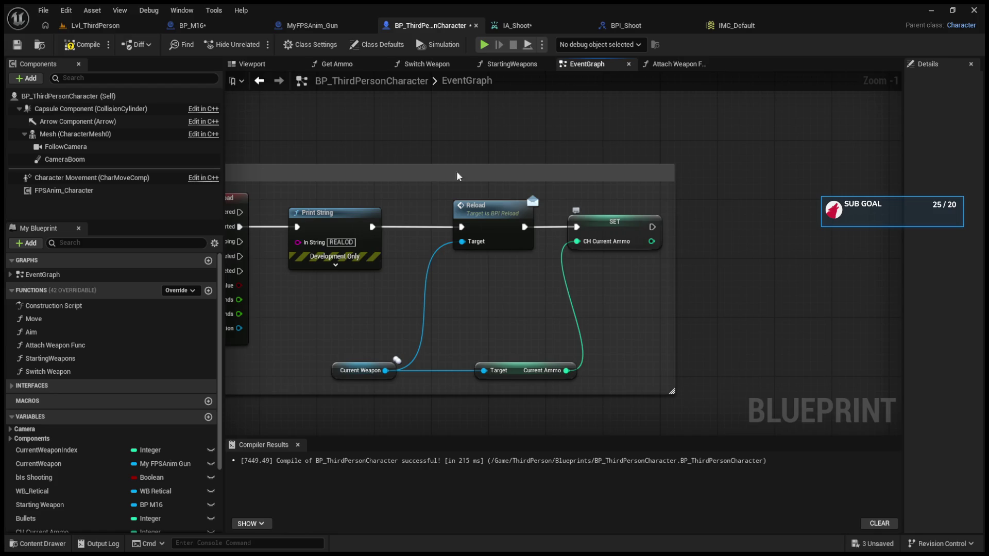
left_click(80, 31)
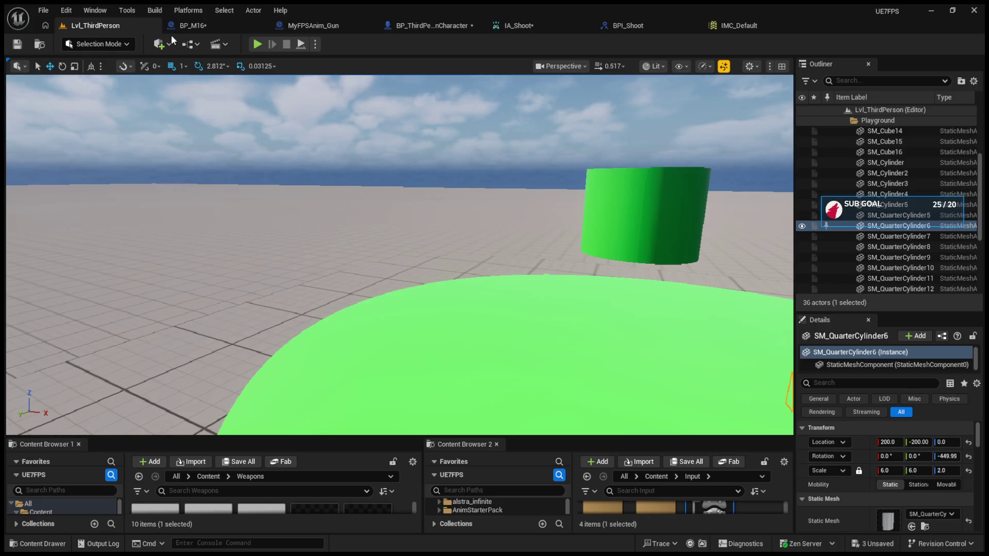
left_click(190, 25)
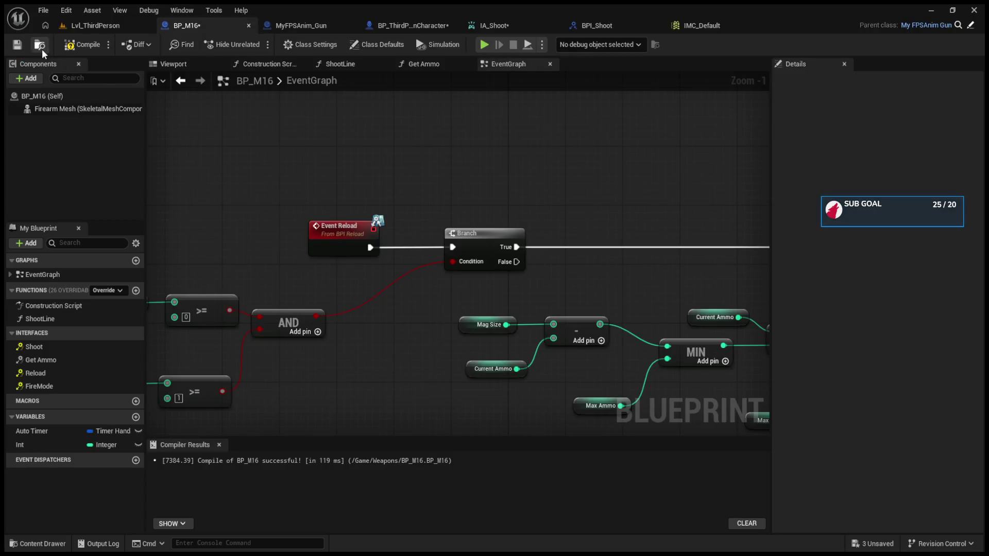
left_click(17, 45)
left_click(82, 44)
key("ctrl+shift+s")
Rewire IA_Reload so its Triggered pin, not Started, drives the reload Print String.
left_click_drag(426, 114, 279, 76)
left_click(392, 24)
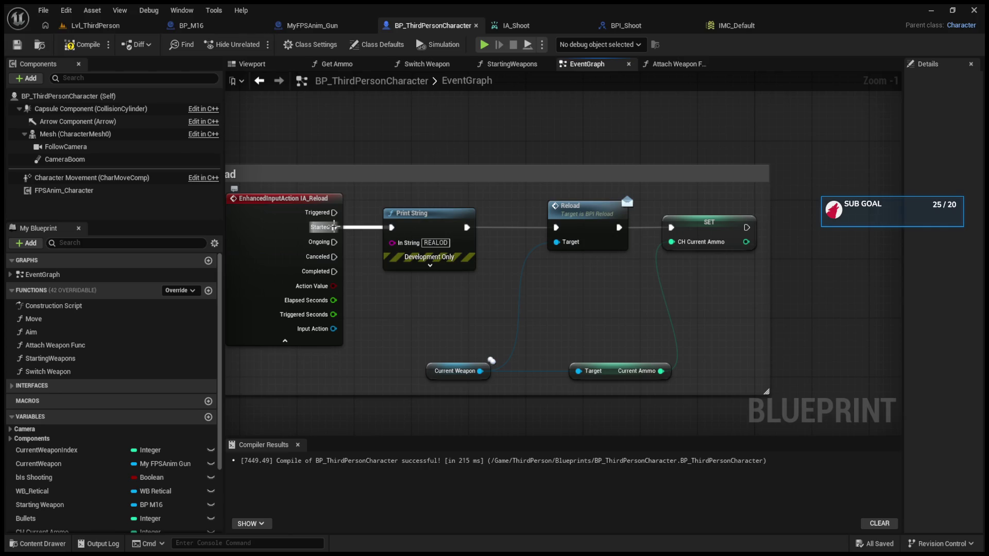
left_click(334, 226, "alt")
left_click_drag(333, 212, 390, 230)
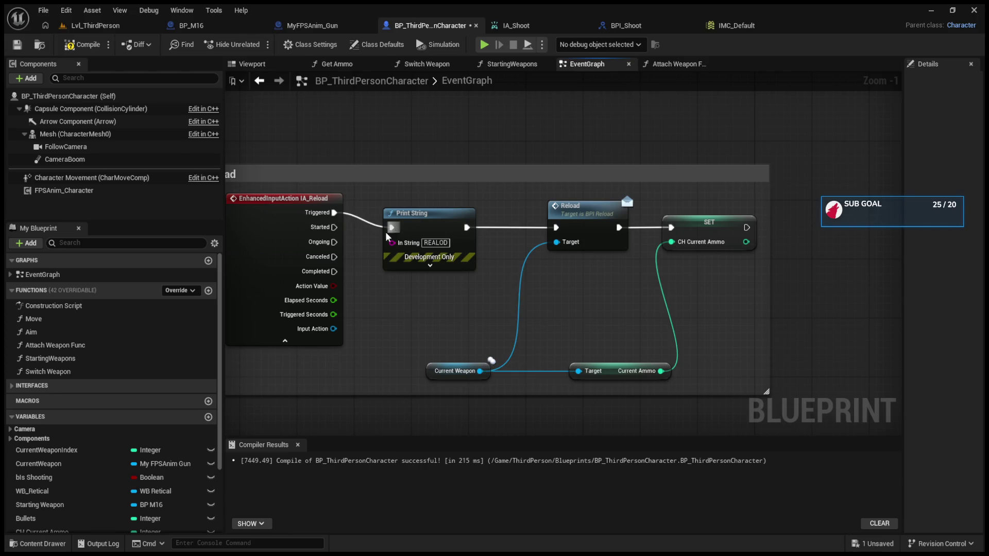
left_click(109, 30)
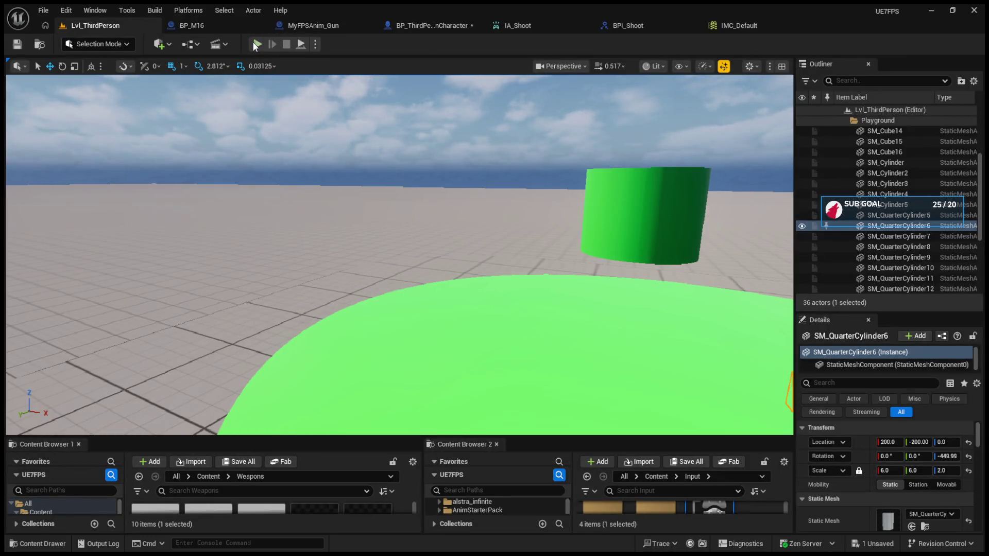
Start a play-test, switch weapons, fire a couple of shots and reload.
left_click(258, 44)
left_click(365, 250)
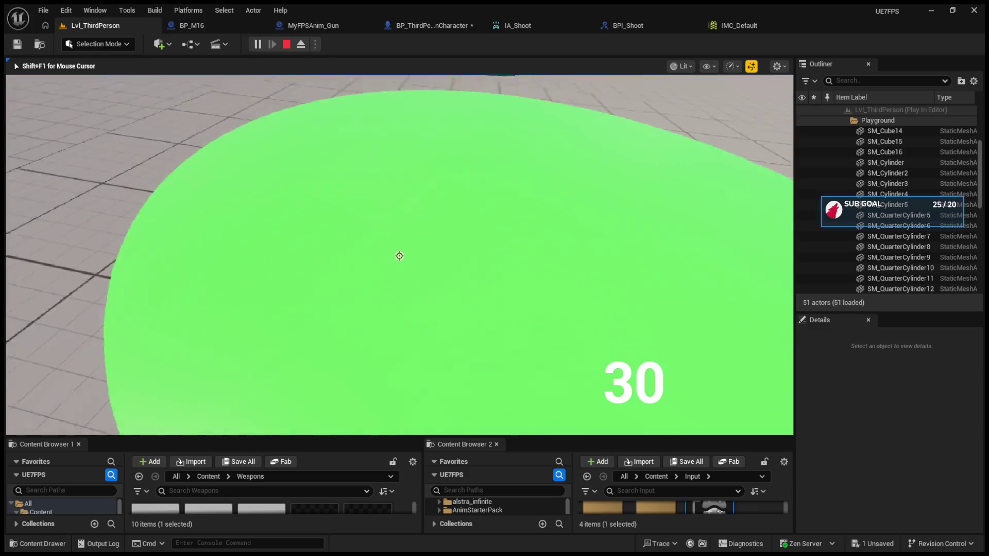
left_click(399, 256)
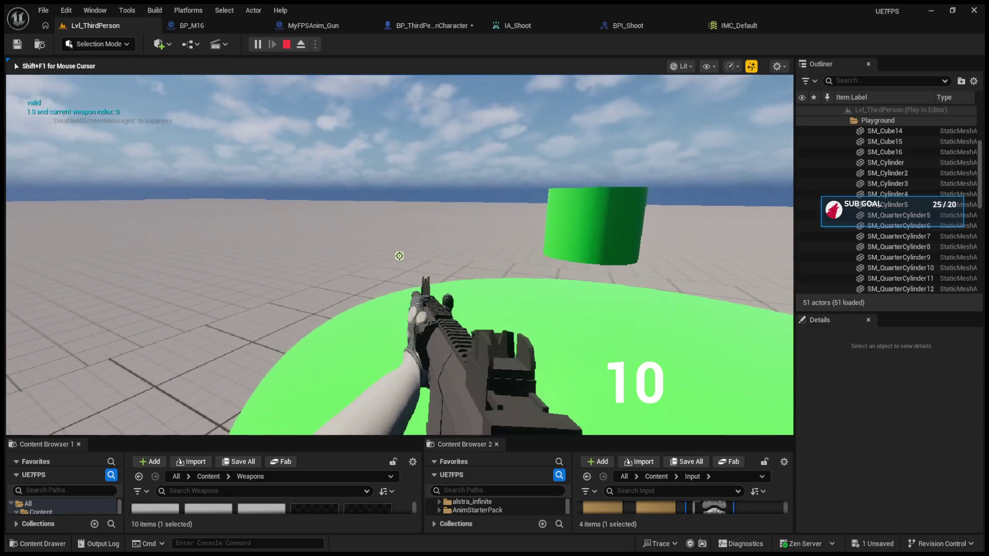
left_click(400, 256)
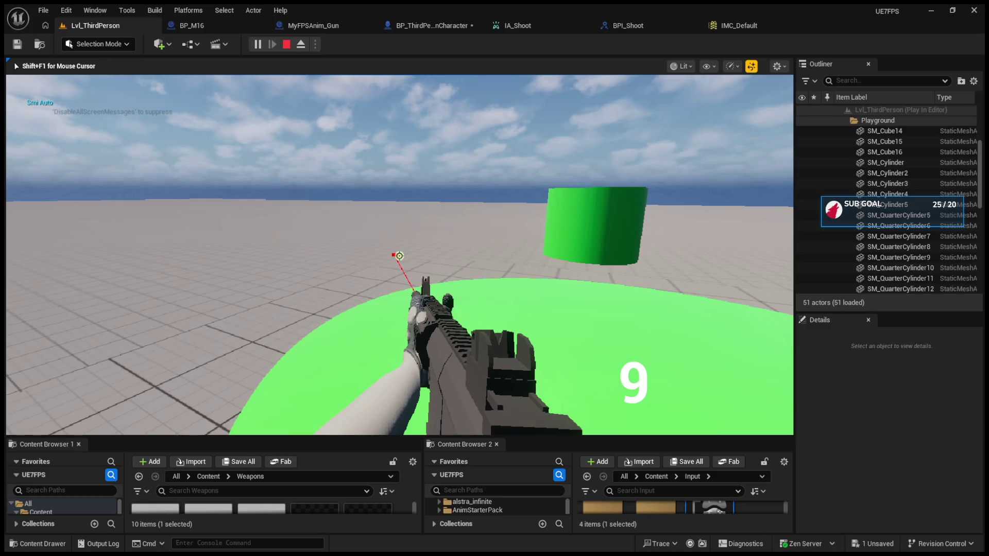
left_click(400, 256)
key("r")
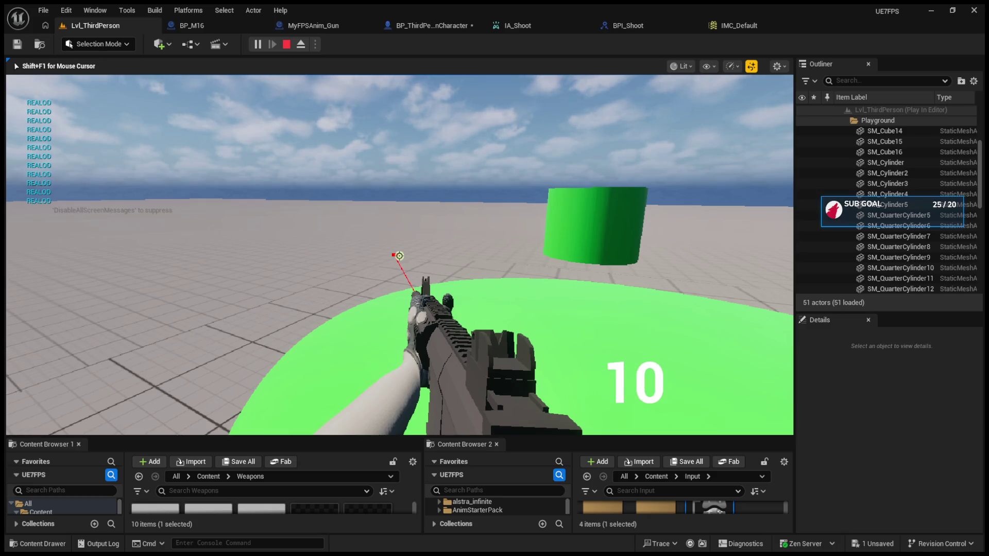
Fire repeatedly until the magazine empties, try firing while empty, then end the play-test.
left_click(400, 256)
left_click(400, 256)
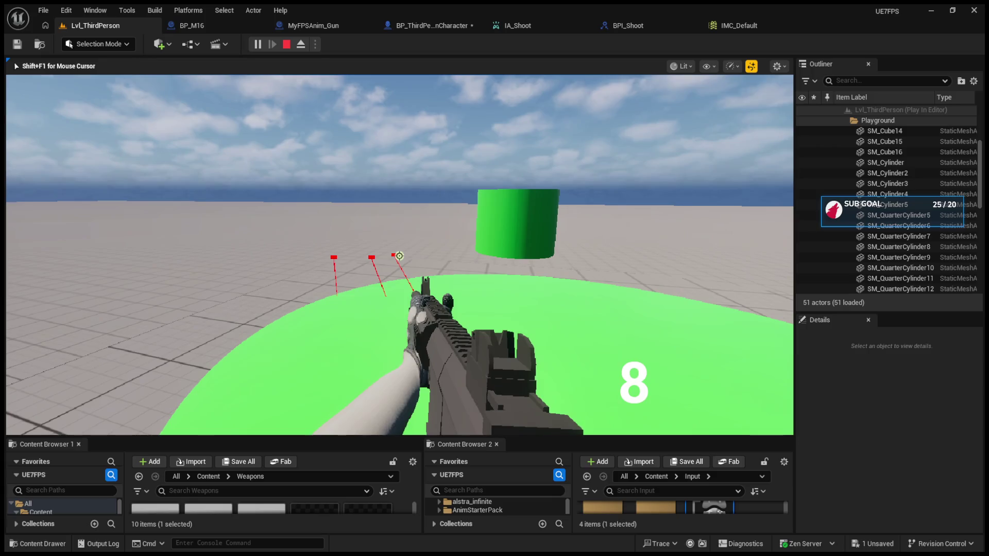
left_click(399, 256)
left_click(399, 256)
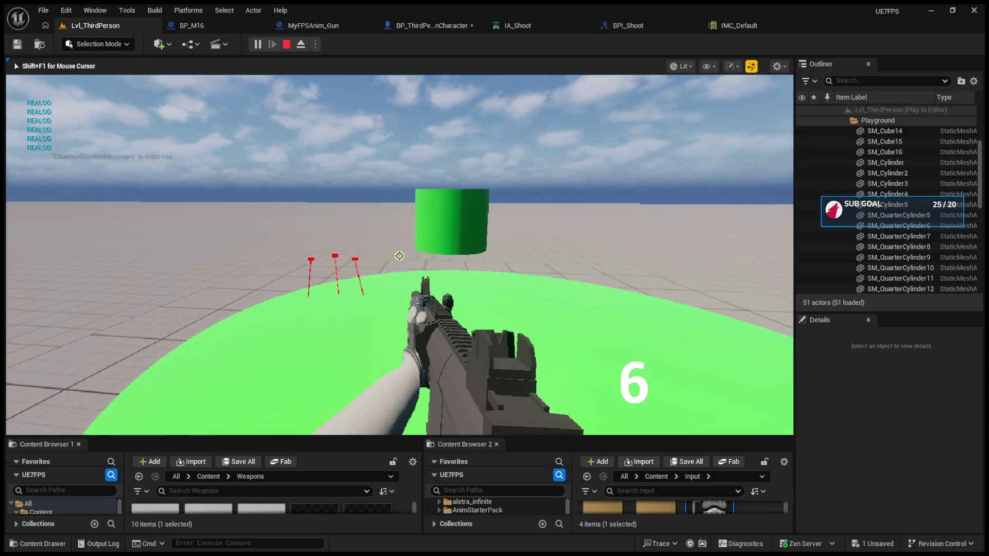
left_click(400, 256)
left_click(399, 256)
left_click(400, 256)
left_click(399, 256)
left_click(399, 256)
left_click(400, 256)
left_click(400, 256)
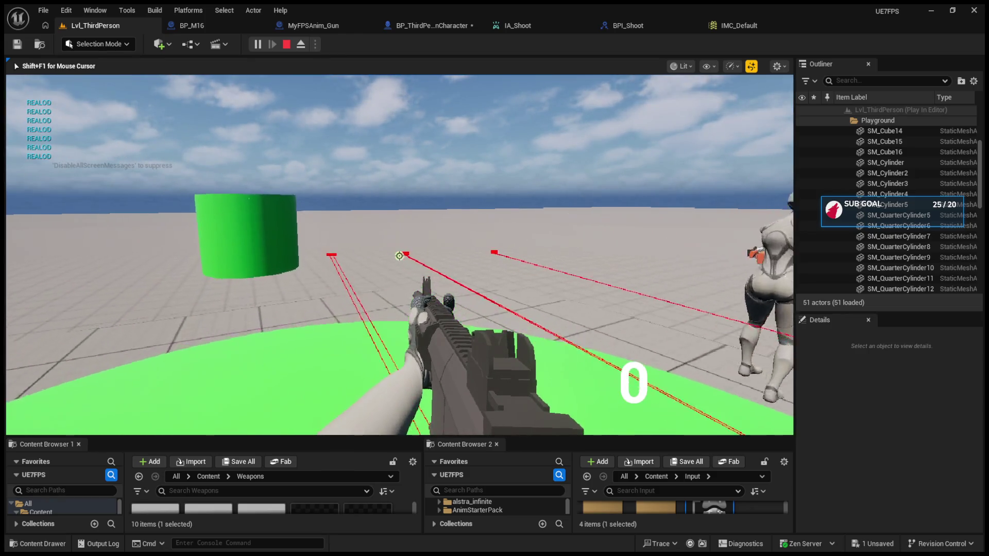
left_click(399, 256)
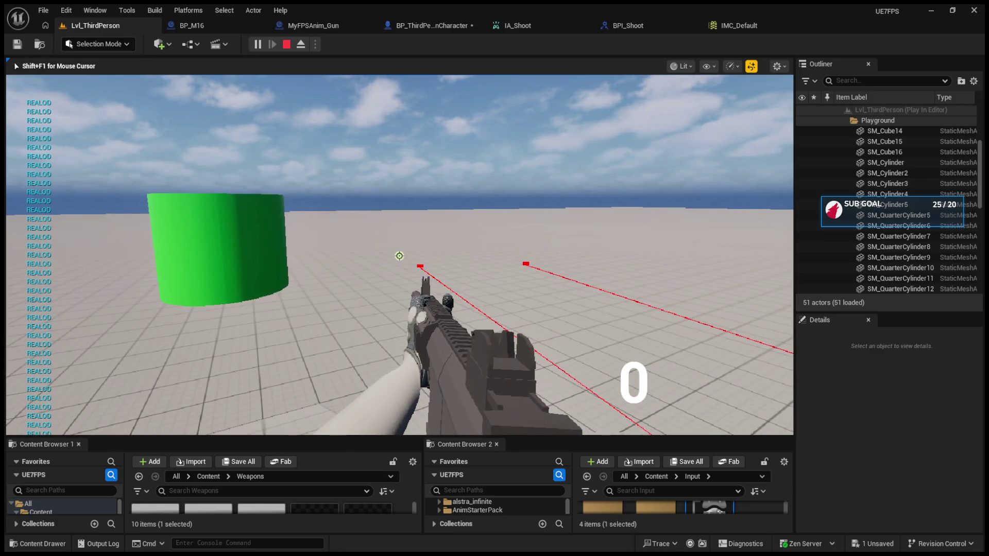
key("Escape")
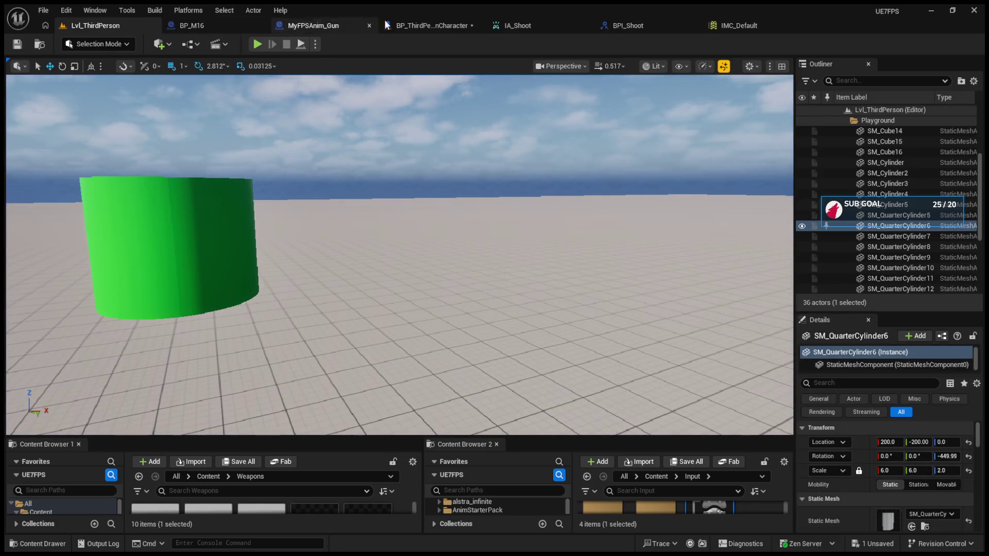
Reconnect IA_Reload's Started pin to the Print String node in the character blueprint.
left_click(398, 24)
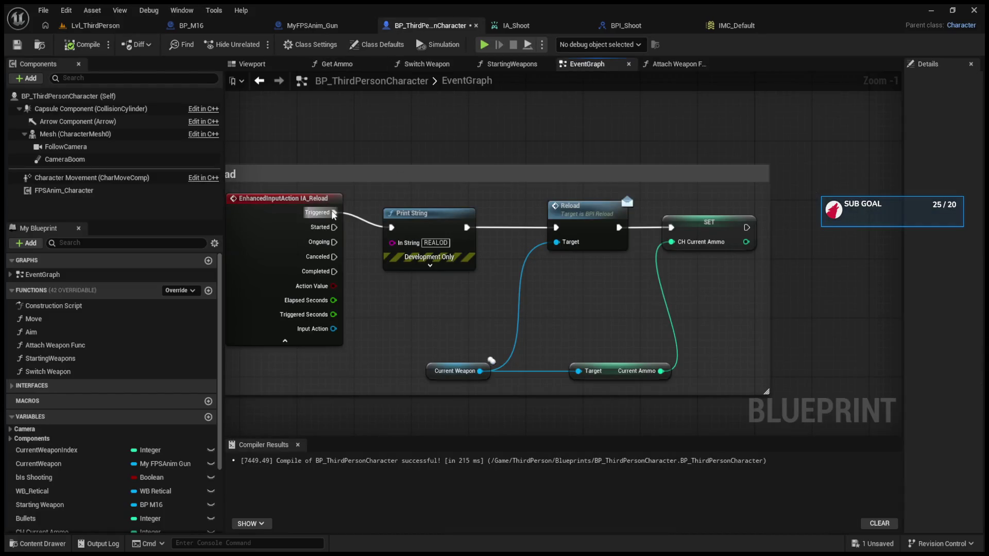
left_click_drag(334, 227, 391, 230)
left_click(93, 25)
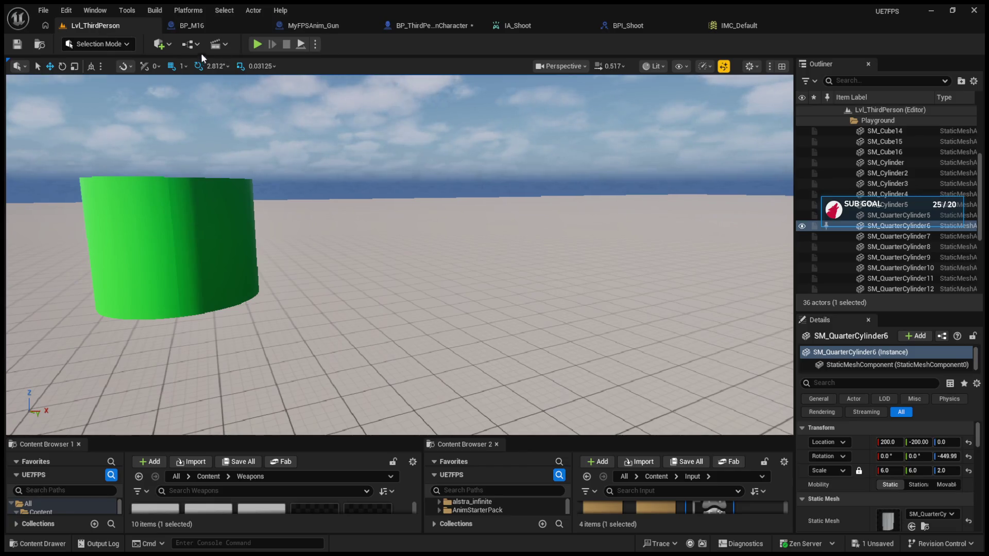
Play-test the rifle on automatic, holding fire until empty, then reload to 10 rounds.
left_click(256, 45)
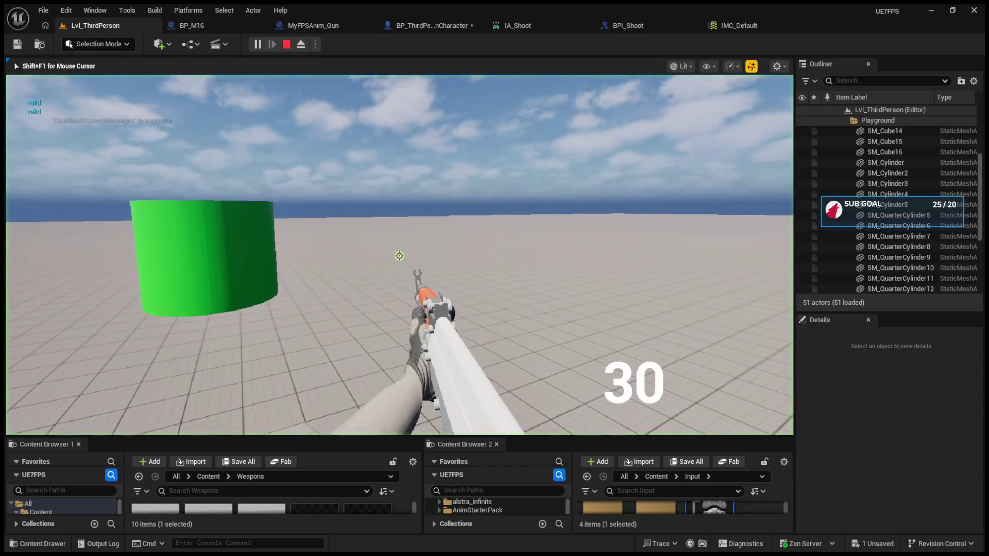
left_click(400, 256)
key("1")
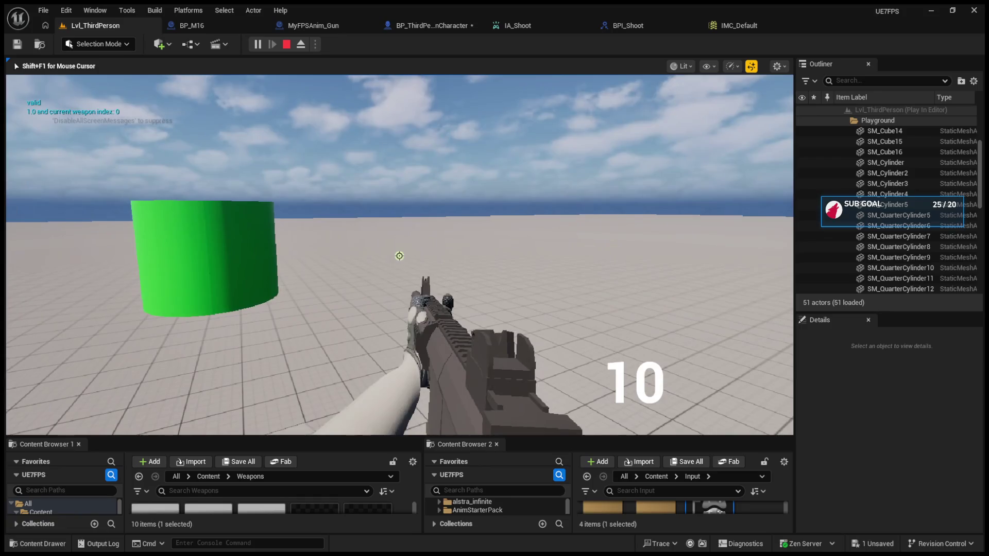
key("2")
left_click_drag(400, 256, 399, 256)
key("r")
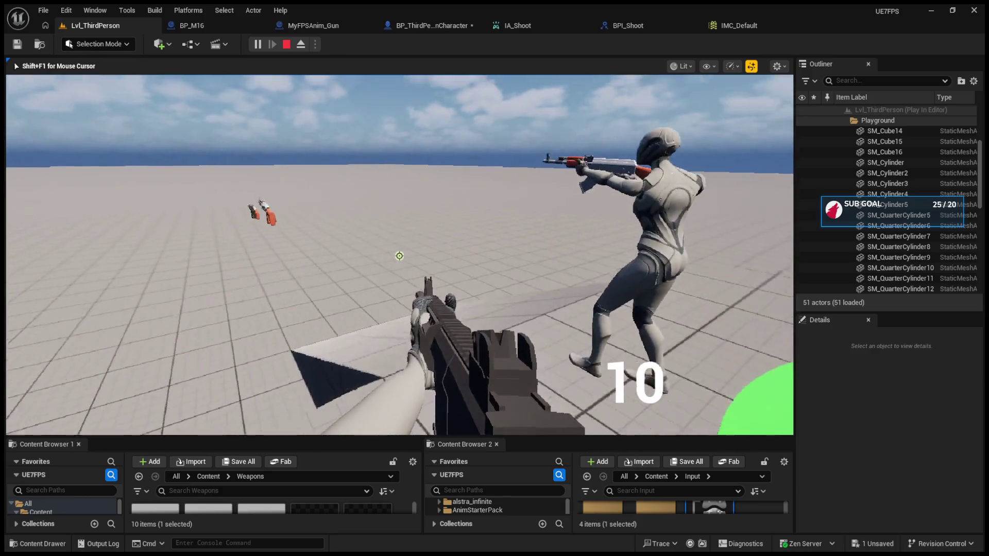
key("w")
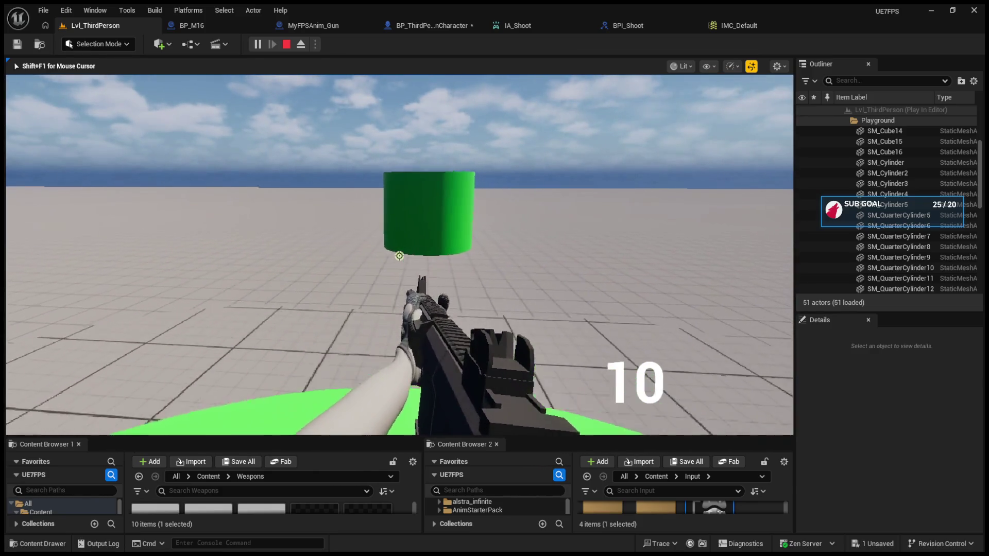
key("Escape")
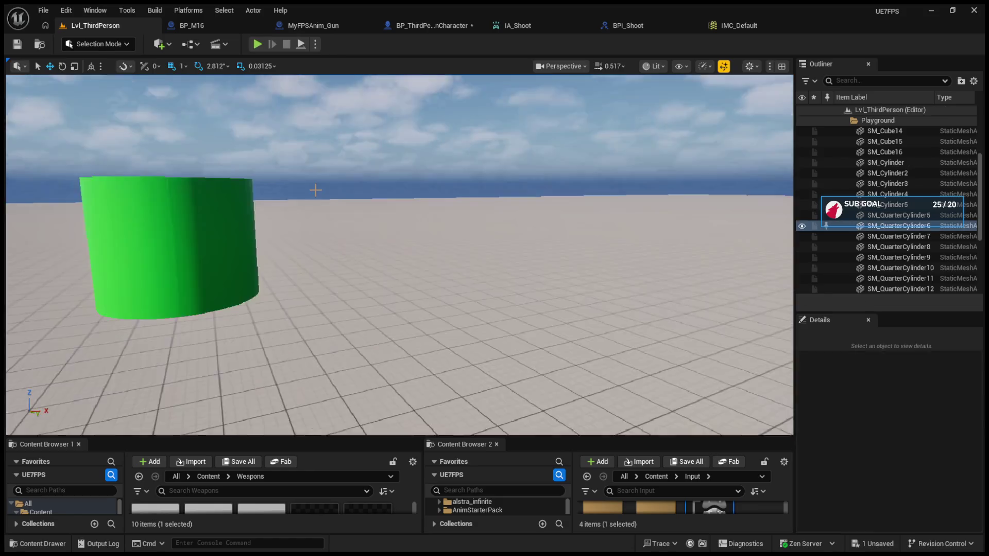
left_click(237, 19)
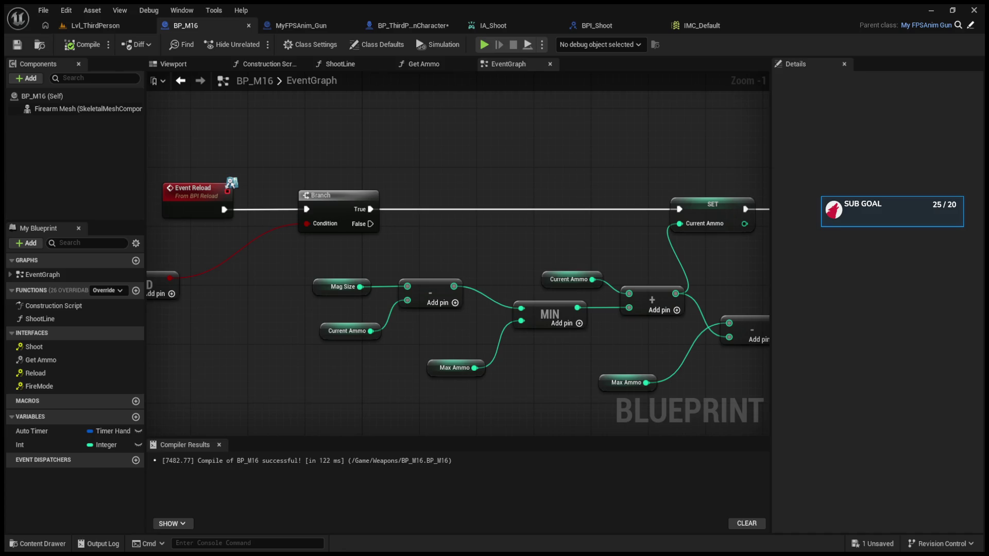
Paste a Can Shoot getter into BP_M16's reload graph.
scroll(431, 347, "down", 3)
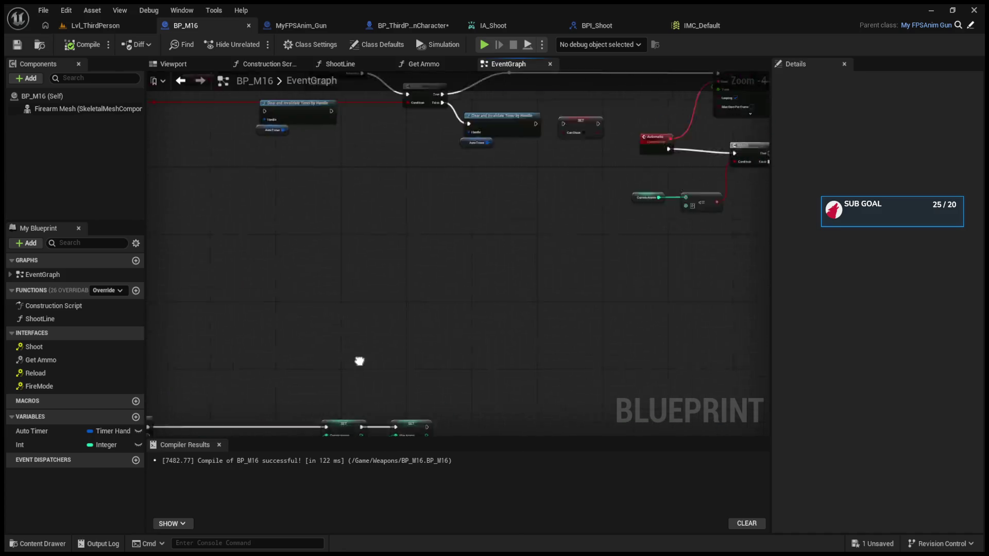
scroll(421, 293, "up", 2)
scroll(433, 284, "down", 3)
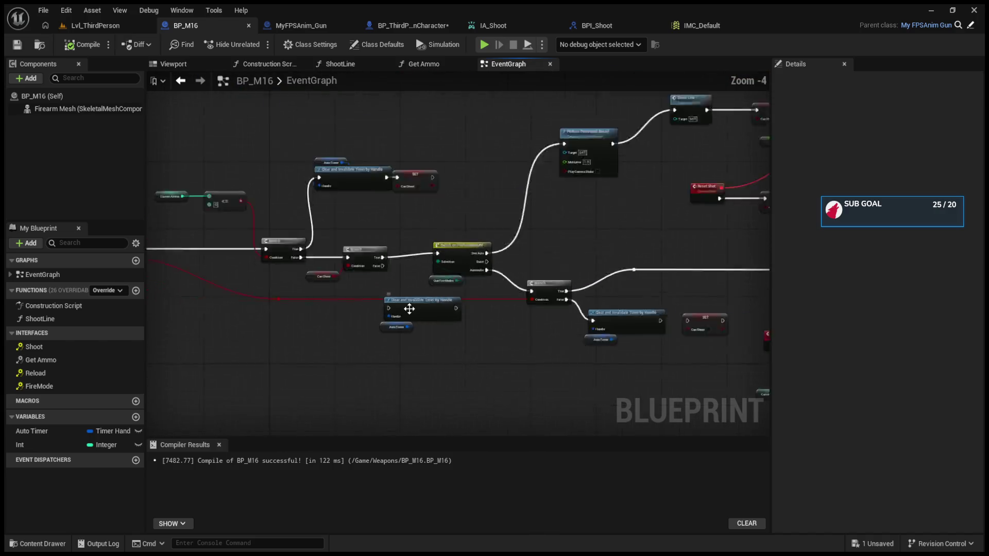
scroll(423, 345, "up", 2)
scroll(443, 252, "up", 2)
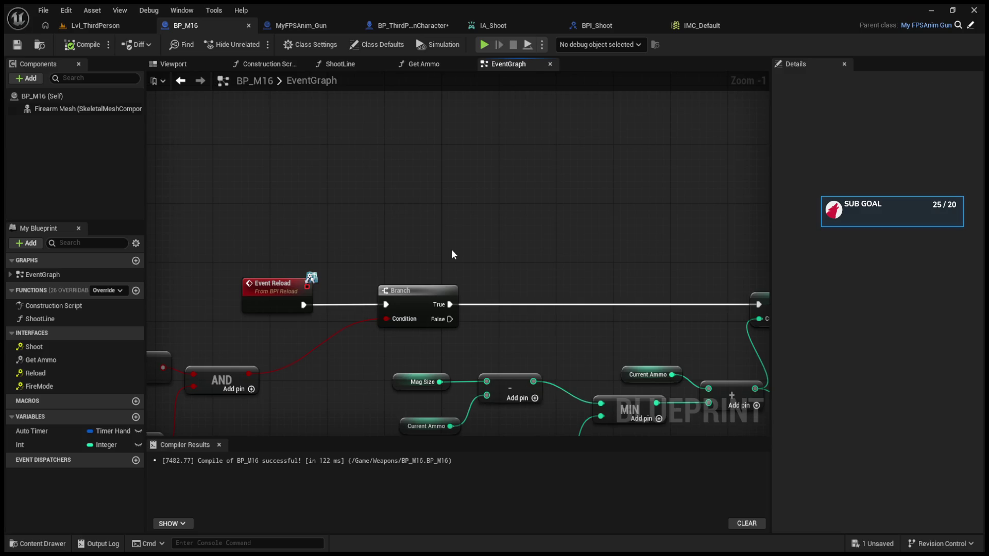
key("ctrl+v")
left_click(474, 229)
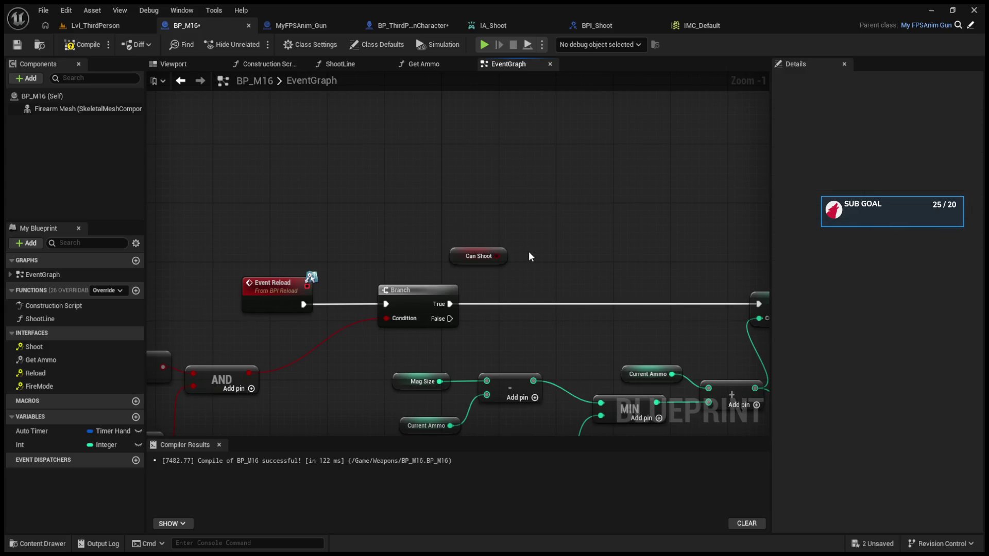
Insert a SET Can Shoot node between Event Reload and the Branch, wiring both sides.
key("ctrl+v")
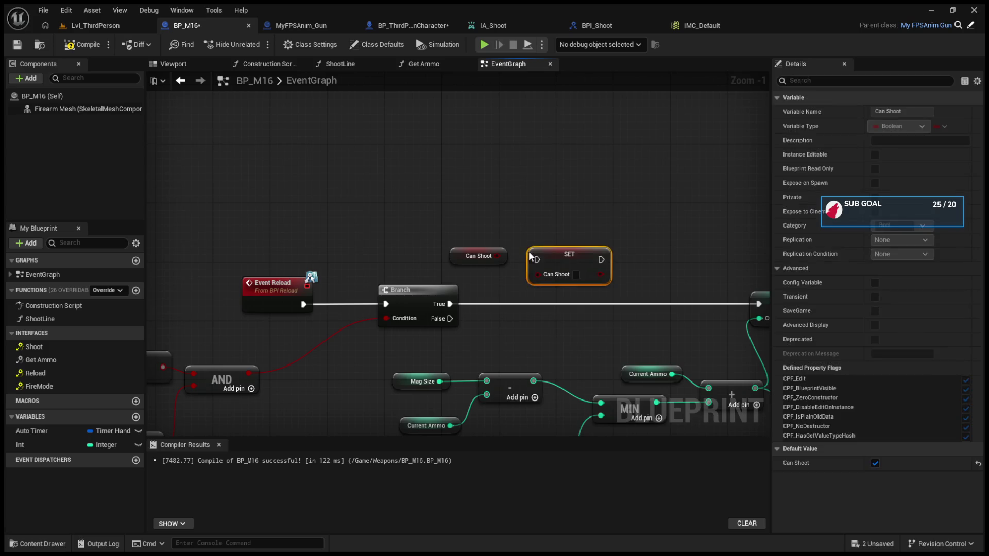
mouse_move(554, 258)
left_mouse_down()
mouse_move(542, 306)
mouse_move(536, 298)
left_mouse_up()
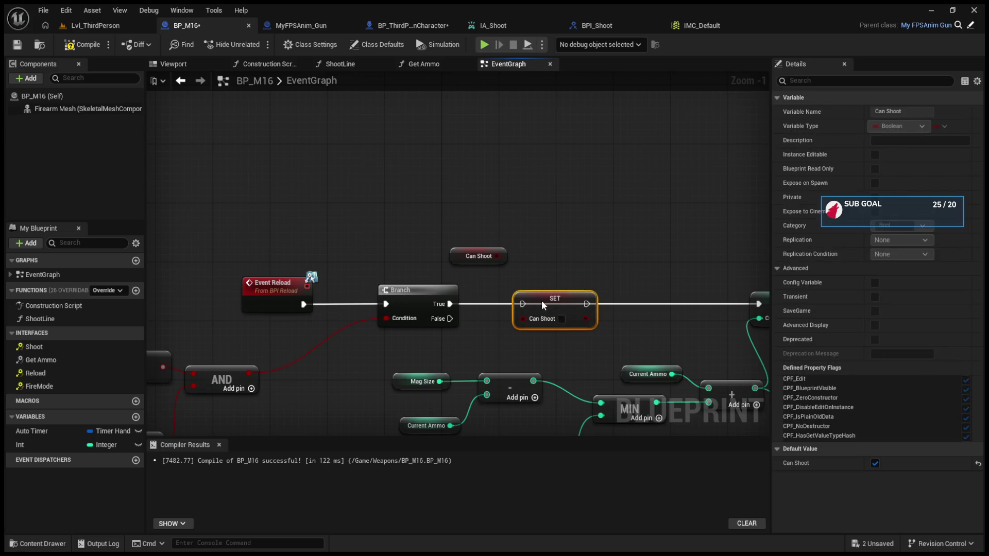
left_click_drag(256, 291, 156, 292)
left_click_drag(561, 299, 289, 293)
left_click_drag(202, 304, 244, 296)
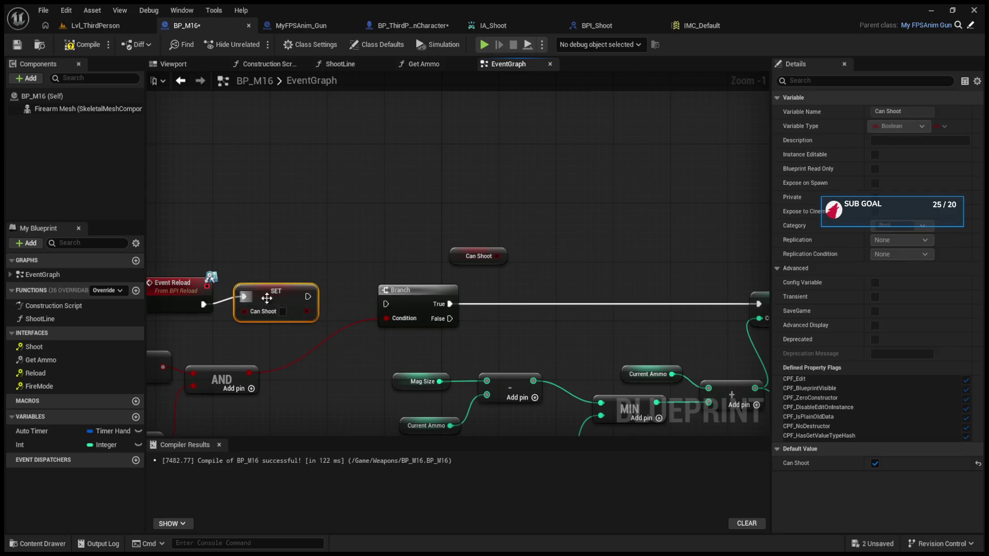
mouse_move(309, 296)
left_mouse_down()
mouse_move(385, 303)
mouse_move(358, 307)
left_mouse_up()
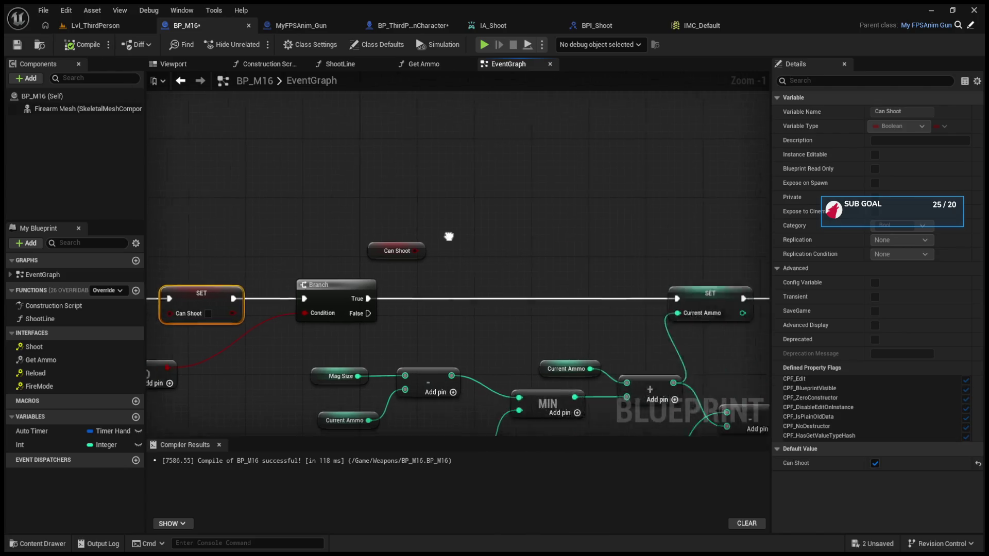
Add a checked SET Can Shoot after SET Max Ammo and compile BP_M16.
left_click_drag(449, 236, 404, 244)
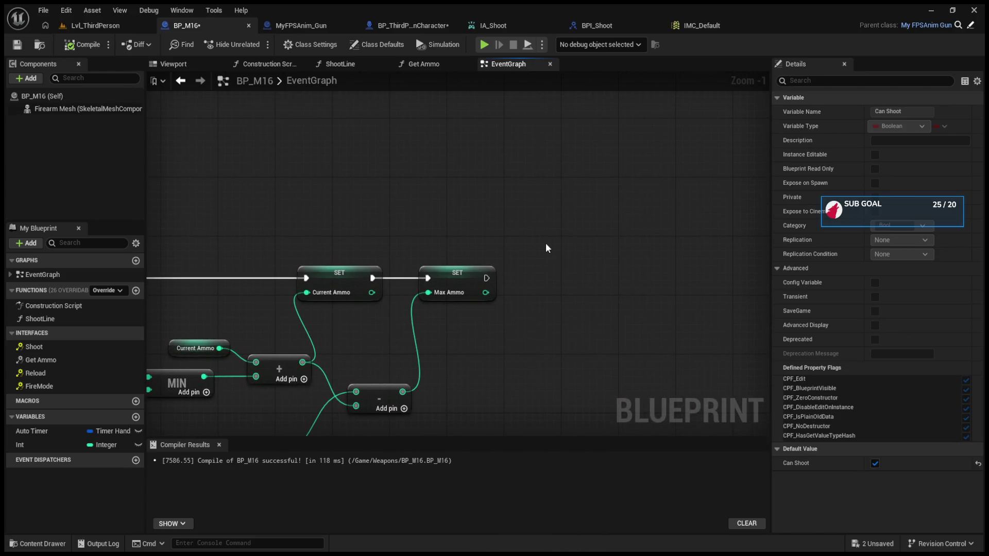
key("ctrl+v")
mouse_move(539, 254)
left_mouse_down()
mouse_move(526, 282)
mouse_move(535, 278)
left_mouse_up()
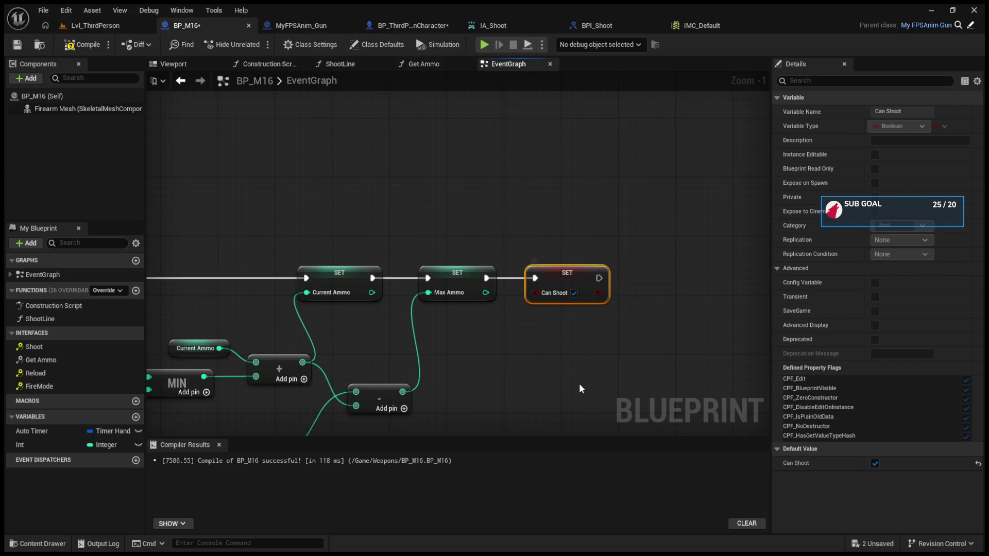
left_click(82, 49)
left_click(119, 29)
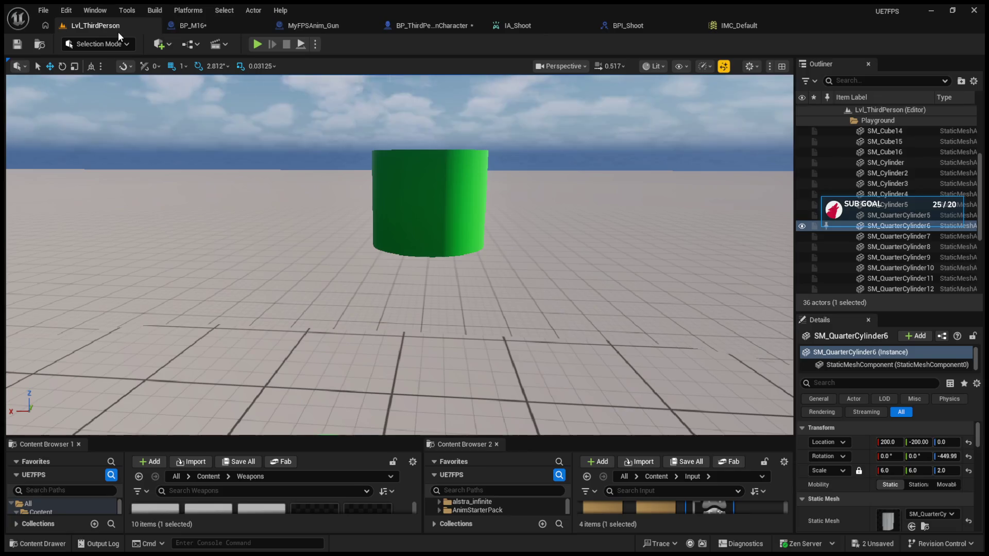
left_click(256, 45)
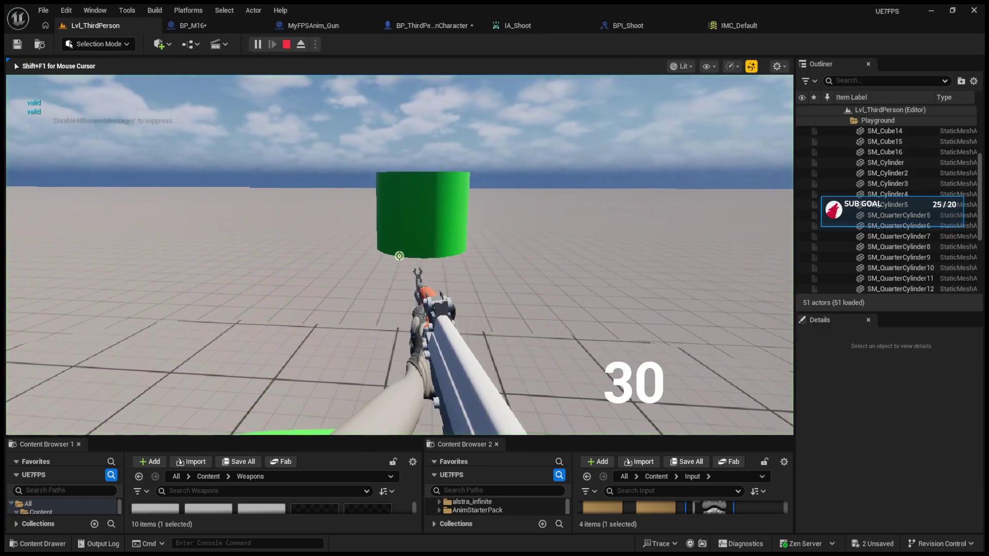
key("1")
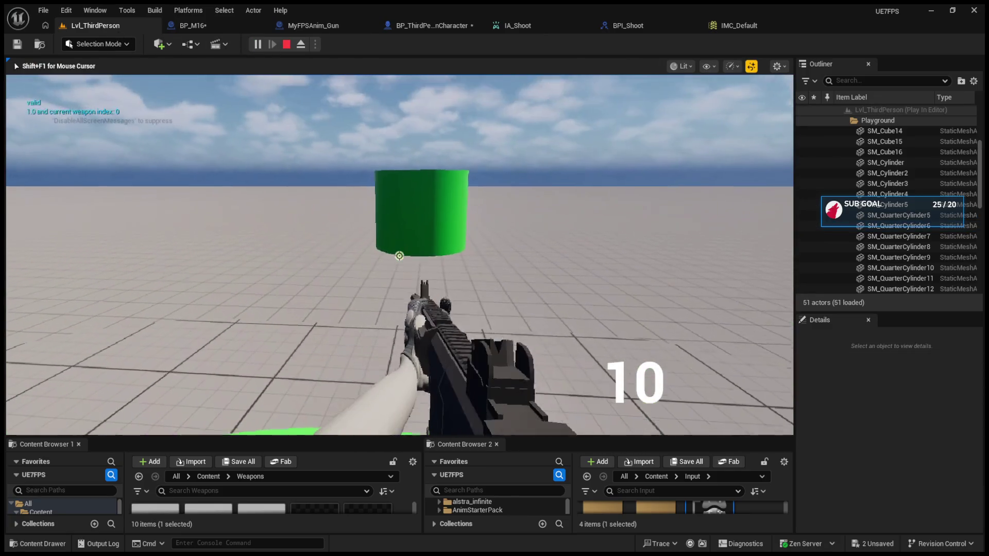
left_click(399, 256)
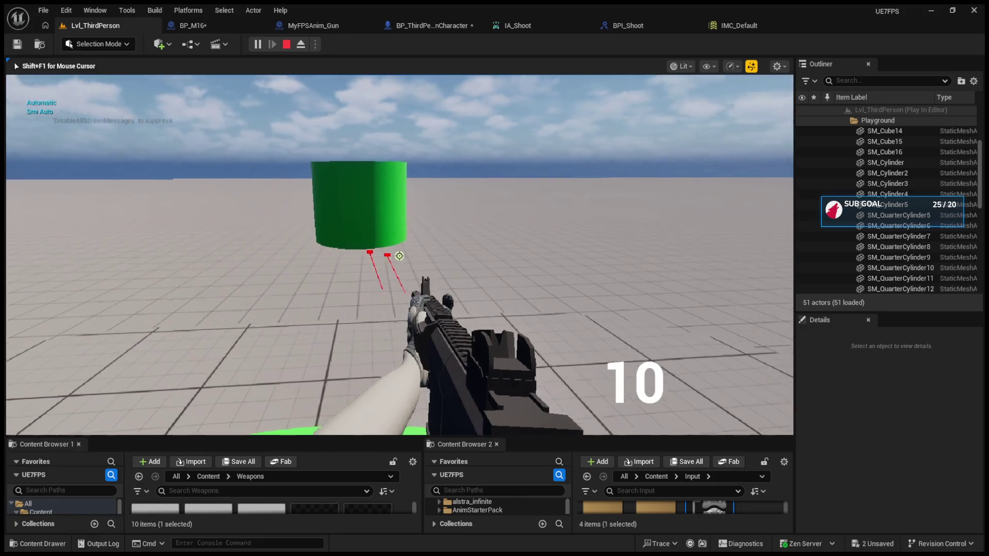
left_click(400, 256)
left_click(399, 256)
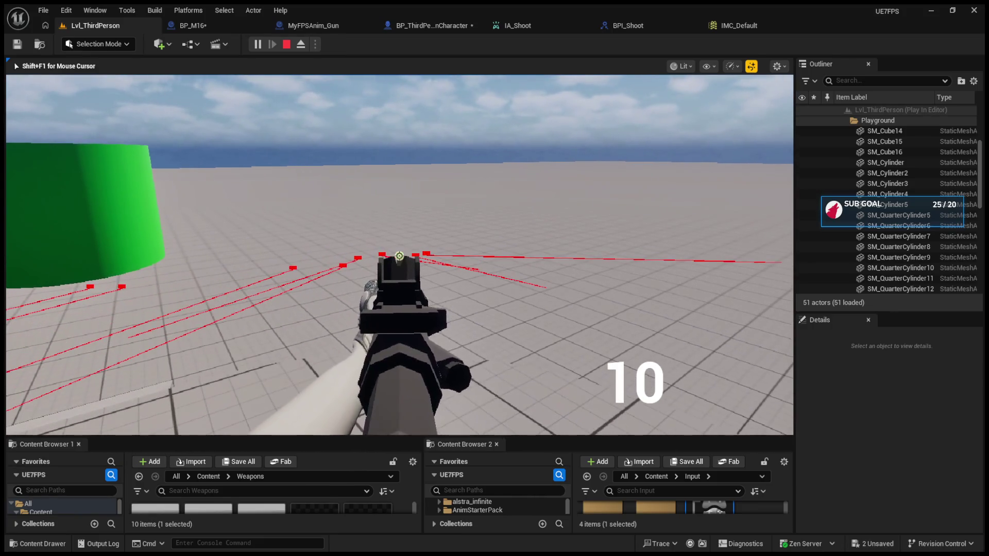
key("r")
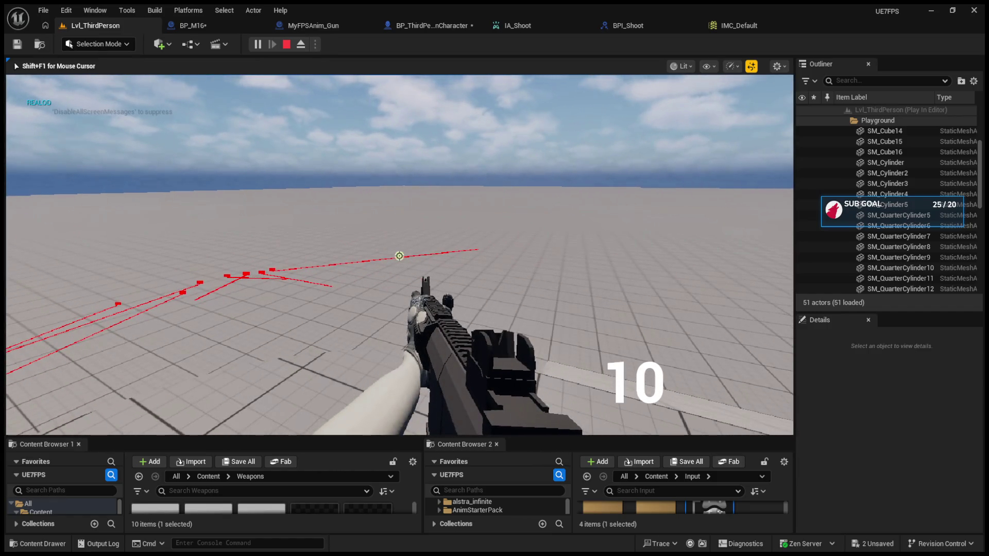
right_click(399, 256)
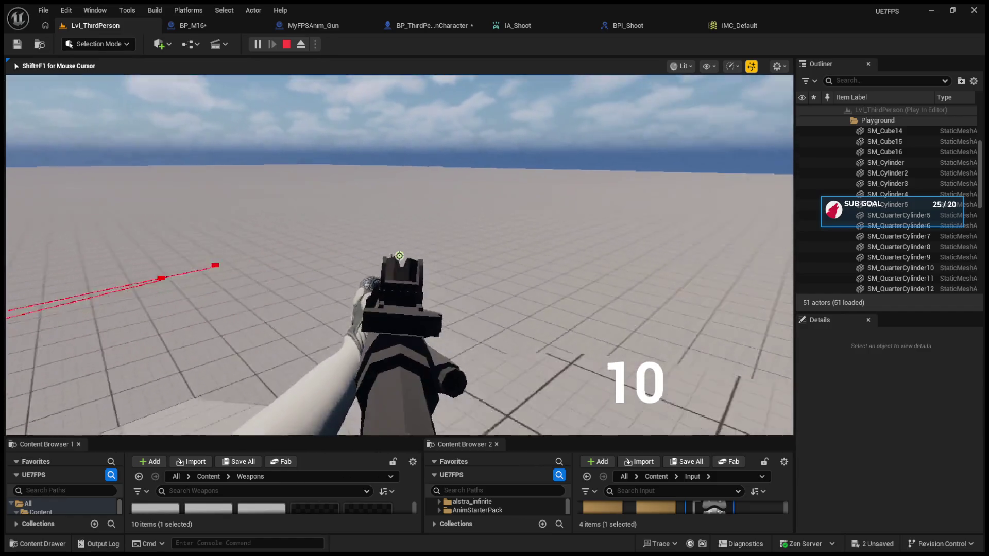
left_click(400, 256)
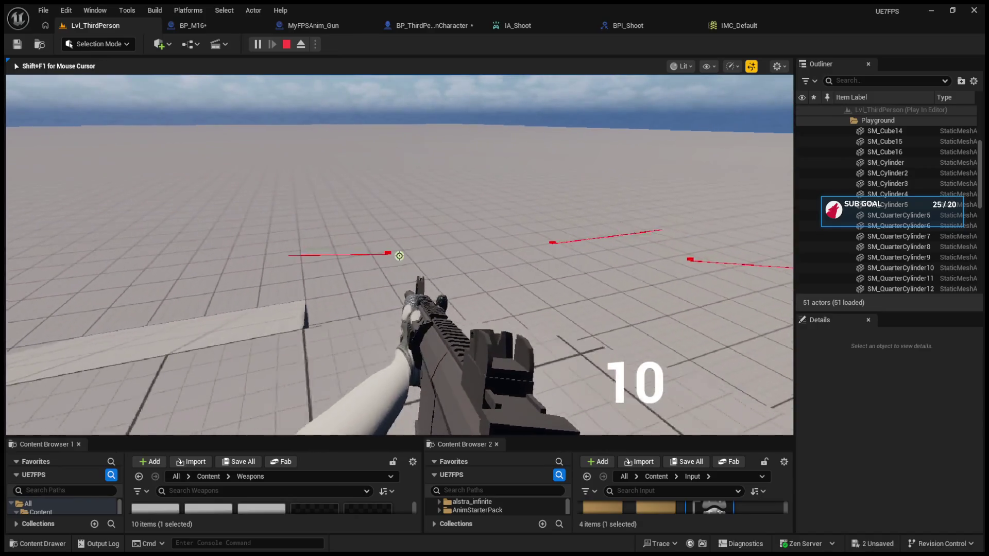
left_click(399, 256)
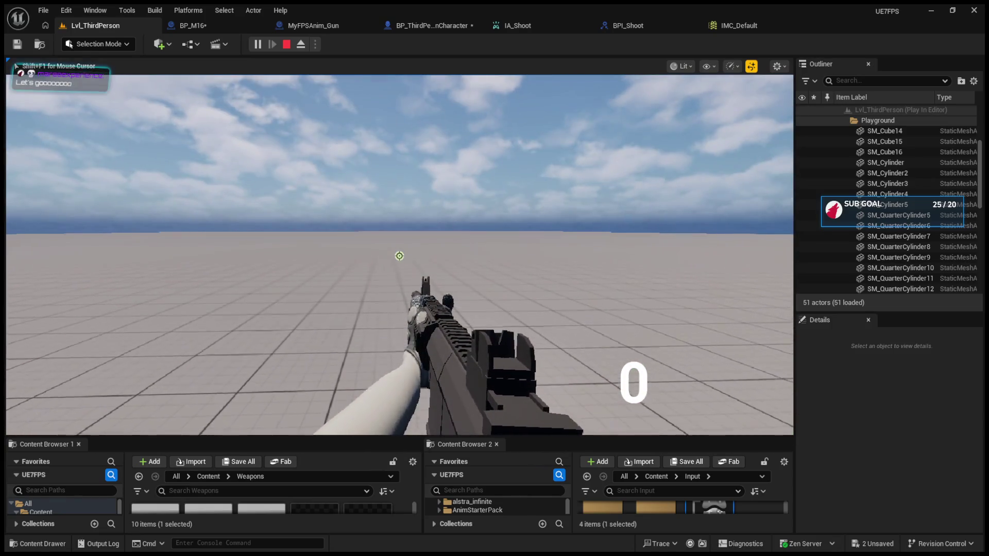
key("r")
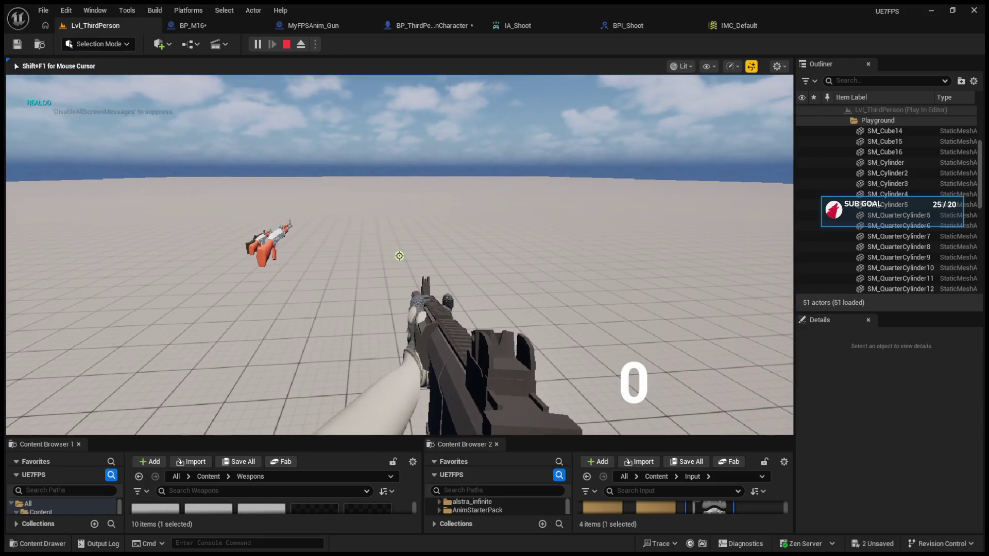
key("Escape")
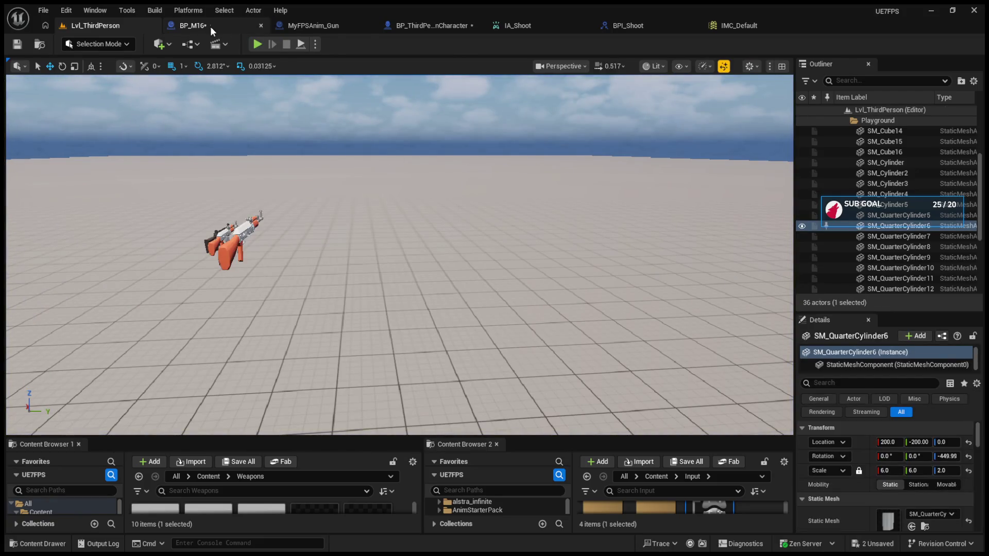
Delete the unused Can Shoot getter from BP_M16's event graph.
left_click(284, 27)
left_click(181, 26)
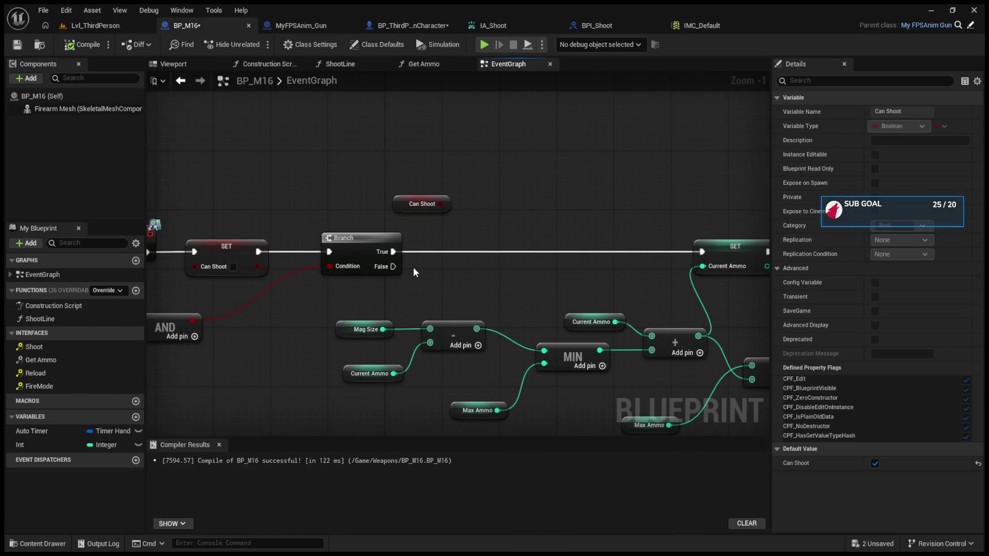
left_click(580, 196)
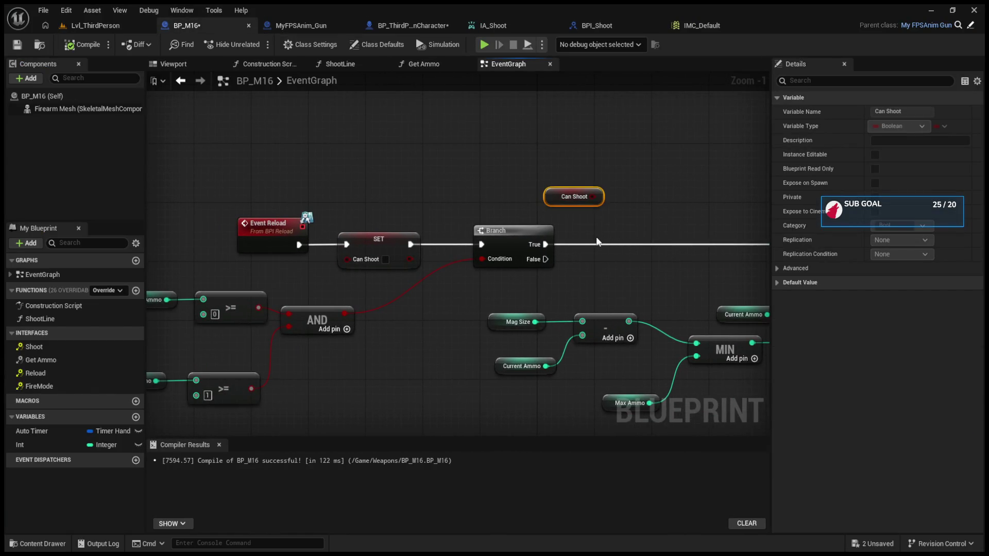
key("Delete")
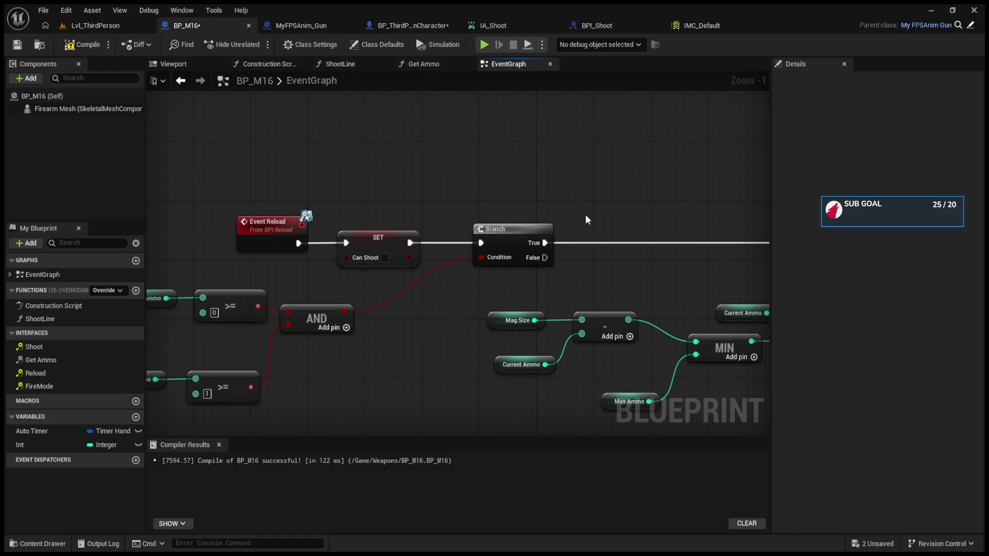
Attach a Print String saying "No ammo" to the Branch's False path and compile.
key("ctrl+v")
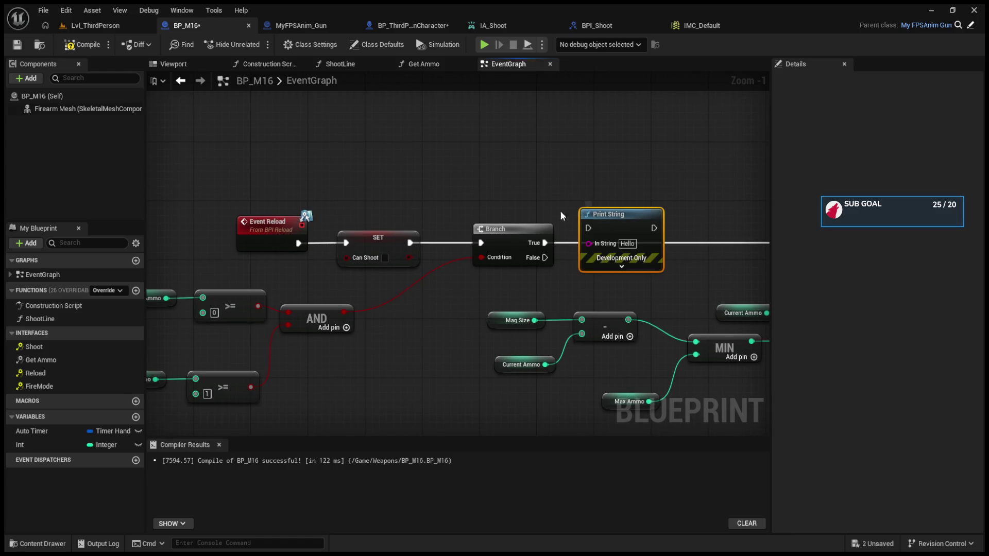
left_click_drag(544, 257, 596, 226)
double_click(628, 243)
key("BackSpace")
type("No ammo")
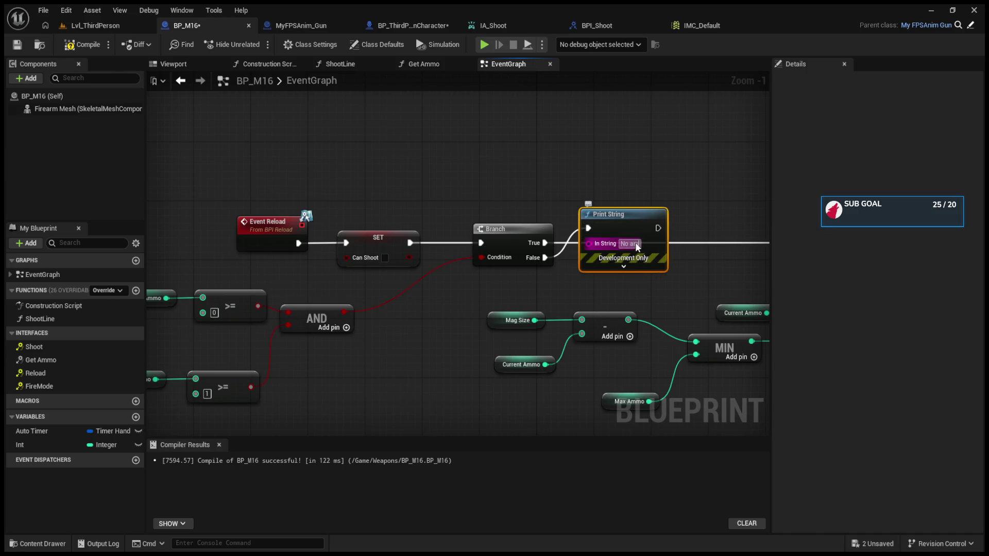
key("Return")
left_click(654, 191)
key("F7")
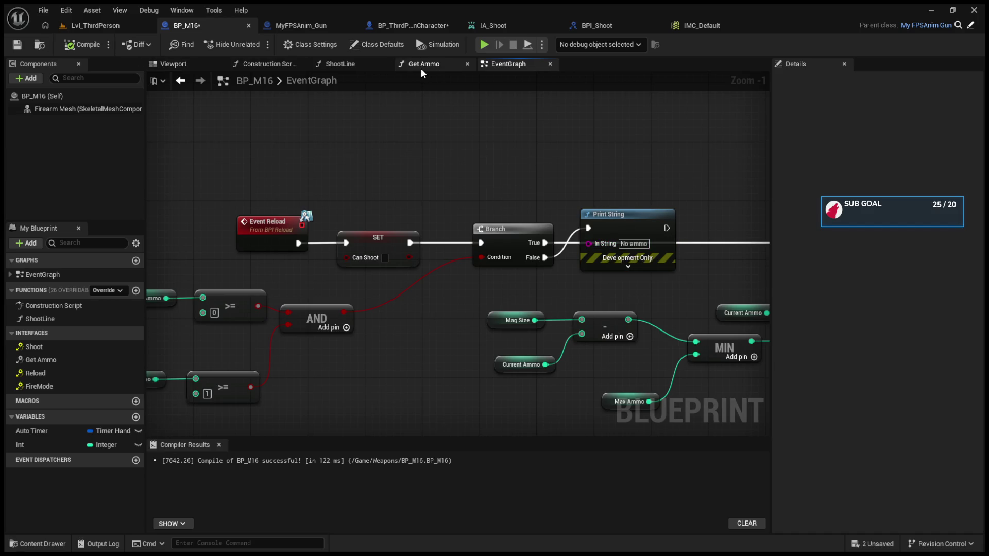
left_click(366, 30)
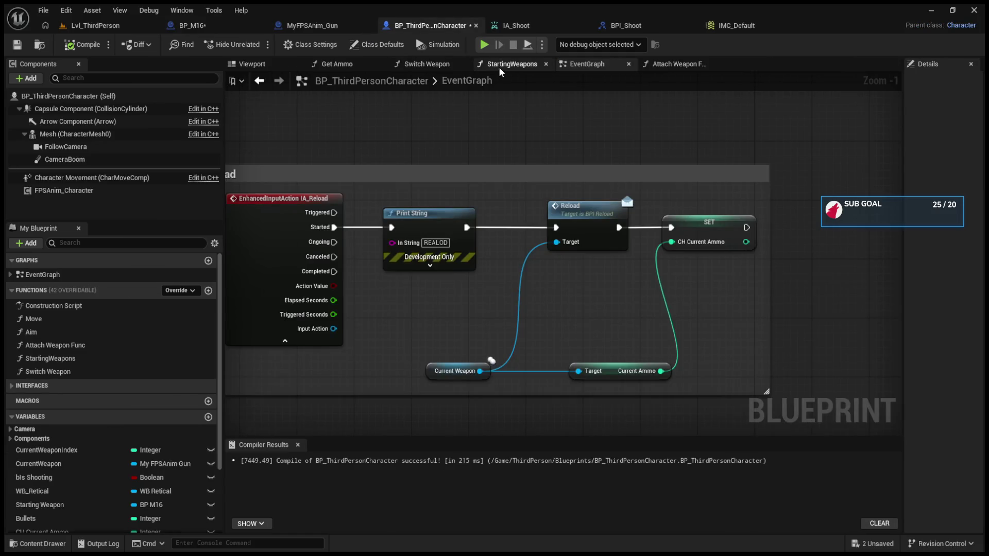
Review StartingWeapons and Attach Weapon Func, aligning the valid Print String with Is Valid.
left_click(499, 66)
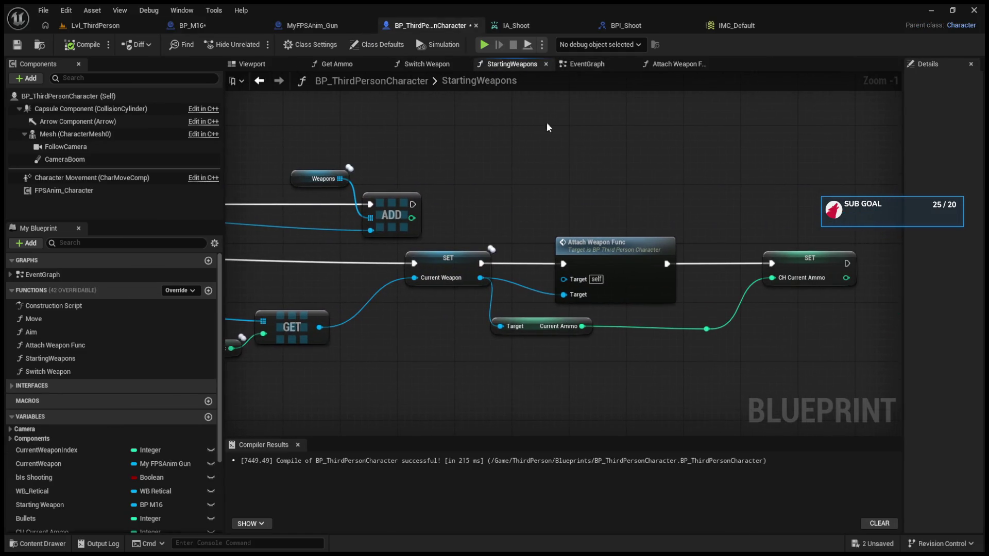
left_click(579, 66)
left_click(678, 66)
scroll(524, 358, "up", 8)
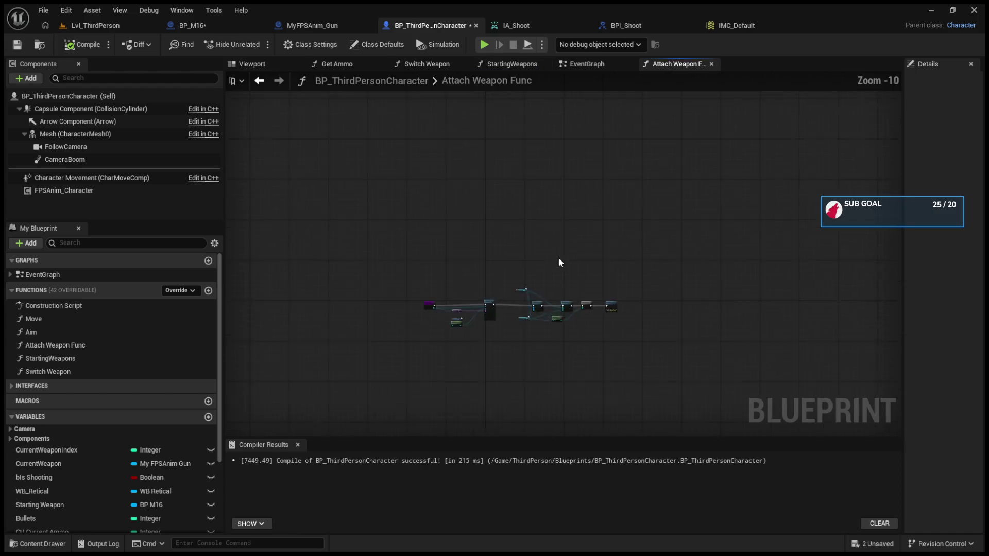
scroll(524, 358, "up", 2)
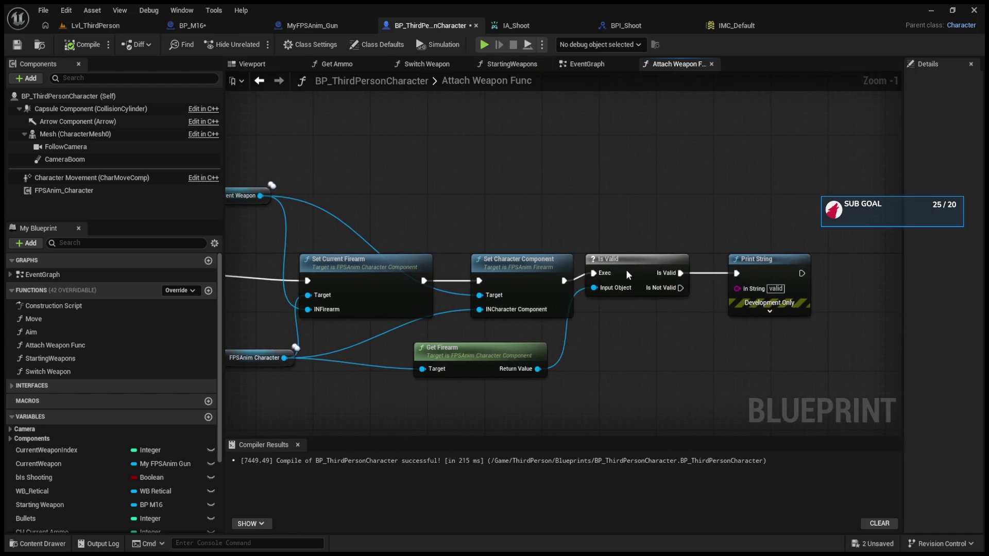
left_click(629, 276)
scroll(665, 287, "up", 1)
left_click_drag(686, 274, 707, 282)
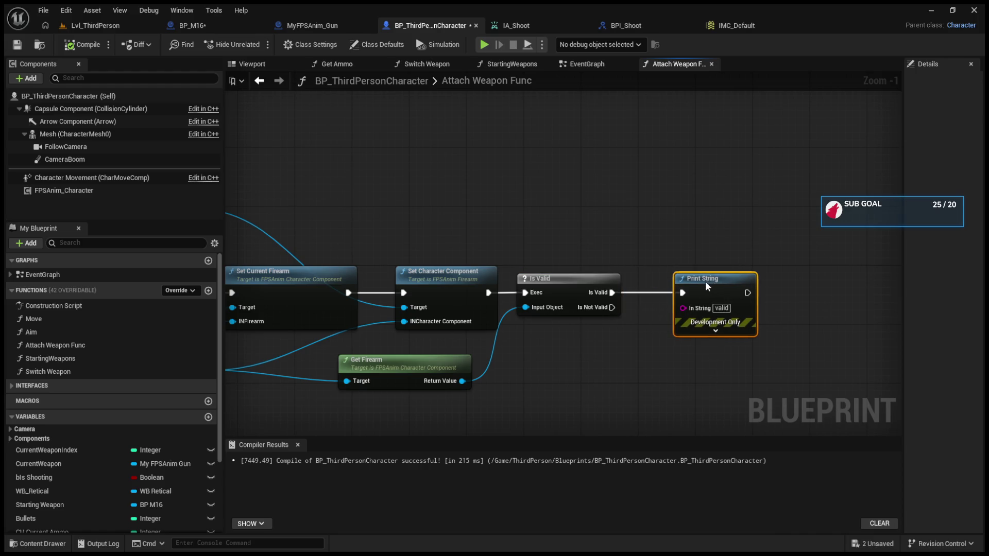
Tidy the Switch Weapon graph, moving the entry, conversion, index getter and Append nodes left.
left_click(592, 68)
left_click(513, 63)
left_click(450, 64)
mouse_move(371, 258)
left_mouse_down()
mouse_move(510, 263)
mouse_move(593, 248)
mouse_move(515, 265)
mouse_move(733, 272)
left_mouse_up()
left_click_drag(288, 268, 508, 267)
left_click_drag(412, 260, 254, 260)
left_click_drag(483, 333, 390, 324)
mouse_move(337, 405)
left_mouse_down()
mouse_move(445, 399)
mouse_move(309, 381)
left_mouse_up()
left_click_drag(582, 363, 487, 347)
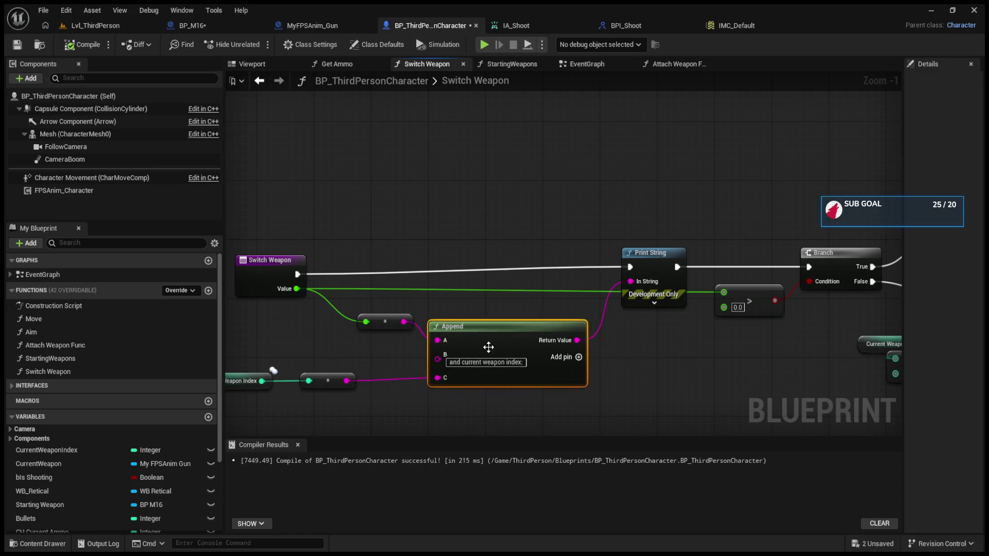
Compile BP_ThirdPersonCharacter and start a play-test in Lvl_ThirdPerson.
left_click(83, 44)
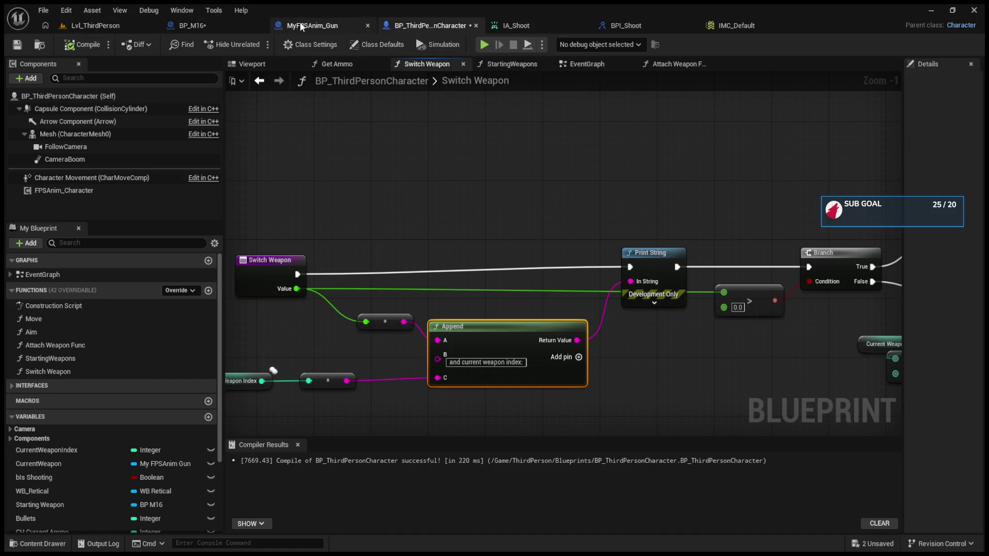
left_click(109, 21)
left_click(257, 45)
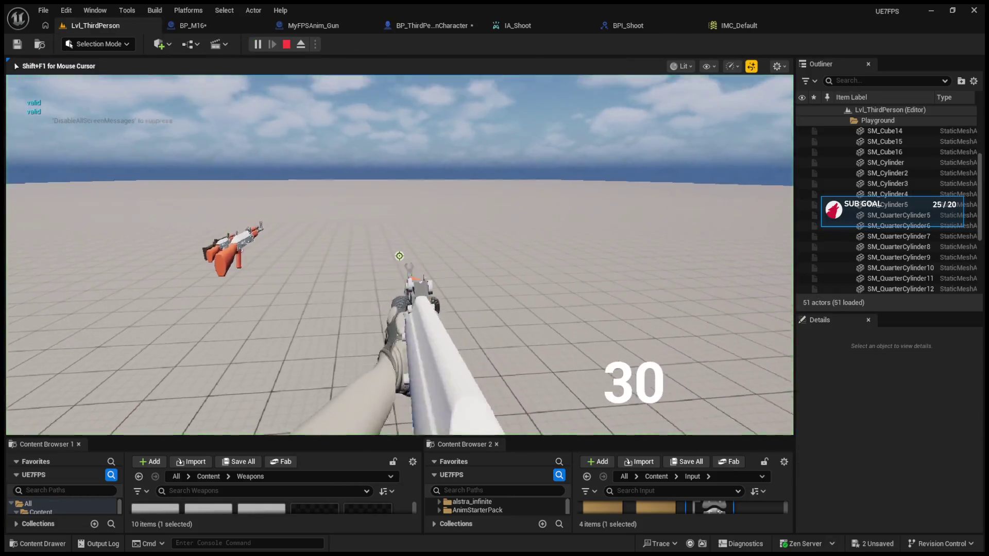
Switch to the M16 and fire single shots until the 10-round magazine is empty.
key("1")
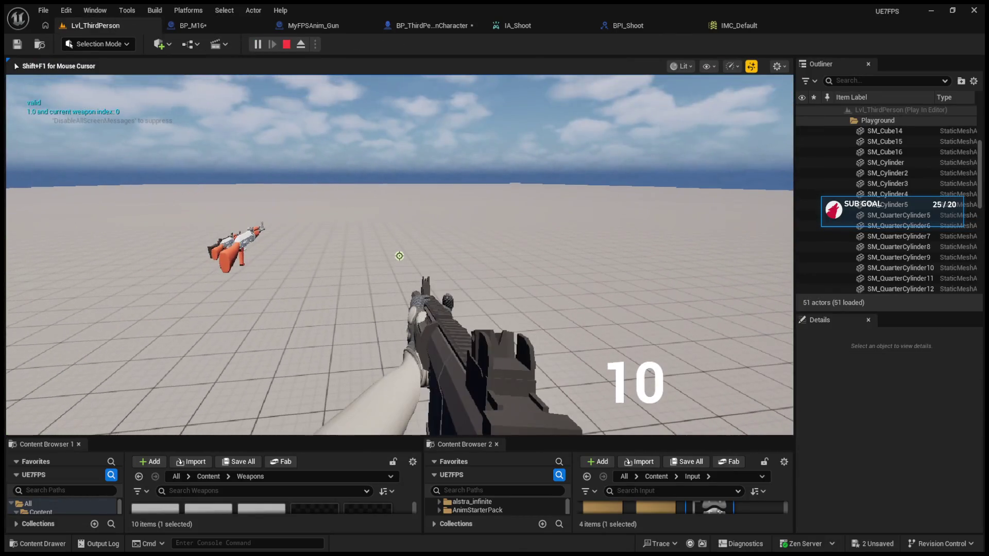
left_click(399, 256)
left_click(399, 256)
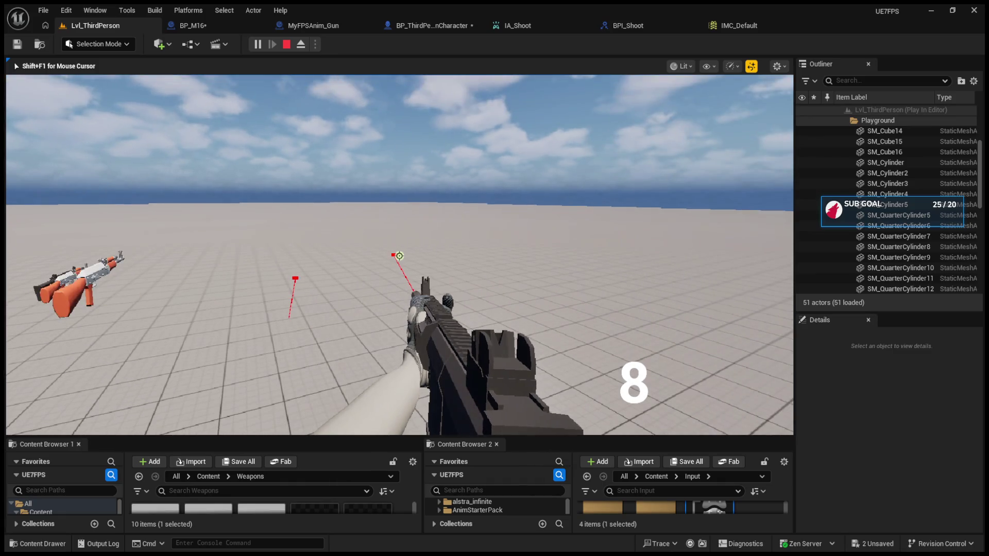
left_click(400, 256)
left_click(399, 256)
left_click(399, 256)
left_click(399, 256)
left_click(399, 256)
left_click(399, 256)
left_click(399, 256)
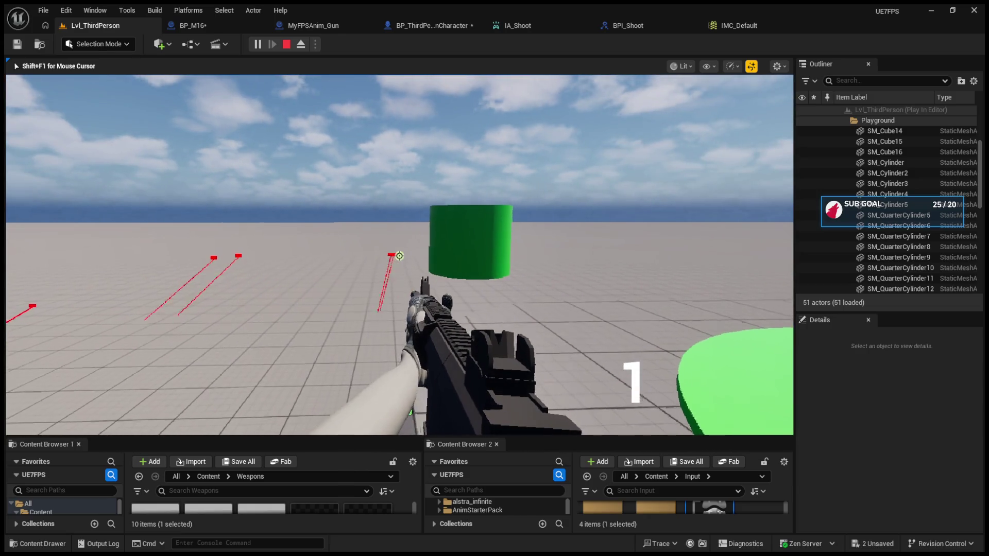
left_click(399, 256)
Reload, fire again until ammo reaches 0, and end the play-test.
key("r")
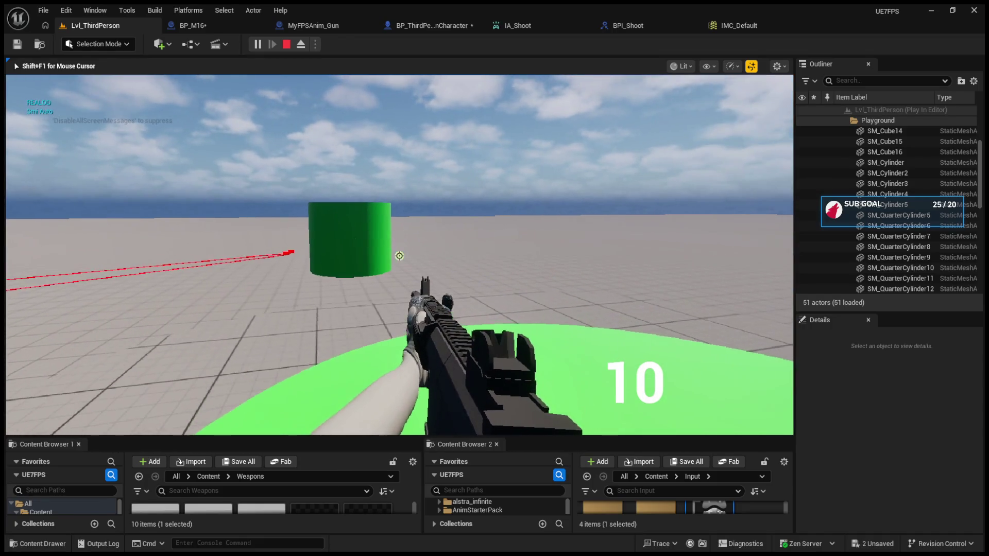
left_click(399, 256)
left_click(399, 256)
left_click(400, 256)
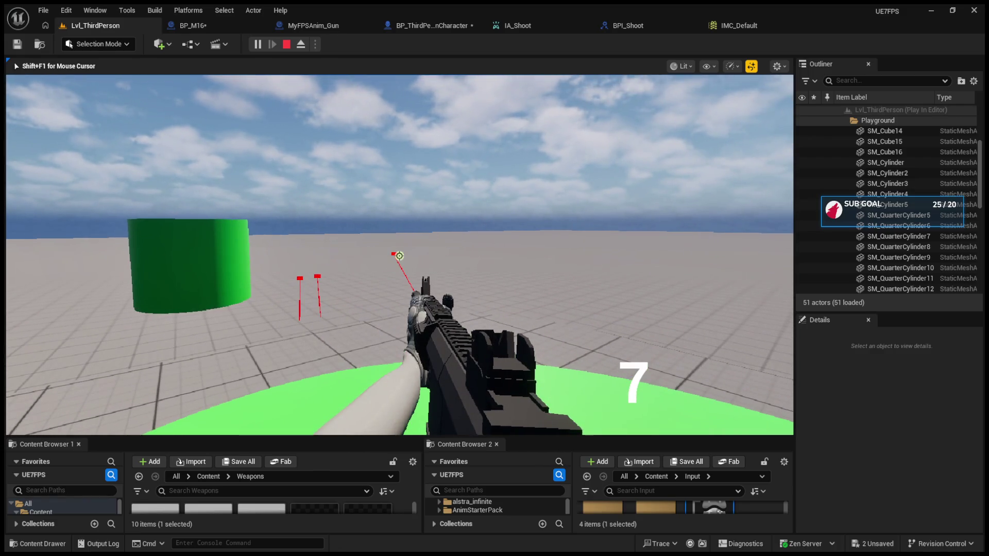
left_click(399, 256)
left_click(400, 256)
left_click(399, 256)
left_click(399, 256)
left_click(399, 256)
left_click(399, 257)
left_click(399, 256)
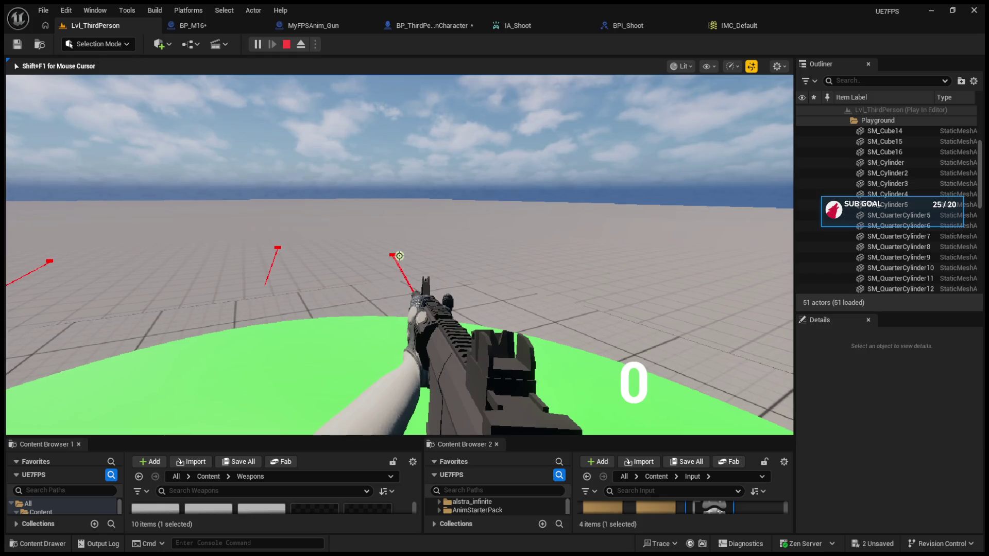
key("Escape")
left_click(431, 27)
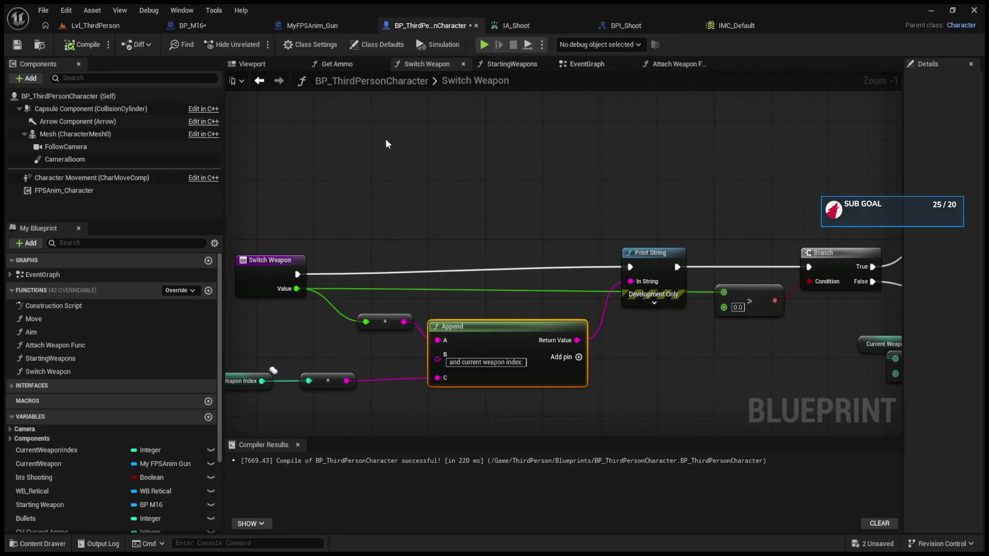
Look over the MyFPSAnim_Gun and BP_M16 blueprints, then return to the character's EventGraph.
left_click(301, 27)
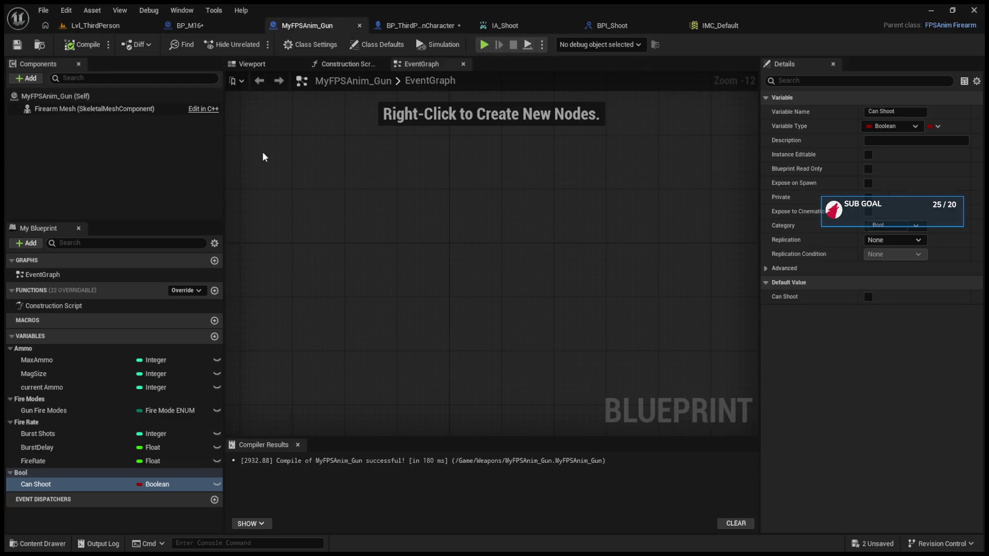
left_click(190, 26)
scroll(400, 205, "down", 5)
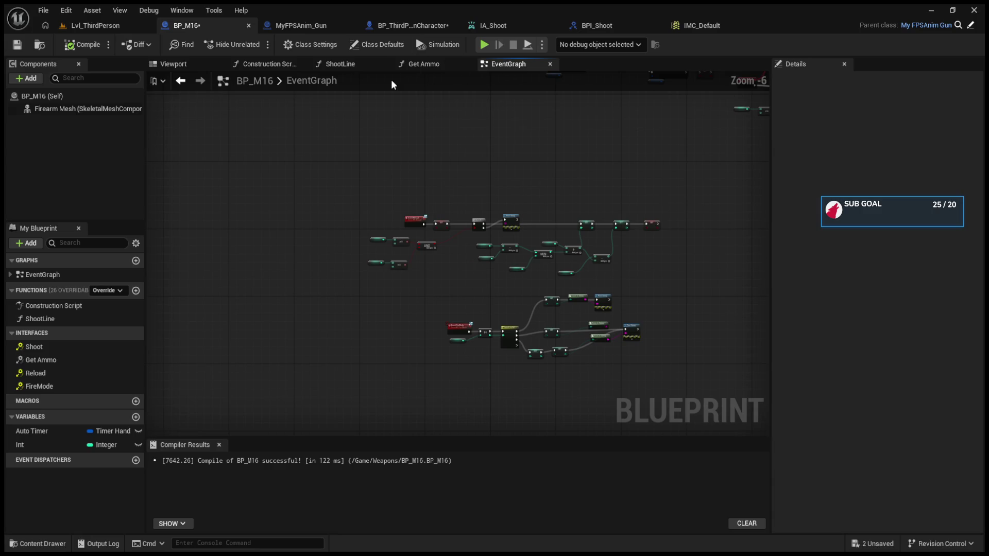
left_click(401, 27)
left_click(587, 64)
scroll(566, 266, "down", 5)
scroll(636, 298, "up", 4)
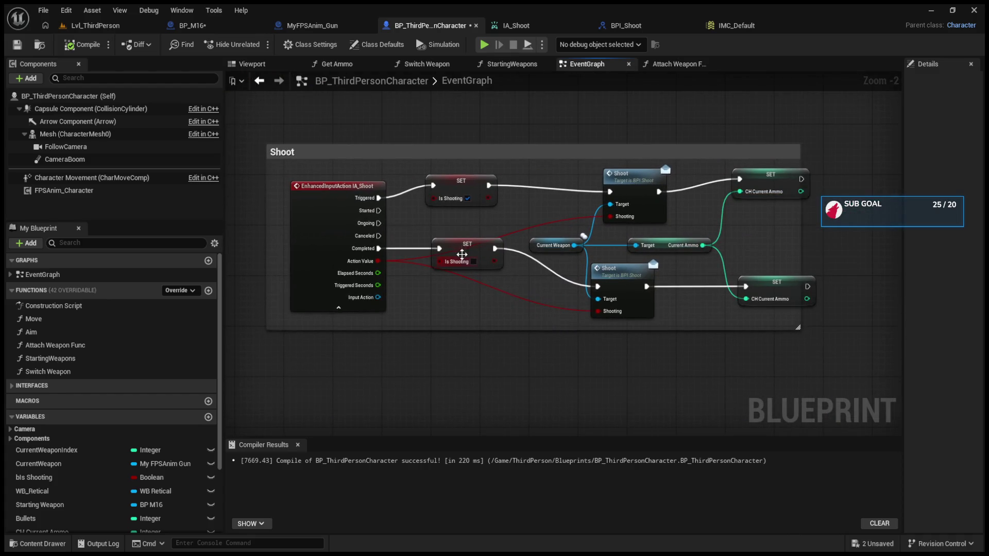
Reposition the upper and lower SET Is Shooting nodes near the Shoot and ammo nodes.
left_click_drag(452, 192, 466, 205)
left_click_drag(468, 255, 472, 252)
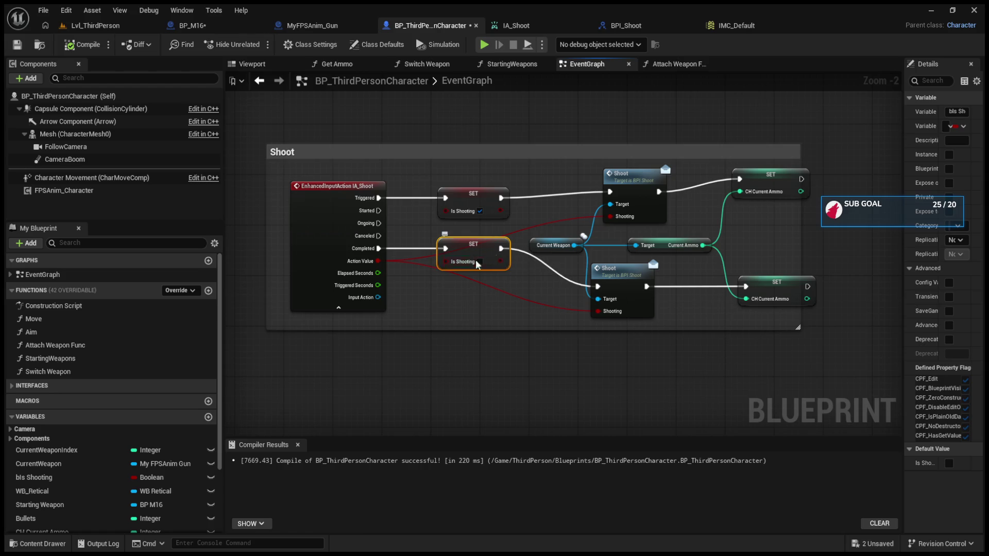
scroll(417, 250, "up", 2)
left_click_drag(647, 277, 512, 278)
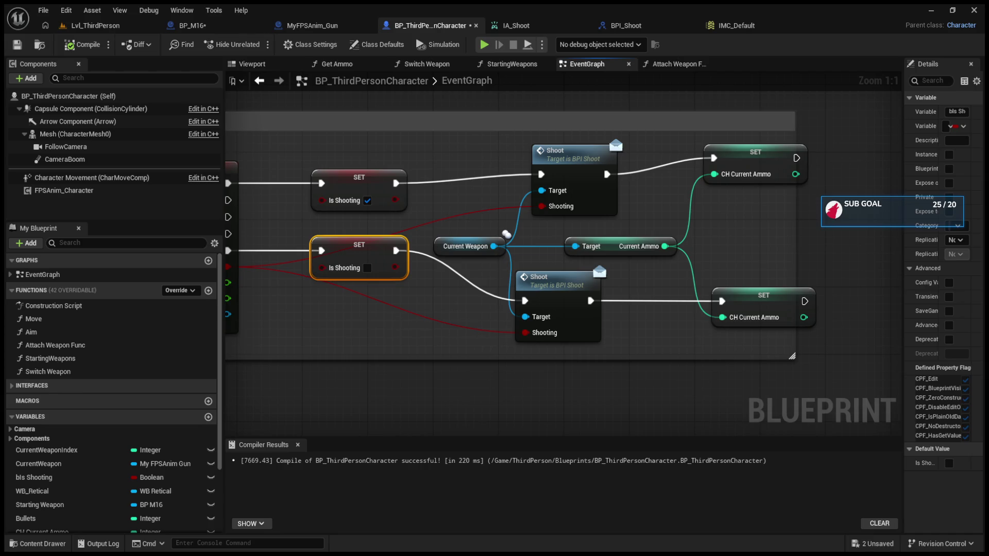
left_click(95, 25)
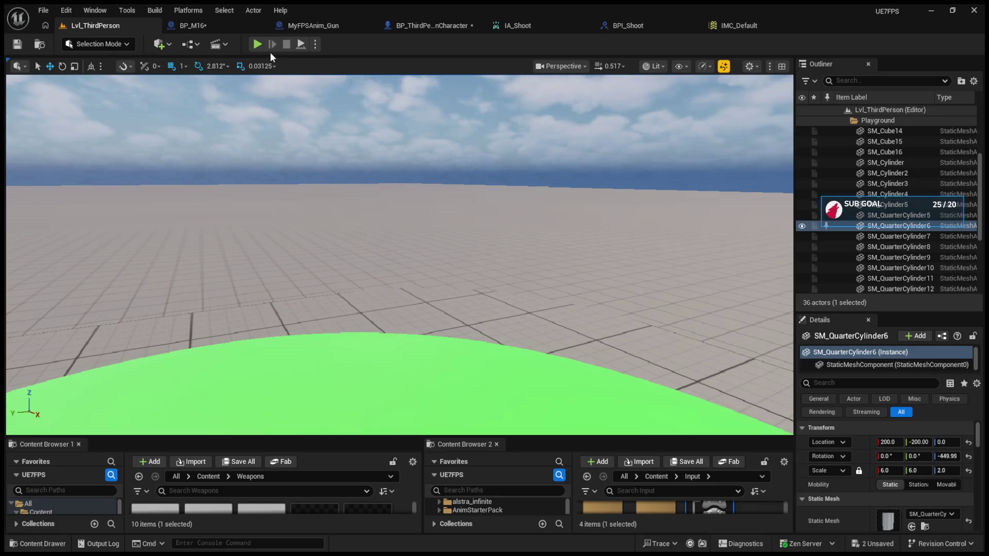
left_click(257, 45)
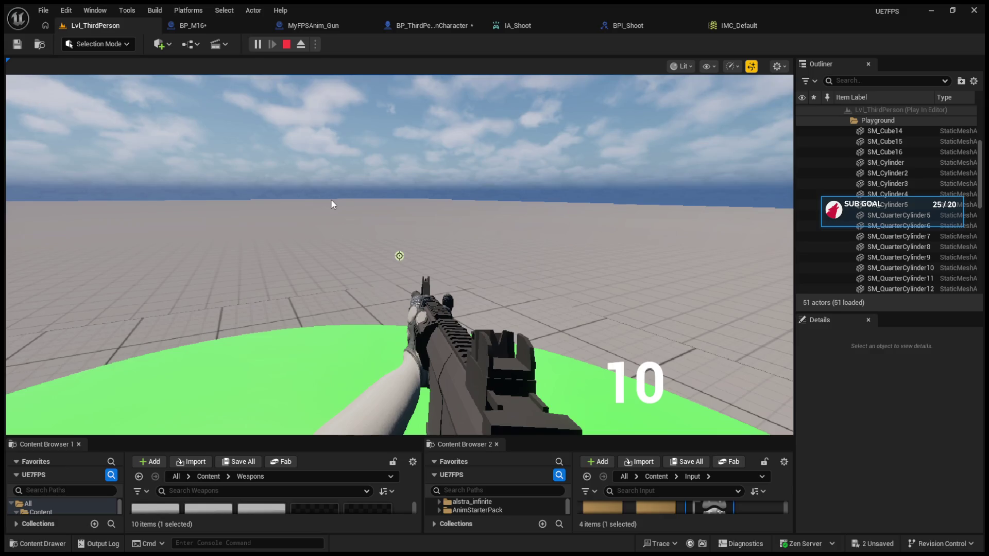
left_click(331, 200)
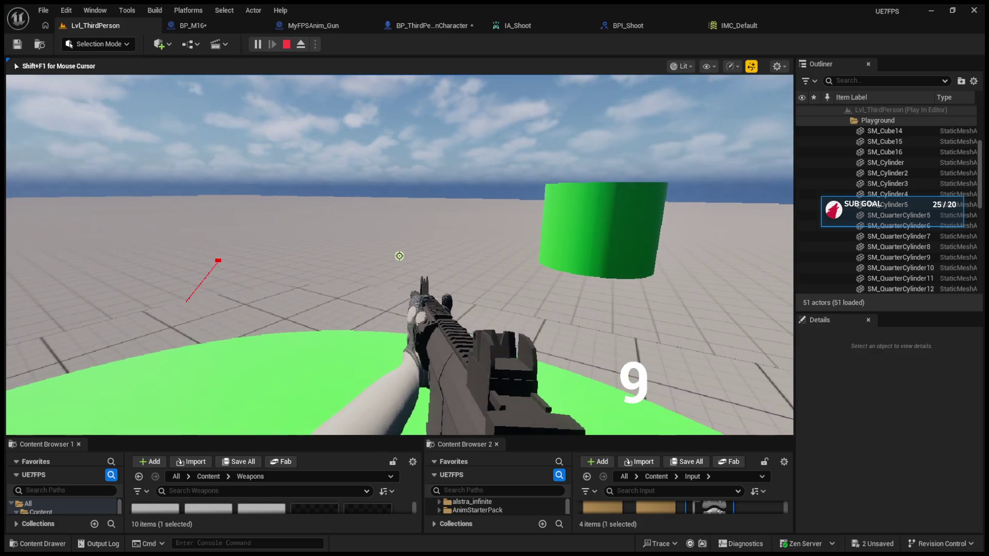
left_click(399, 255)
left_click(399, 255)
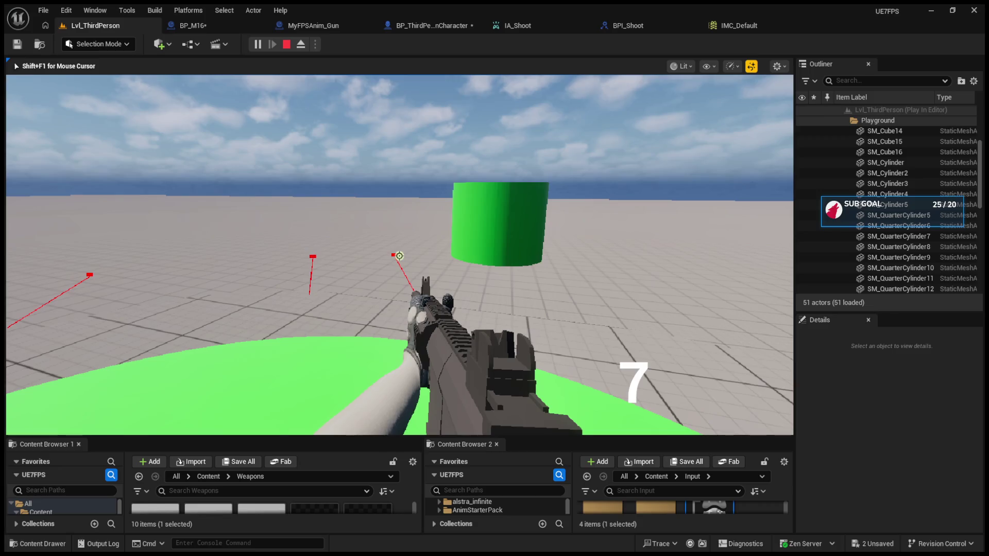
key("b")
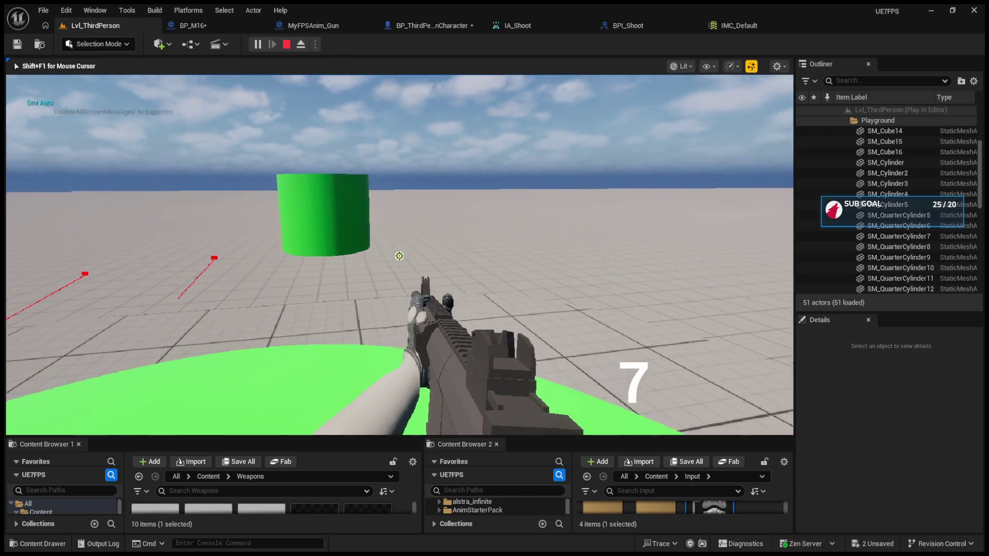
left_click(399, 256)
left_click(399, 256)
key("b")
left_click(399, 256)
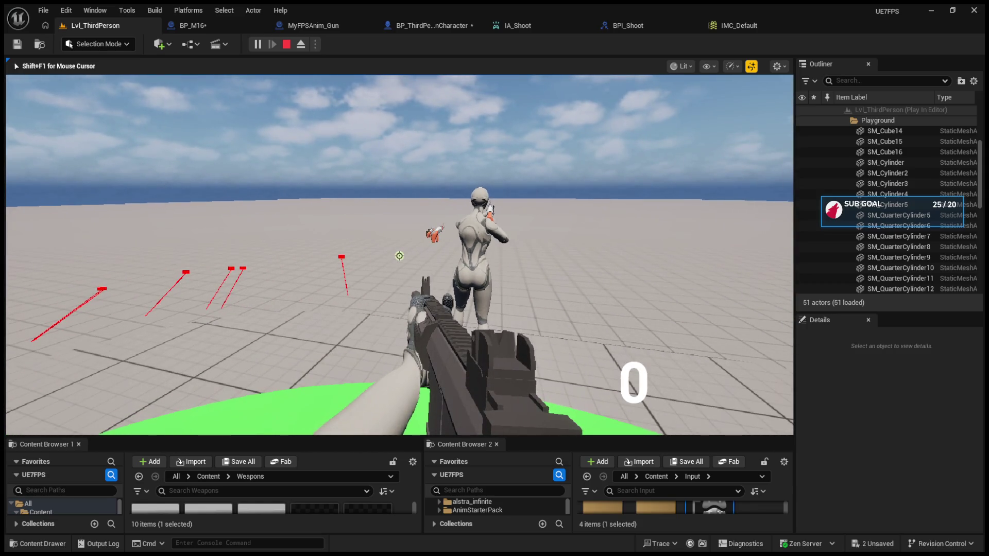
key("r")
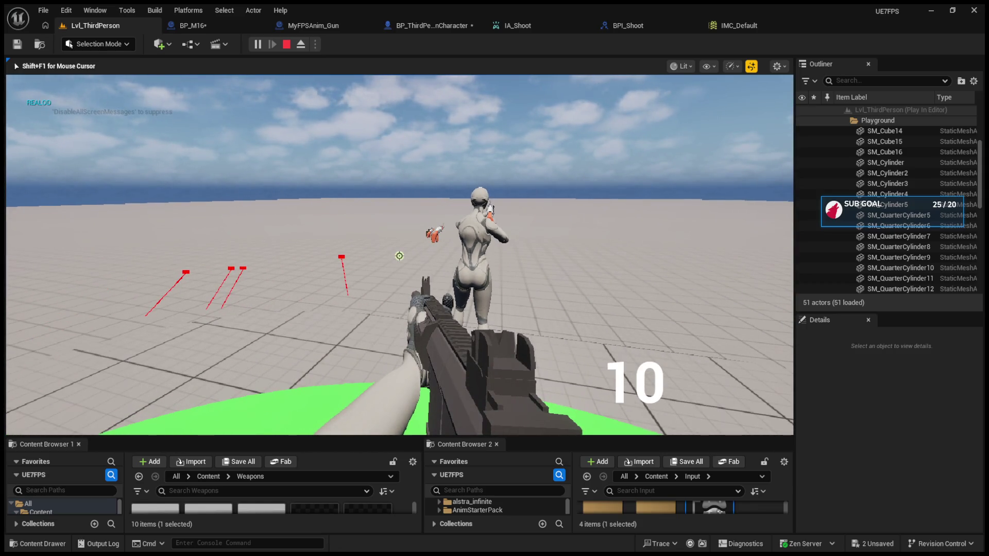
key("Escape")
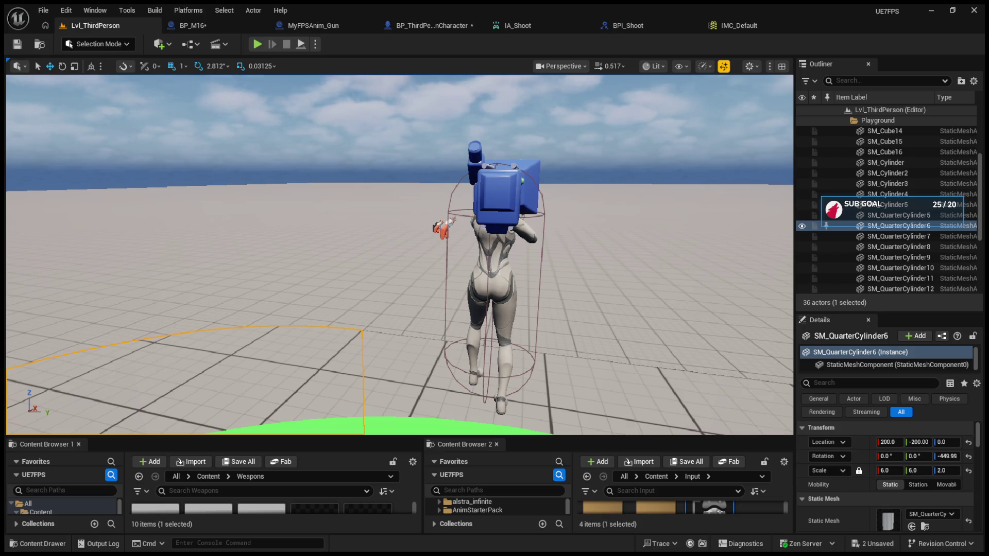
Break the Action Value links and wire each SET Is Shooting into its Shoot call's Shooting pin.
left_click(206, 31)
left_click(385, 28)
left_click(433, 233)
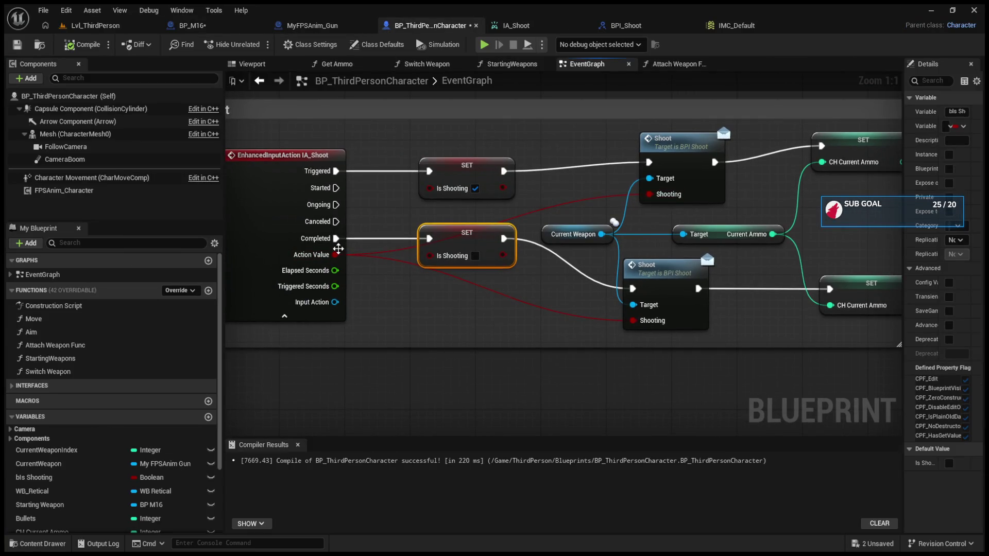
left_click(337, 255, "alt")
left_click_drag(503, 187, 650, 195)
left_click_drag(618, 304, 634, 321)
Play-test the new wiring, firing until the rifle is empty, then stop.
key("alt+p")
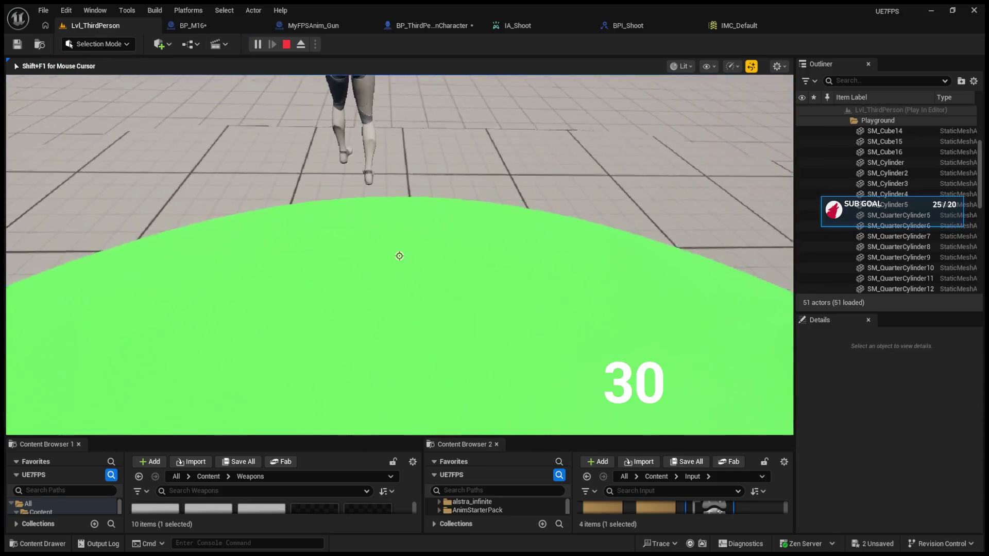
left_click(399, 256)
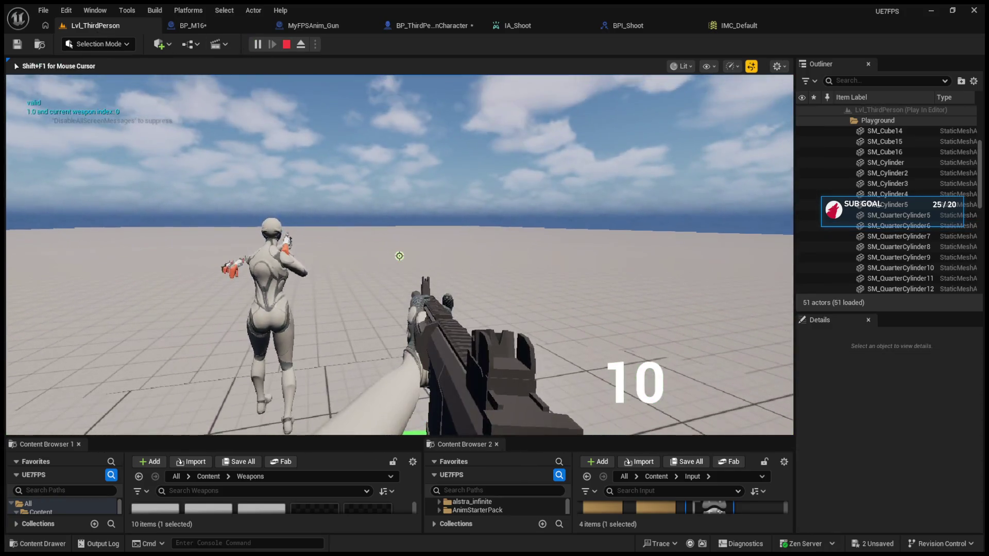
left_click(399, 256)
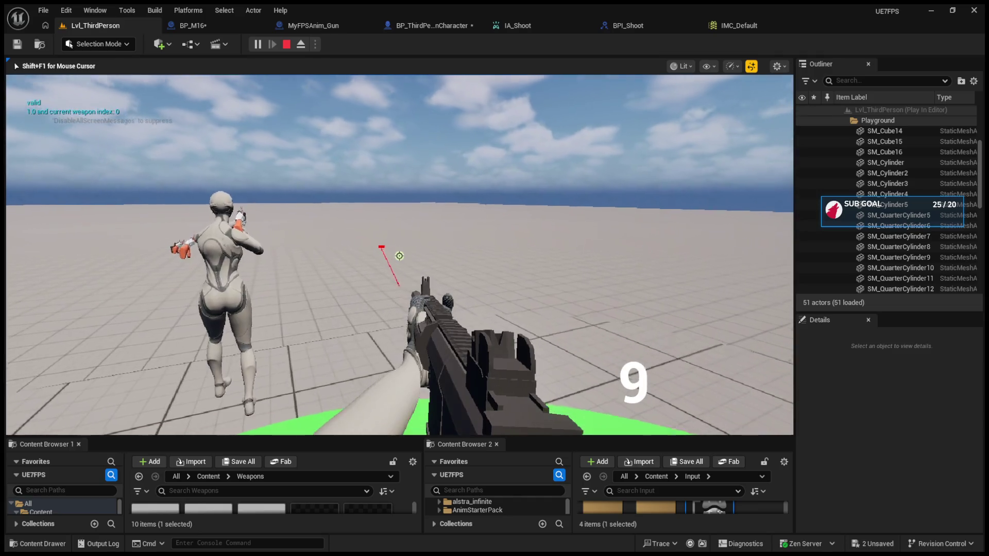
left_click(399, 256)
left_click(399, 256)
left_click(400, 256)
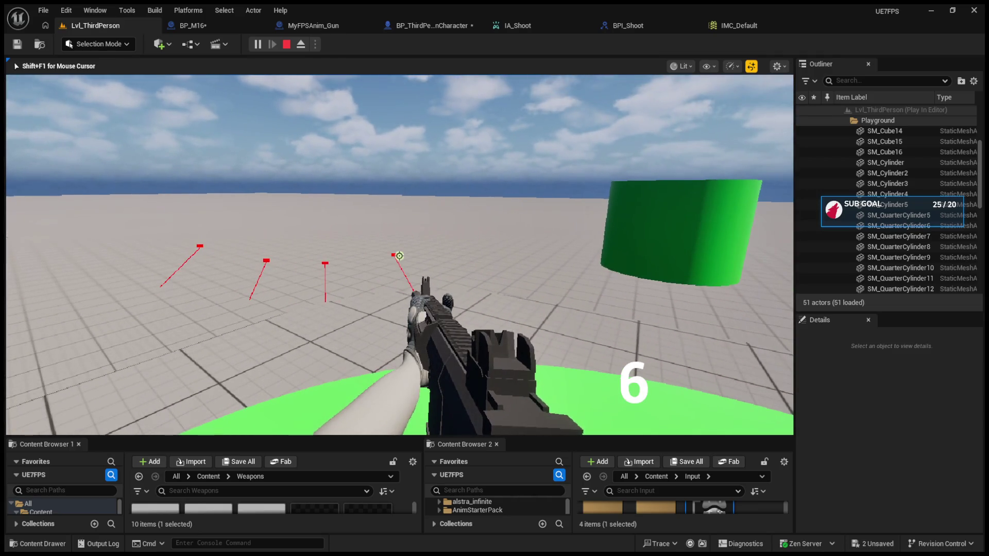
left_click(400, 256)
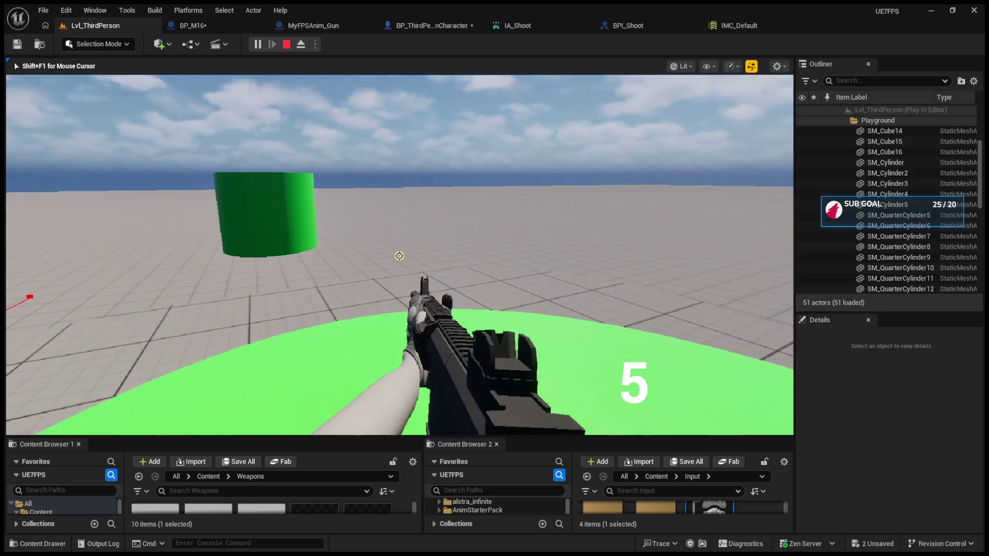
left_click(399, 256)
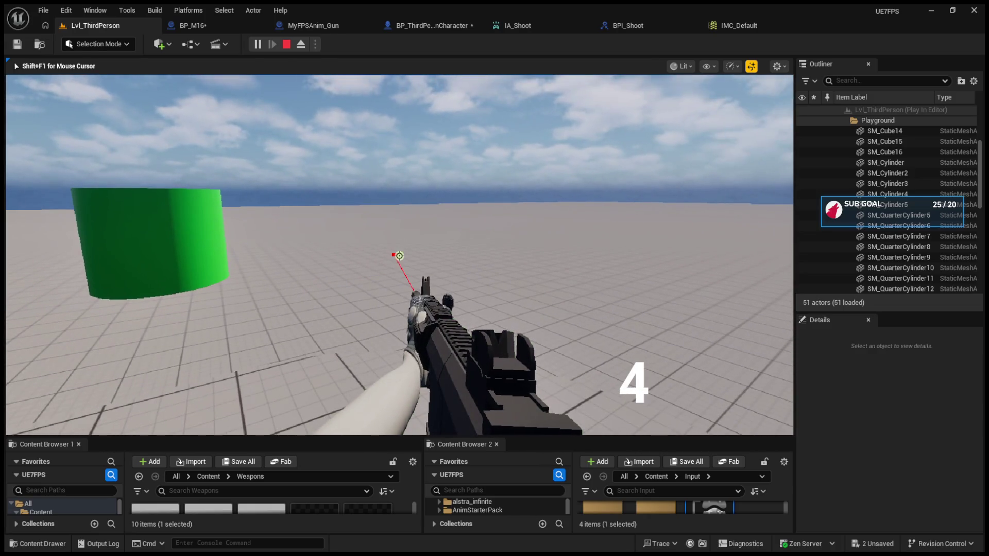
left_click(399, 256)
left_click(399, 257)
left_click(399, 257)
left_click(399, 256)
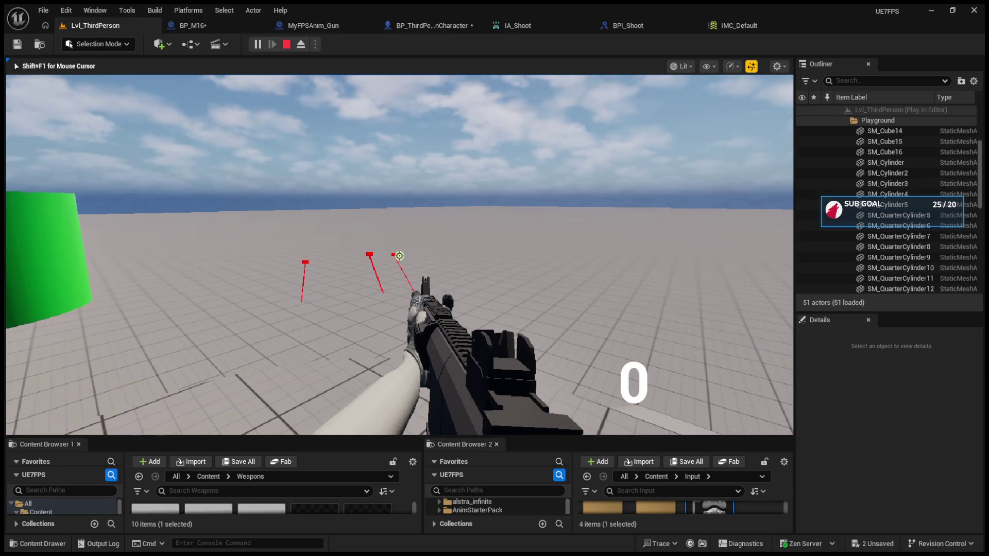
key("Escape")
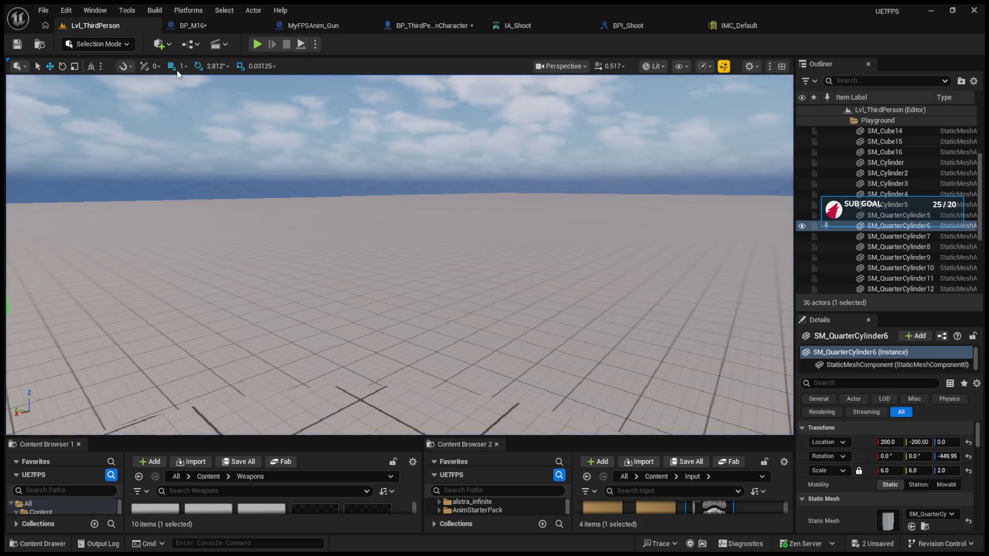
left_click(190, 25)
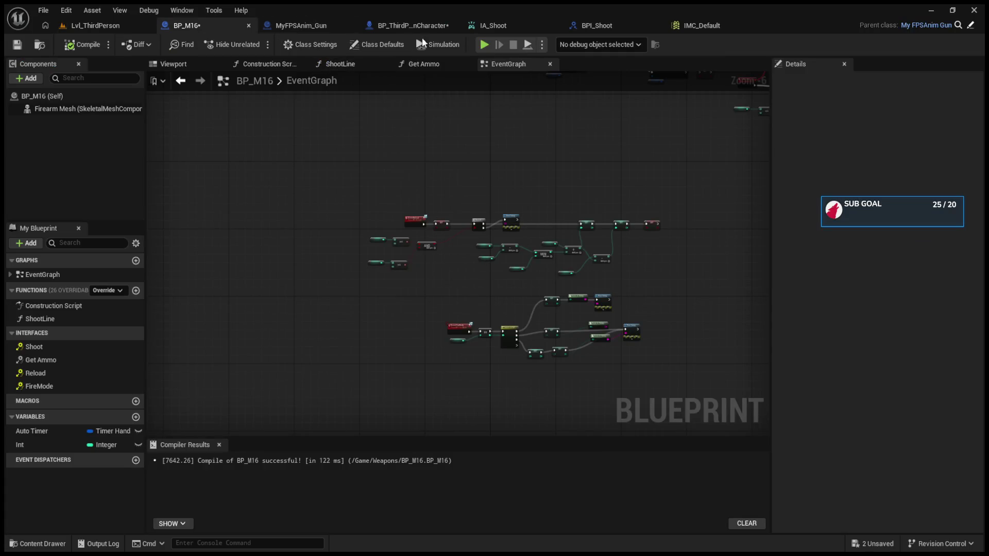
In the character's EventGraph, chain the lower Is Shooting SET before the lower Shoot call.
left_click(407, 25)
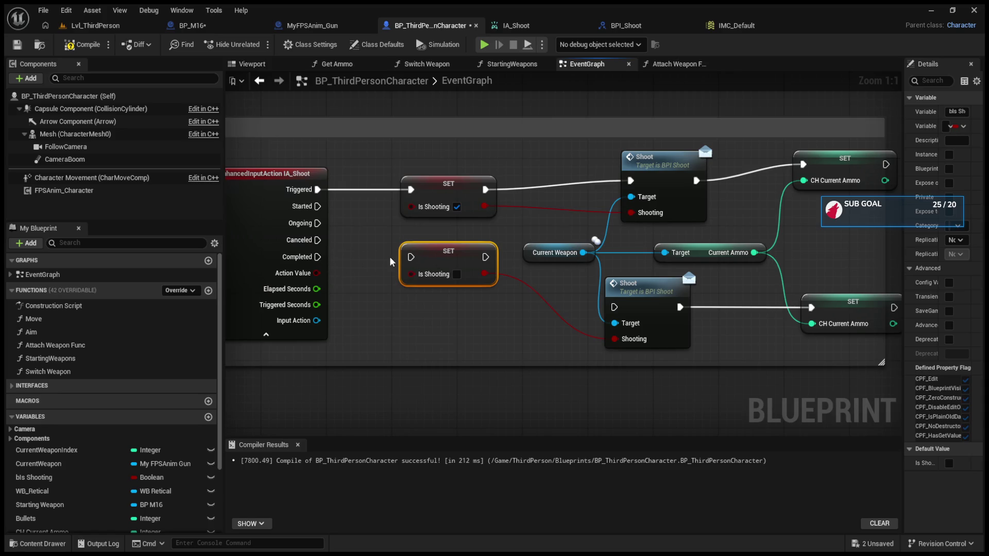
mouse_move(442, 259)
left_mouse_down()
mouse_move(434, 294)
mouse_move(522, 264)
mouse_move(287, 199)
mouse_move(681, 179)
mouse_move(684, 164)
mouse_move(355, 320)
left_mouse_up()
mouse_move(381, 284)
left_mouse_down()
mouse_move(667, 313)
mouse_move(783, 264)
mouse_move(822, 205)
mouse_move(823, 143)
left_mouse_up()
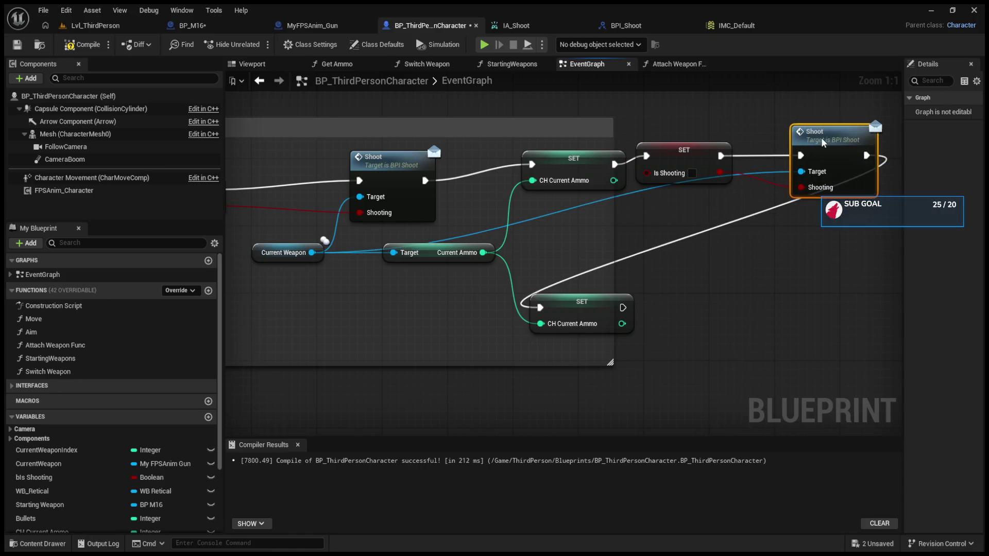
left_click_drag(538, 259, 636, 275)
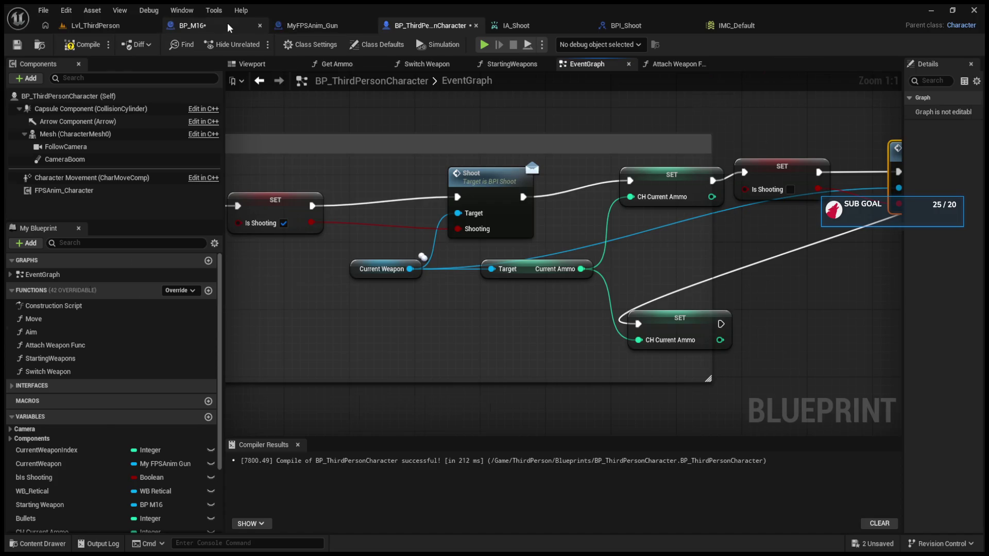
Review BP_M16's fire-mode branch nodes and start a play-test of Lvl_ThirdPerson.
left_click(203, 26)
scroll(437, 270, "up", 4)
scroll(494, 267, "up", 1)
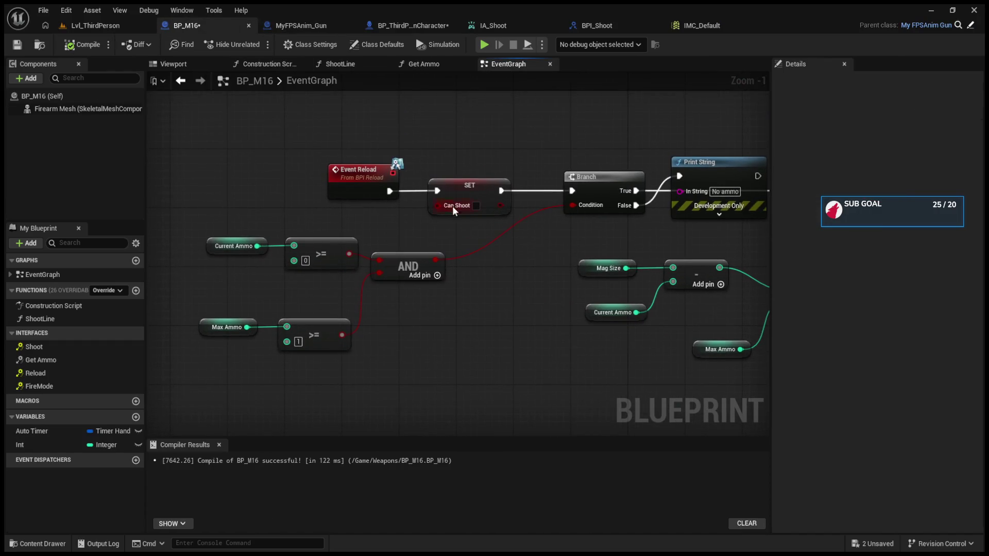
scroll(390, 244, "down", 5)
scroll(422, 288, "up", 4)
mouse_move(422, 288)
left_mouse_down()
mouse_move(404, 322)
mouse_move(530, 335)
mouse_move(291, 333)
mouse_move(553, 338)
left_mouse_up()
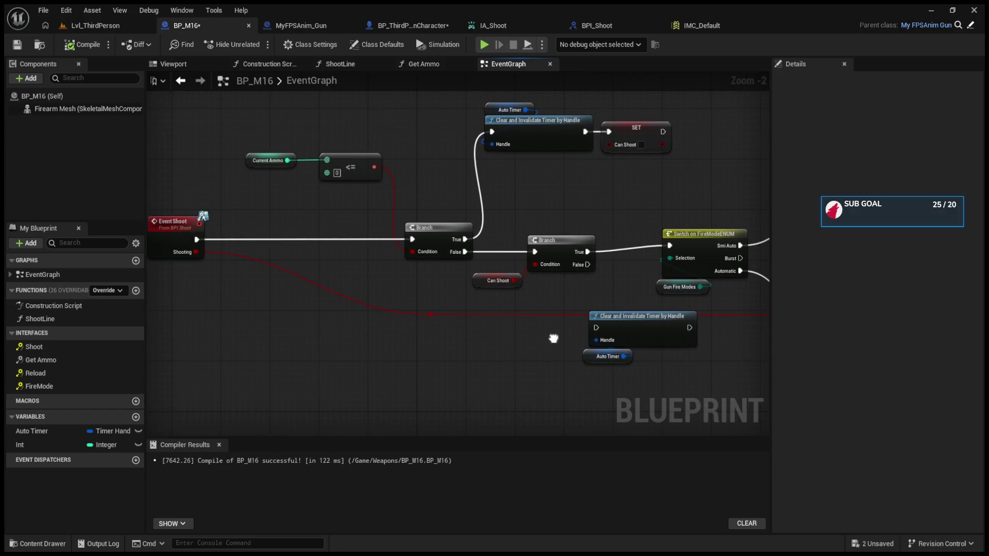
key("alt+p")
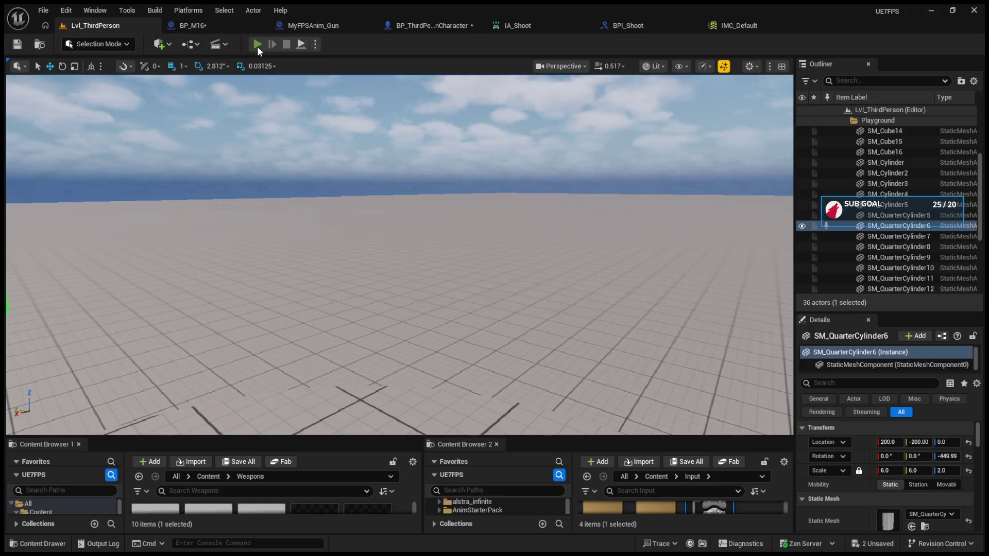
scroll(399, 256, "up", 1)
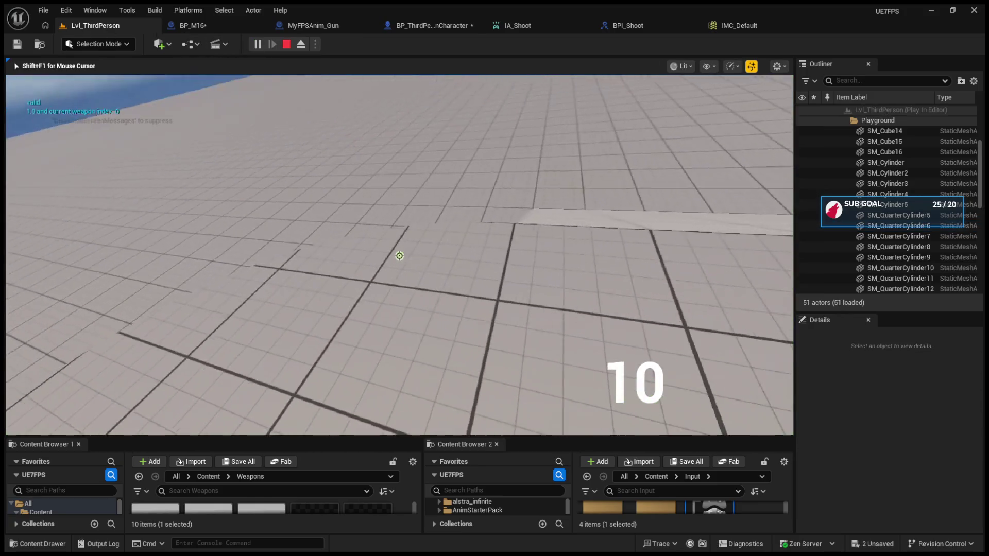
left_click(399, 256)
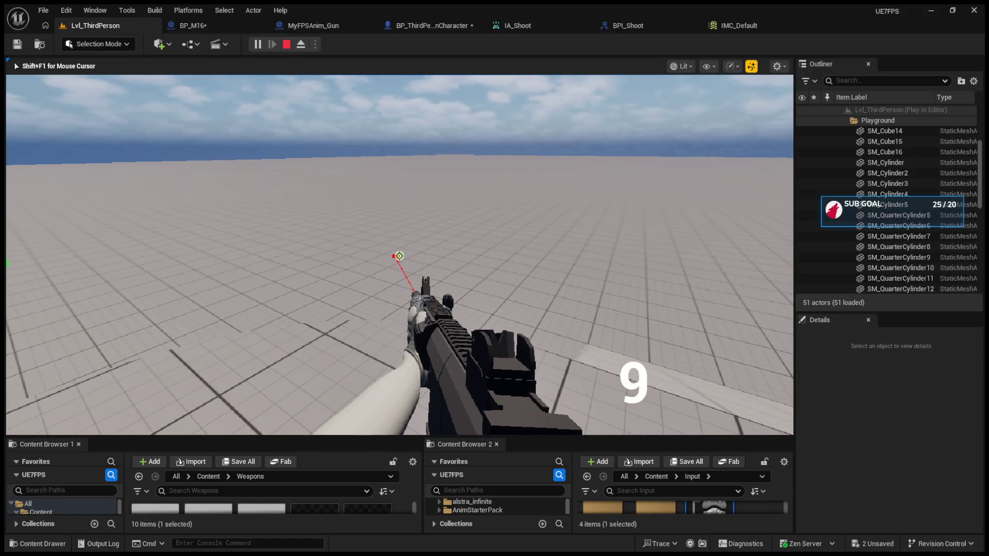
left_click(399, 256)
left_click(399, 256)
left_click(399, 256)
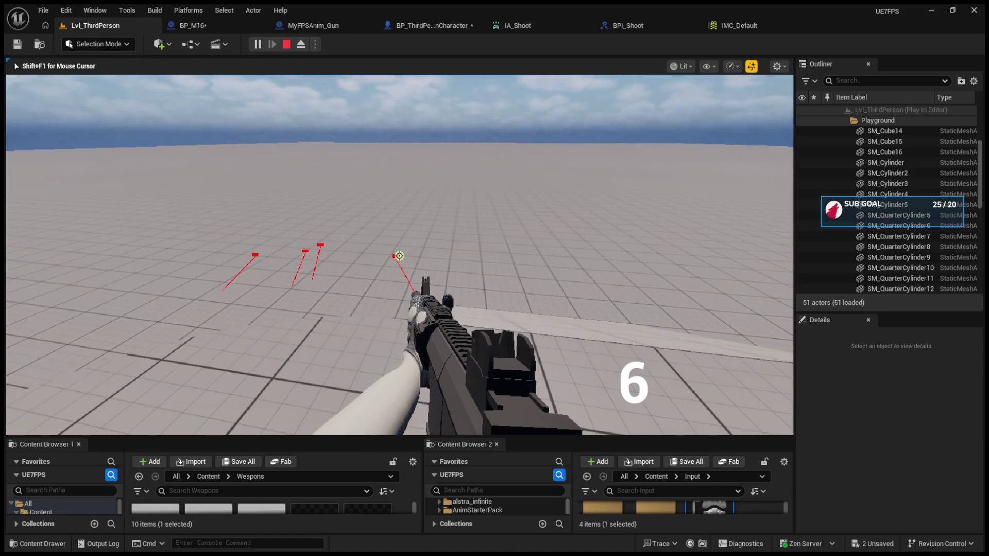
left_click(399, 256)
left_click(399, 256)
key("b")
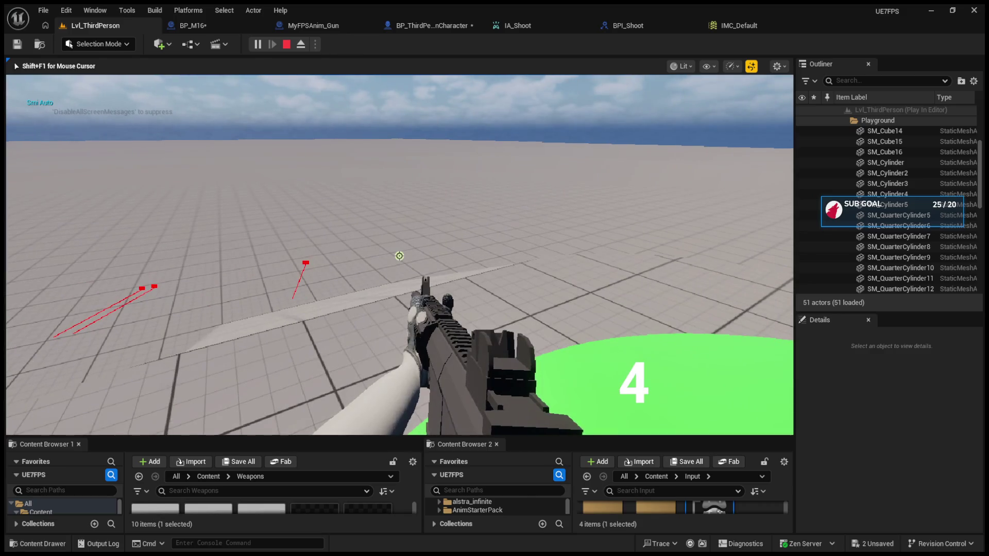
key("b")
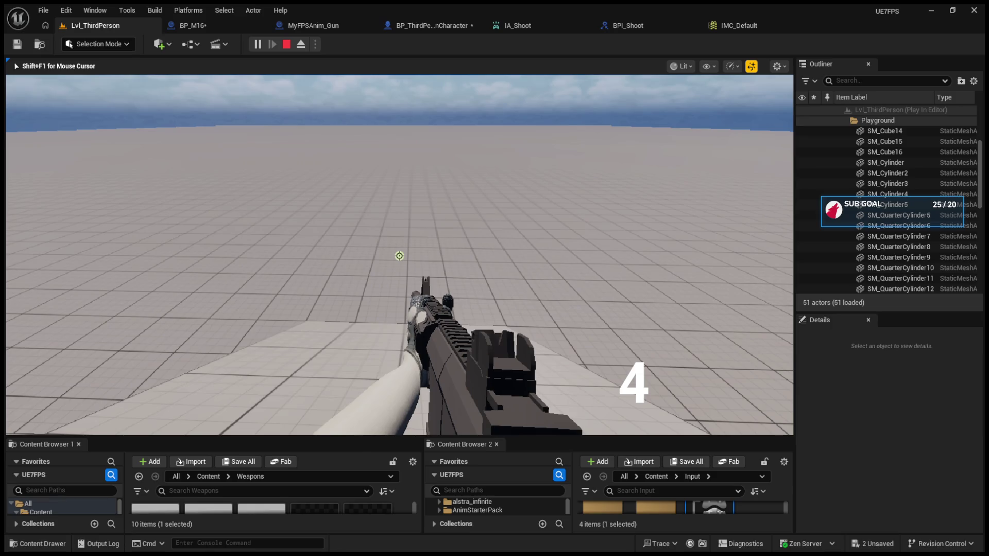
key("Escape")
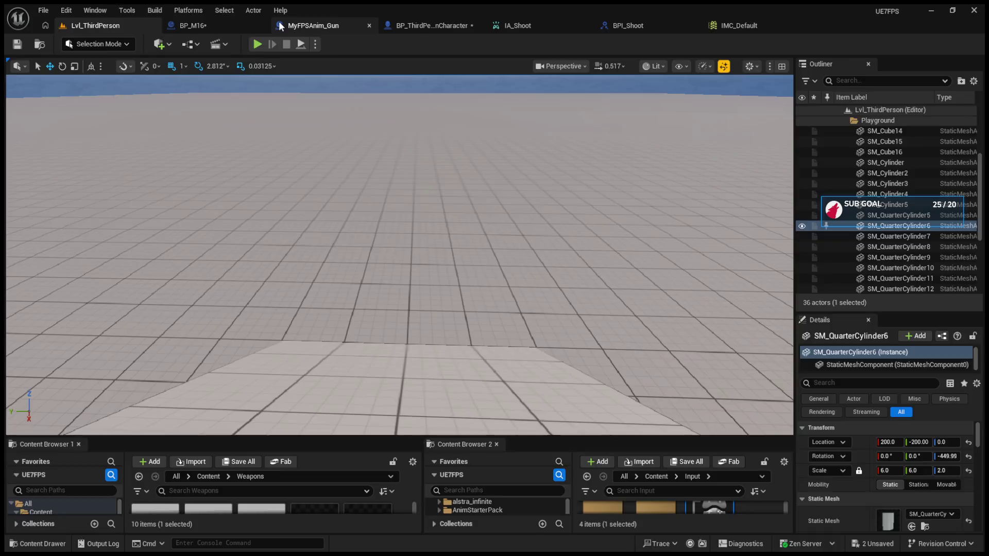
left_click(315, 25)
left_click(405, 25)
Try breaking all links on the Is Shooting setter, then undo back to the original layout.
scroll(576, 229, "up", 3)
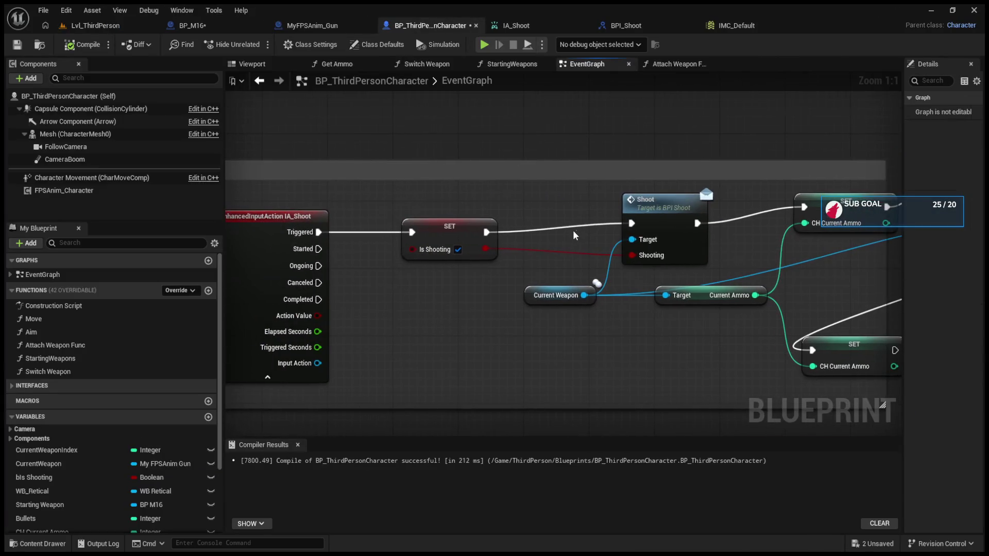
left_click(601, 216)
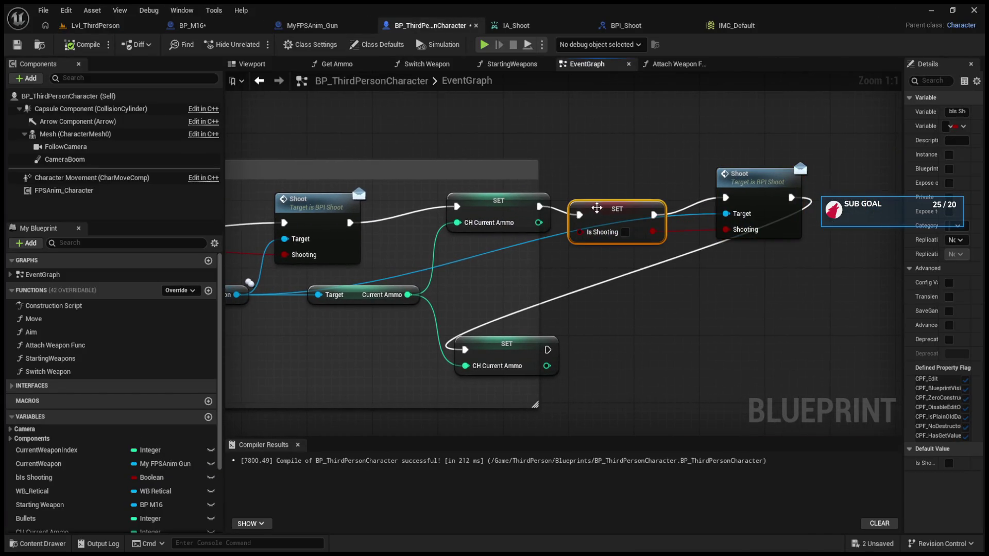
mouse_move(807, 273)
left_mouse_down()
mouse_move(597, 252)
mouse_move(610, 222)
left_mouse_up()
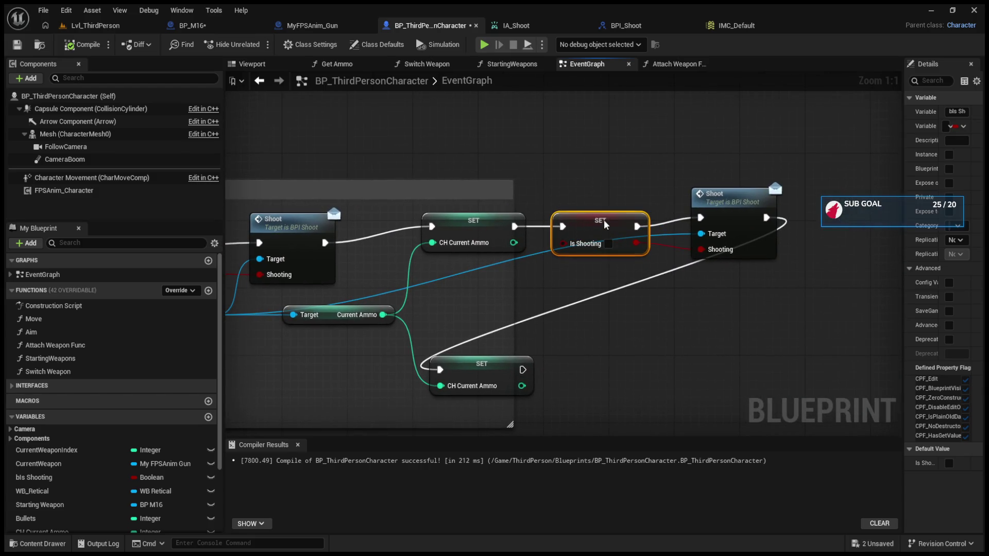
left_click(636, 243, "alt")
left_click(563, 227, "alt")
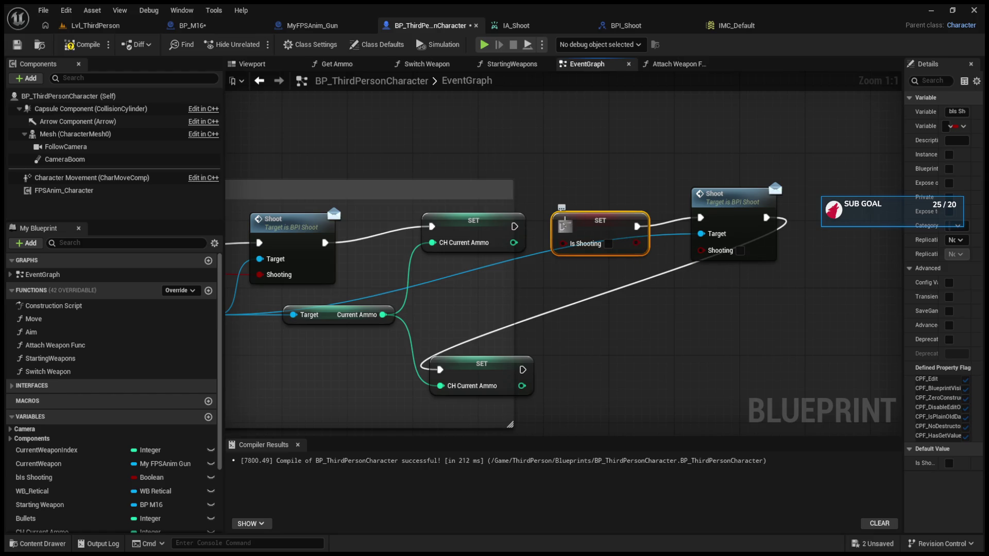
left_click(638, 226, "alt")
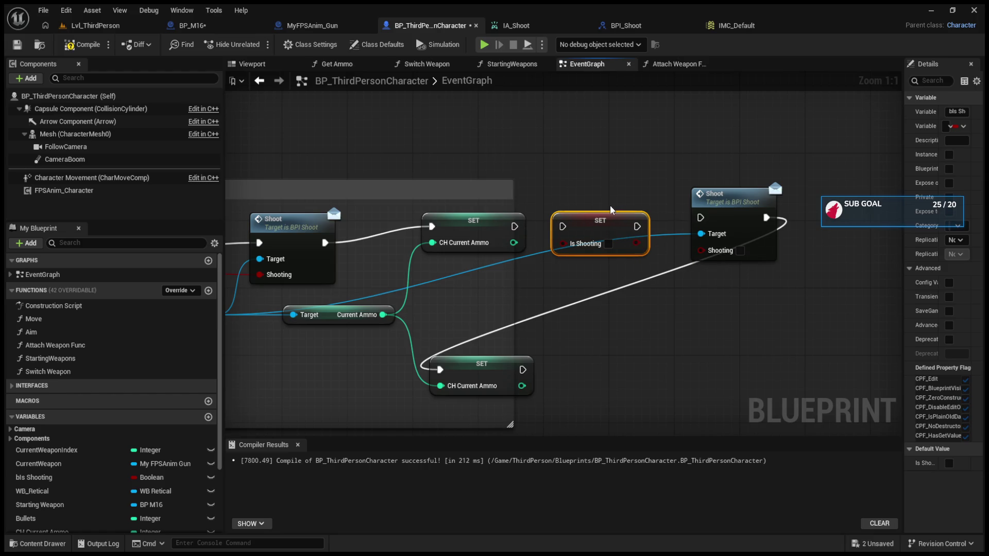
key("ctrl+z")
key("ctrl+z")
key("ctrl+z")
key("ctrl+z")
key("ctrl+z")
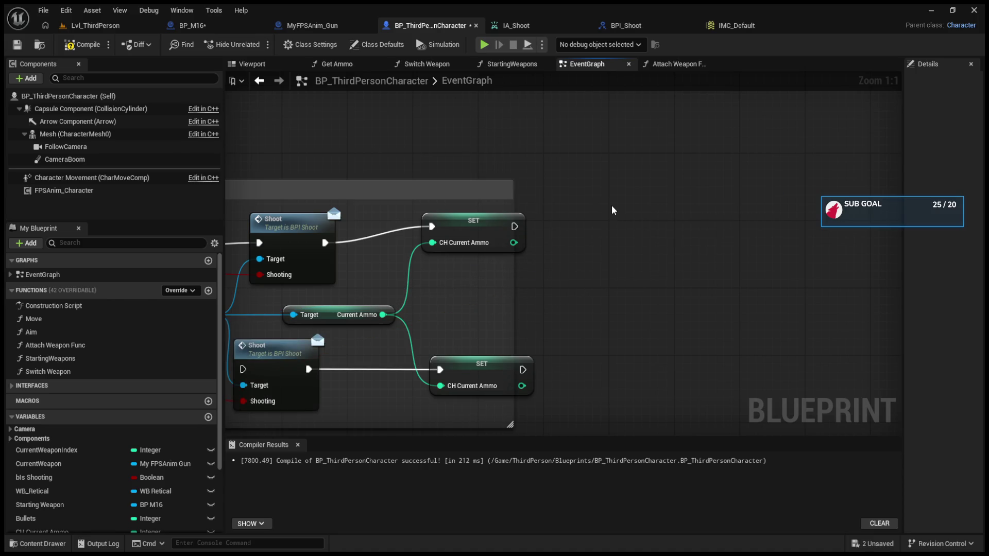
Place the Is Shooting setter after the upper CH Current Ammo setter, rewire its execution, and play-test.
key("Home")
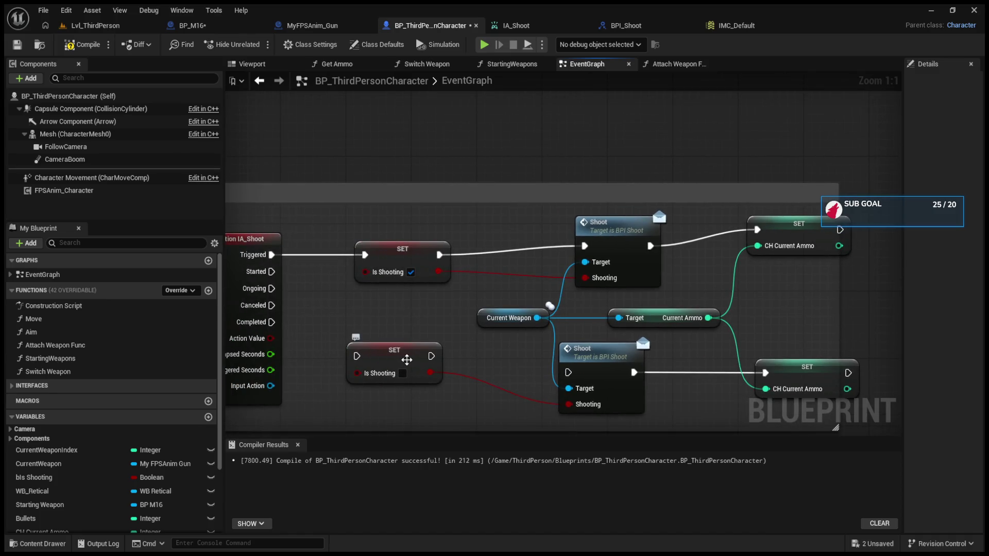
mouse_move(407, 360)
left_mouse_down()
mouse_move(773, 250)
mouse_move(758, 225)
left_mouse_up()
left_click_drag(643, 232, 633, 240)
left_click_drag(739, 230, 712, 237)
mouse_move(645, 238)
left_mouse_down()
mouse_move(701, 249)
mouse_move(733, 236)
left_mouse_up()
left_click(695, 216)
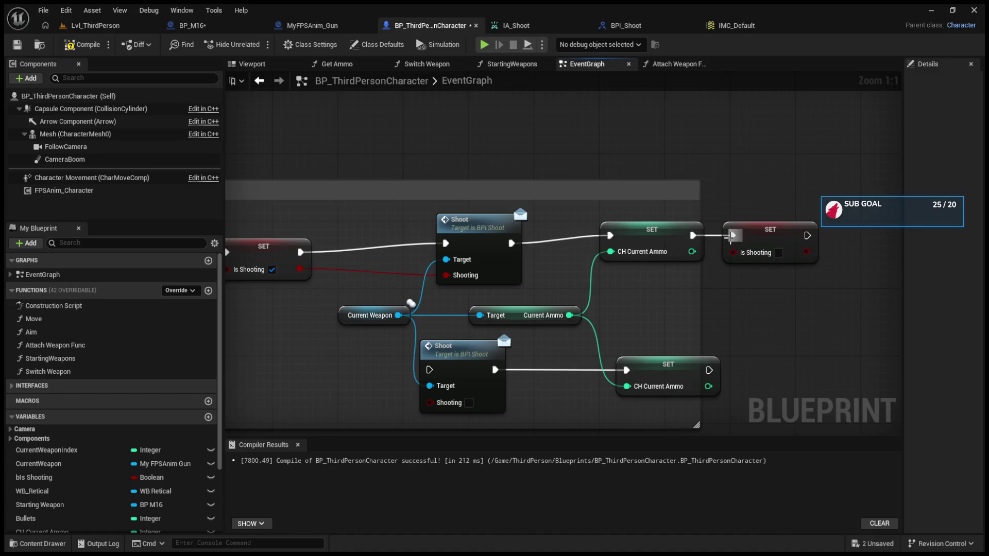
left_click(88, 26)
left_click(258, 43)
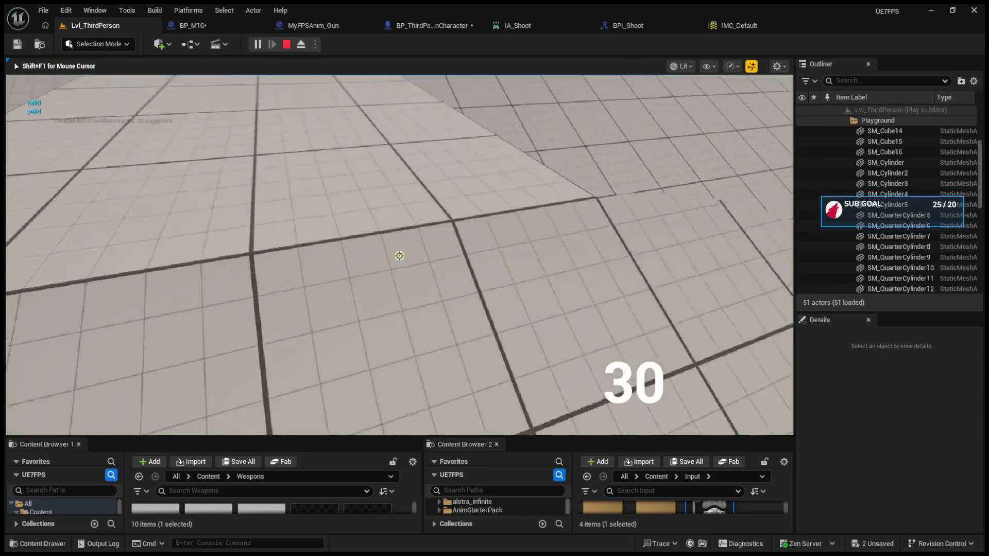
Start the play-test and fire four single shots with the rifle in Semi Auto.
left_click(399, 256)
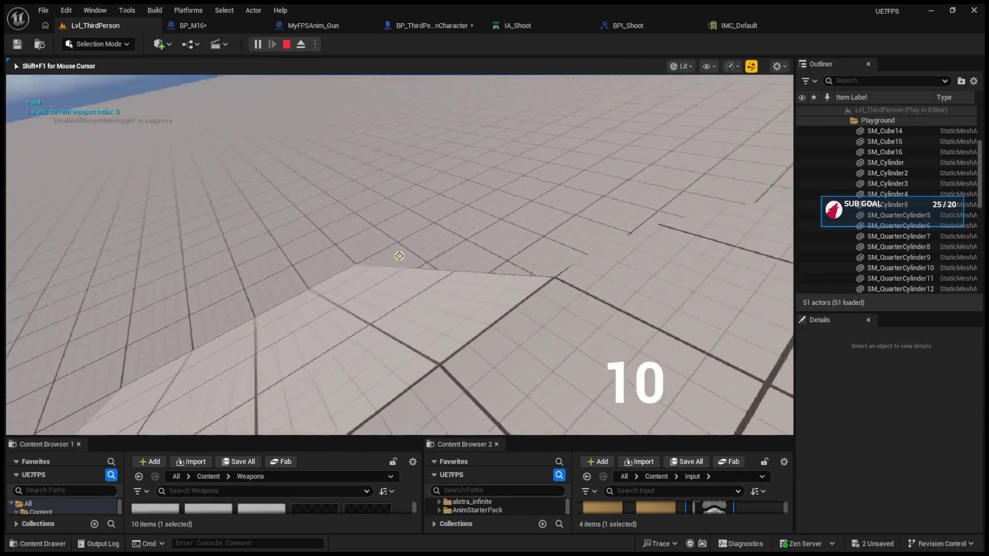
left_click(399, 256)
left_click(399, 256)
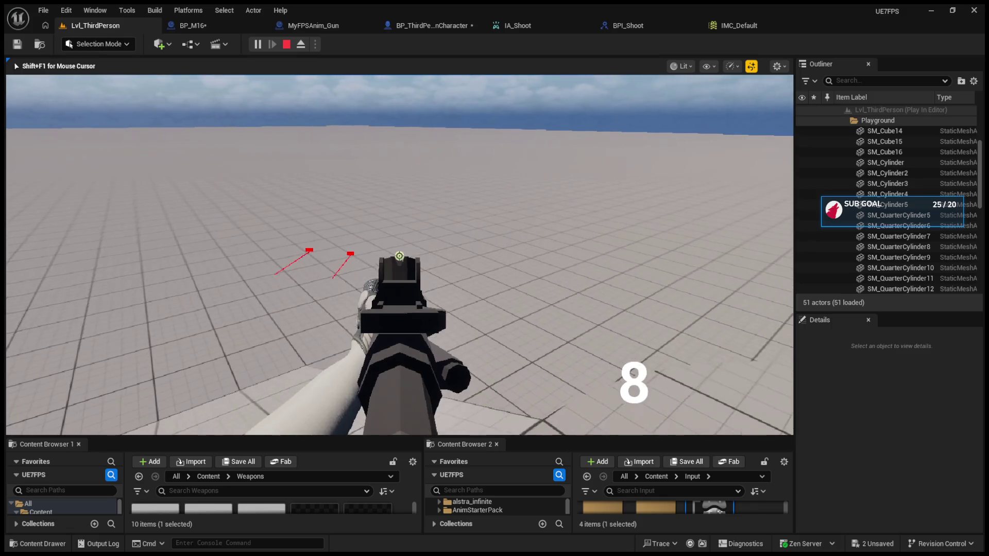
left_click(399, 256)
left_click(399, 256)
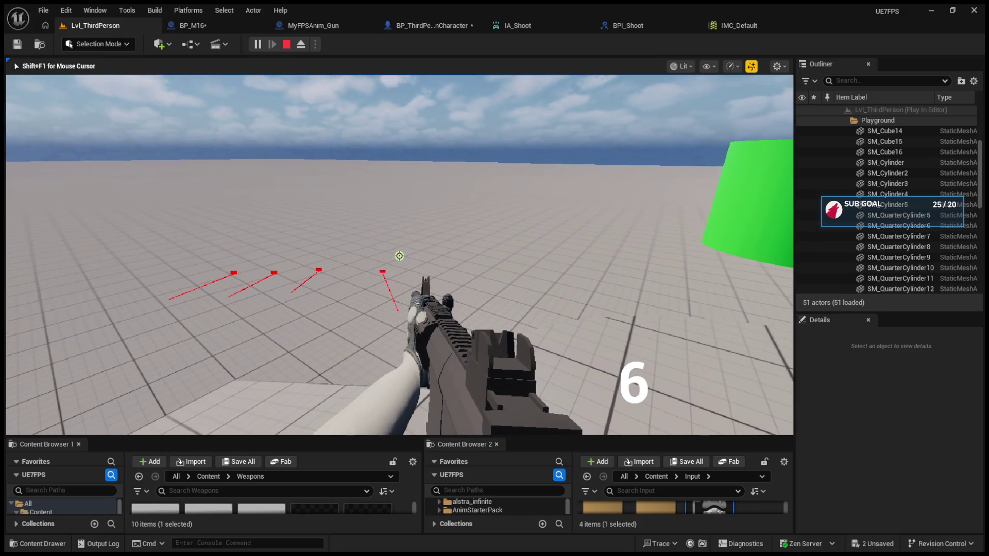
Switch to Automatic and empty the magazine to 0, then try Burst and end the play-test.
key("b")
key("b")
left_click(399, 256)
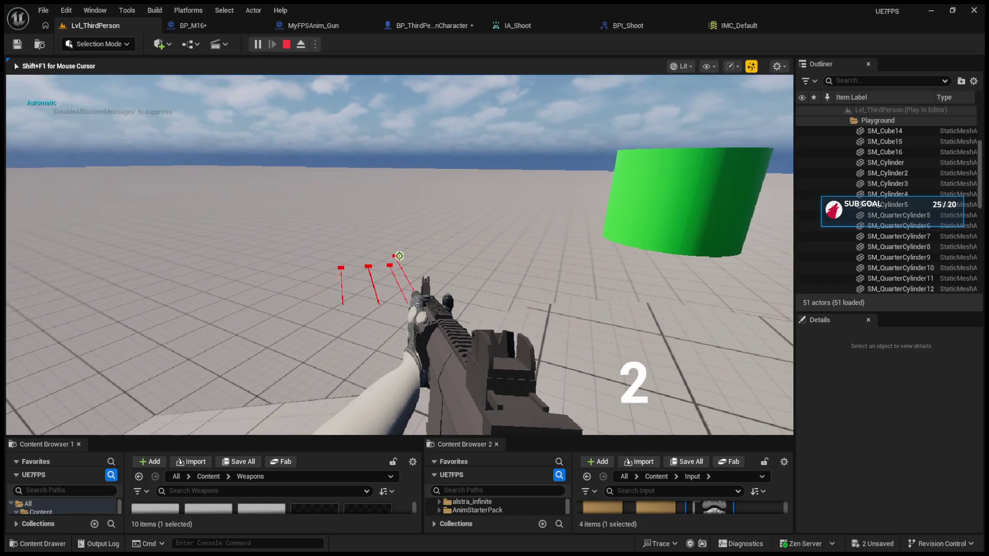
left_click(399, 256)
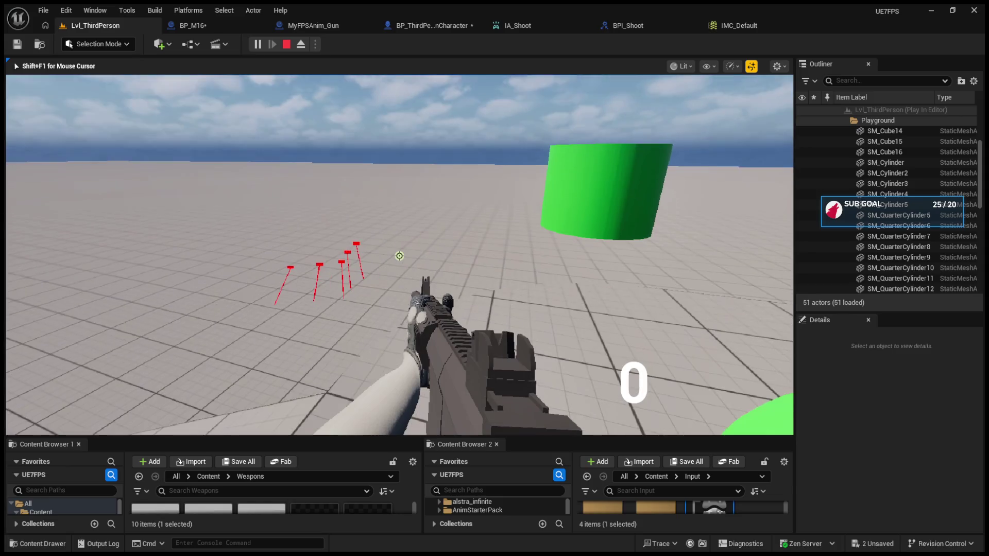
left_click(400, 256)
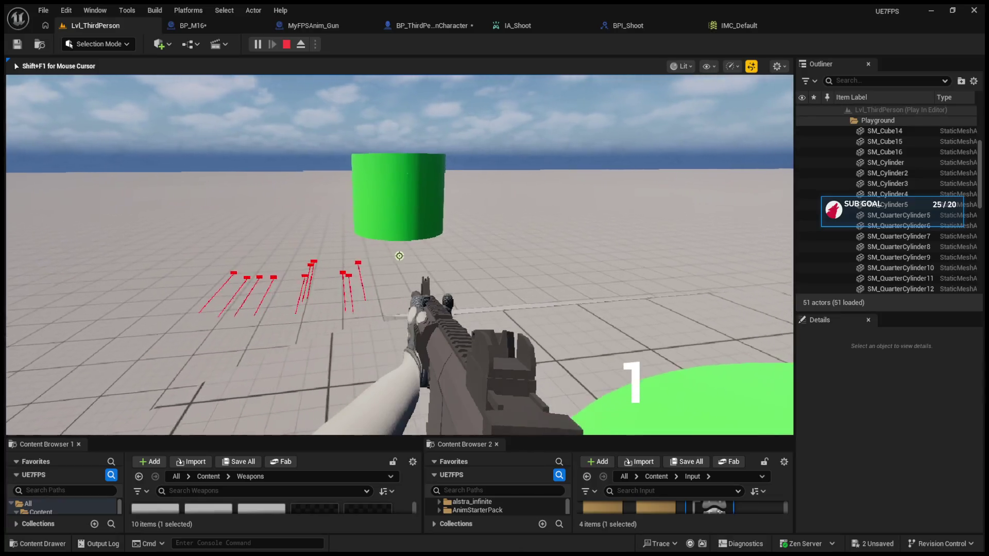
left_click(399, 256)
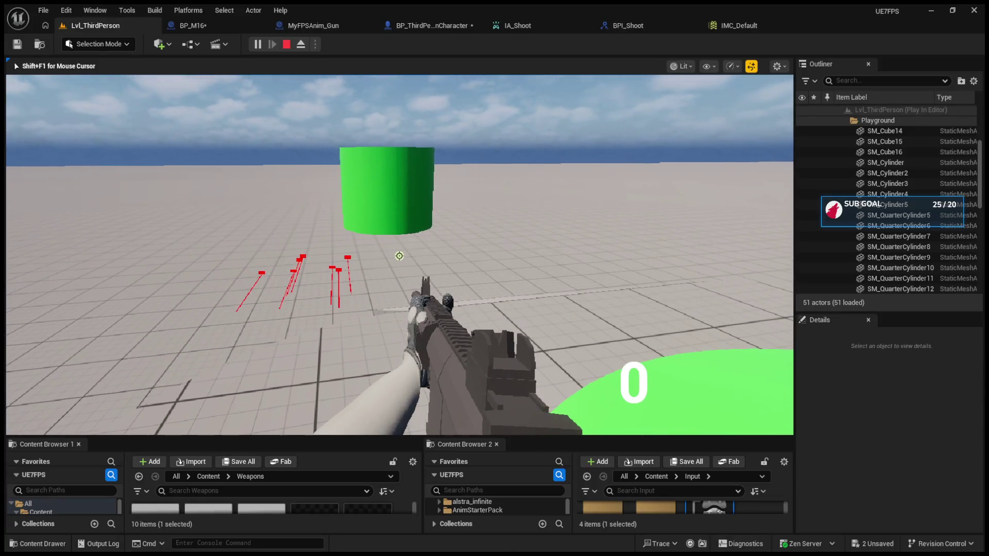
key("b")
left_click(399, 256)
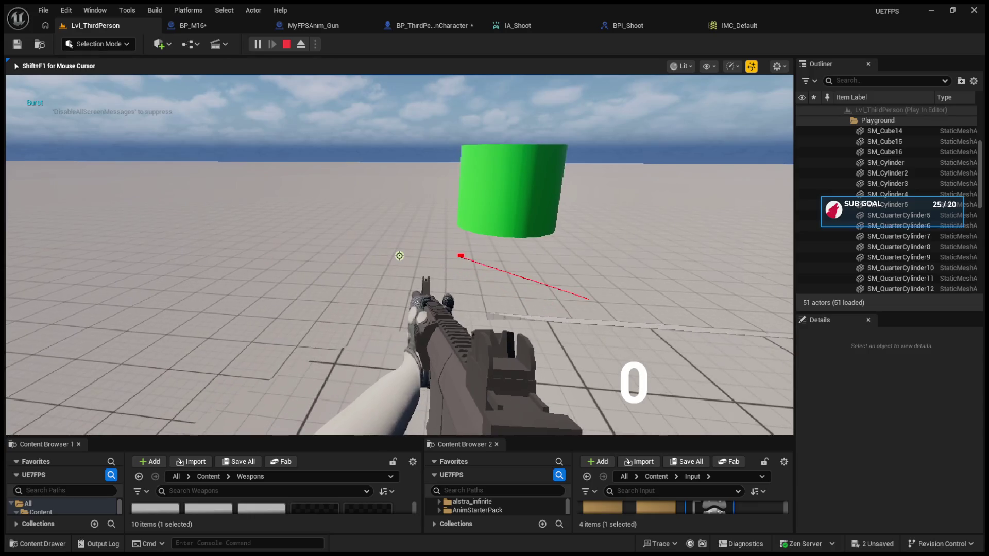
key("Escape")
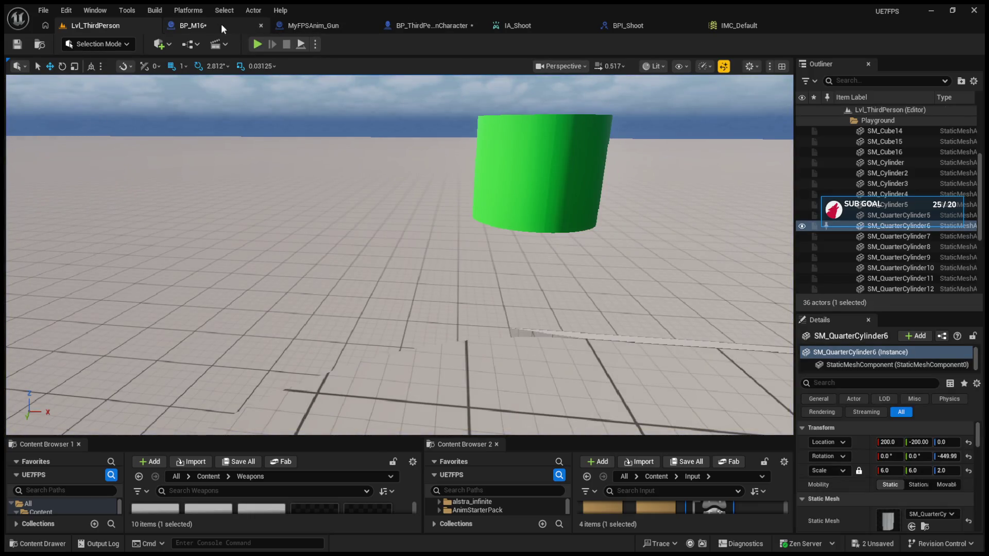
In BP_M16, move Perform Procedural Recoil left with Shoot Line beside it, then center Switch on FireModeENUM.
left_click(206, 23)
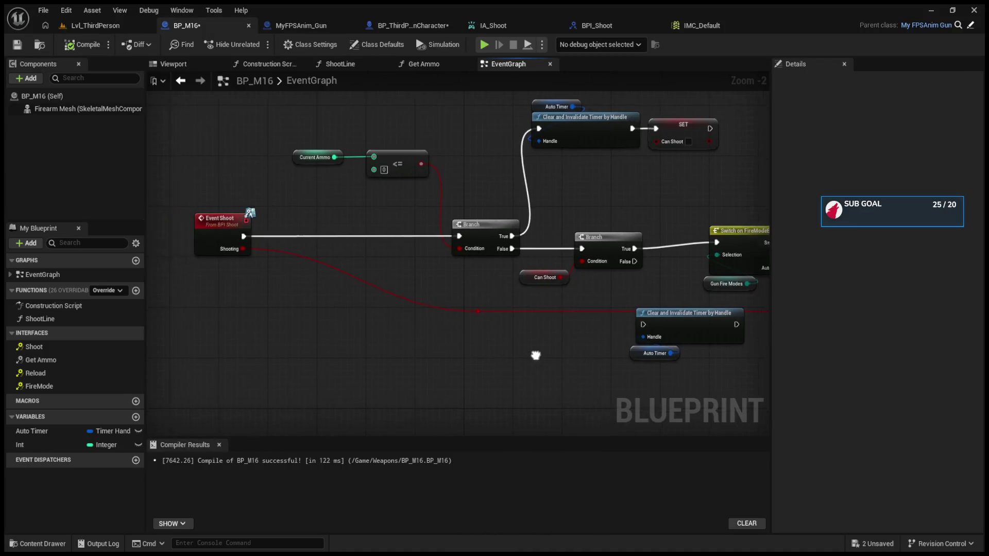
scroll(418, 366, "down", 2)
mouse_move(419, 366)
left_mouse_down()
mouse_move(391, 369)
mouse_move(521, 336)
mouse_move(441, 357)
mouse_move(464, 373)
mouse_move(475, 321)
left_mouse_up()
scroll(521, 336, "up", 1)
left_click_drag(587, 325, 564, 340)
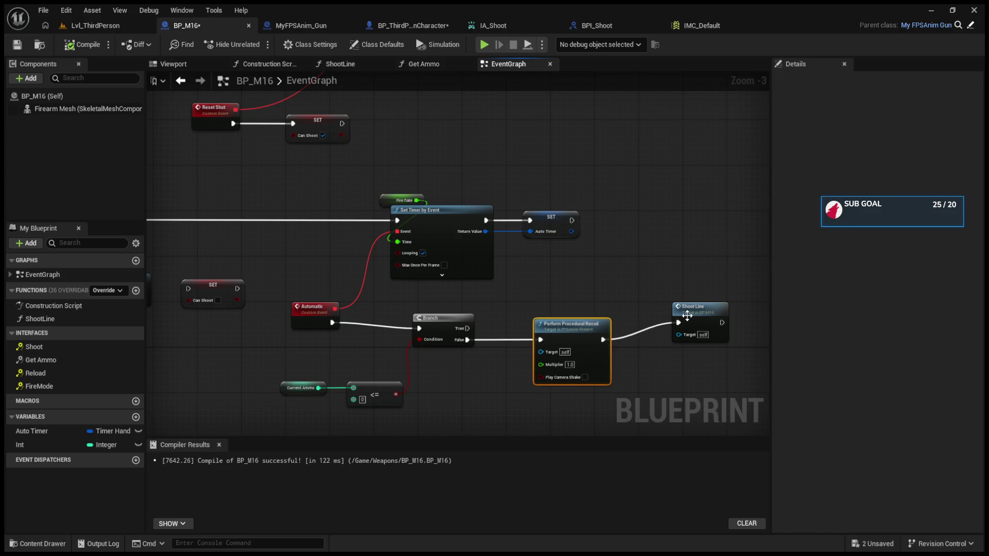
left_click_drag(690, 316, 656, 333)
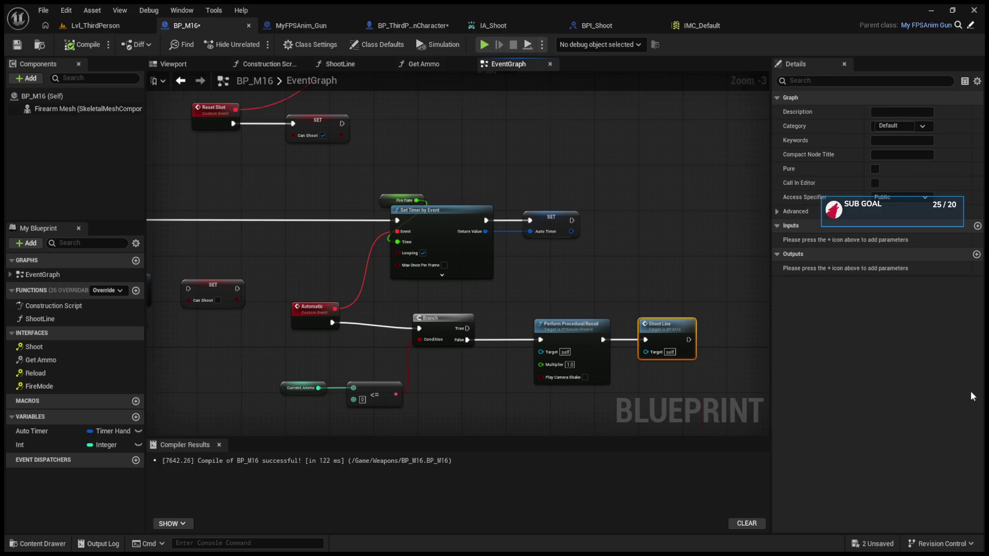
scroll(310, 288, "up", 3)
mouse_move(442, 293)
left_mouse_down()
mouse_move(469, 282)
mouse_move(460, 300)
left_mouse_up()
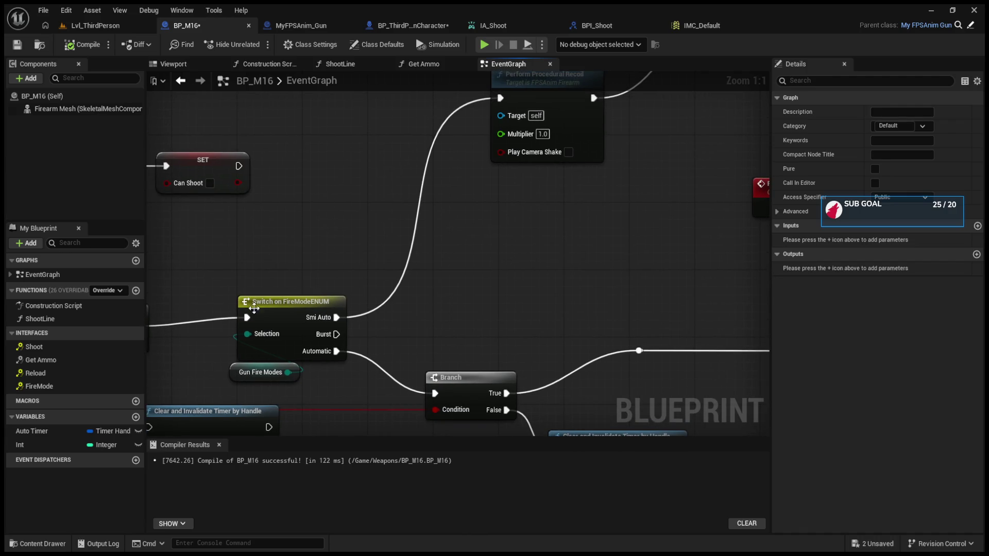
Add a new Boolean variable named IsTriggerHeld to MyFPSAnim_Gun's Bool category.
left_click(304, 25)
left_click(214, 336)
key("BackSpace")
type("IsTriggerHel")
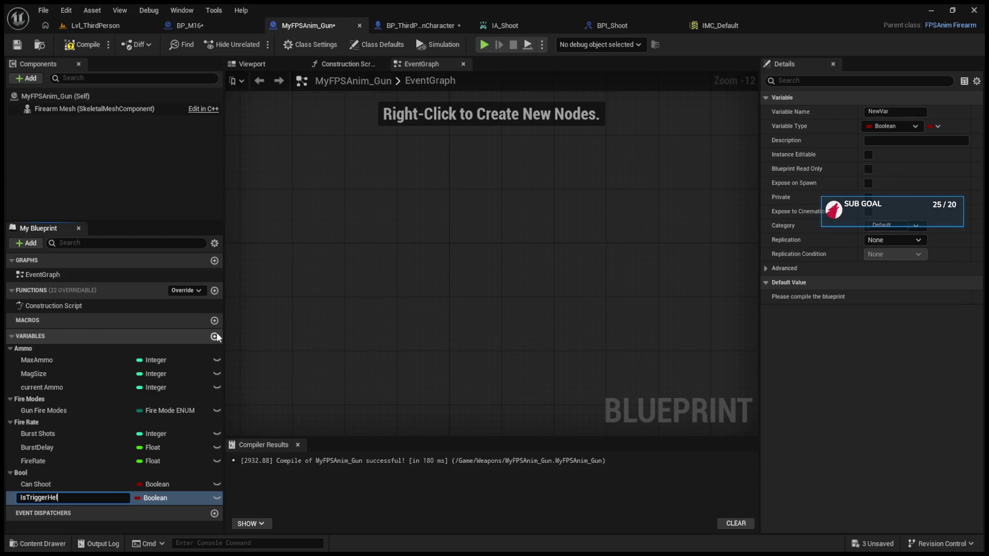
type("d")
key("Return")
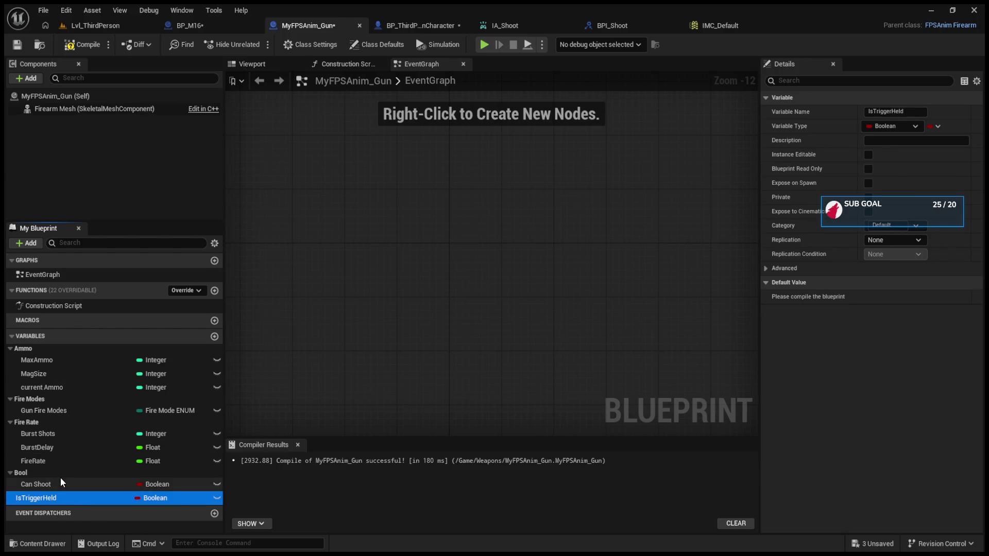
left_click(19, 474)
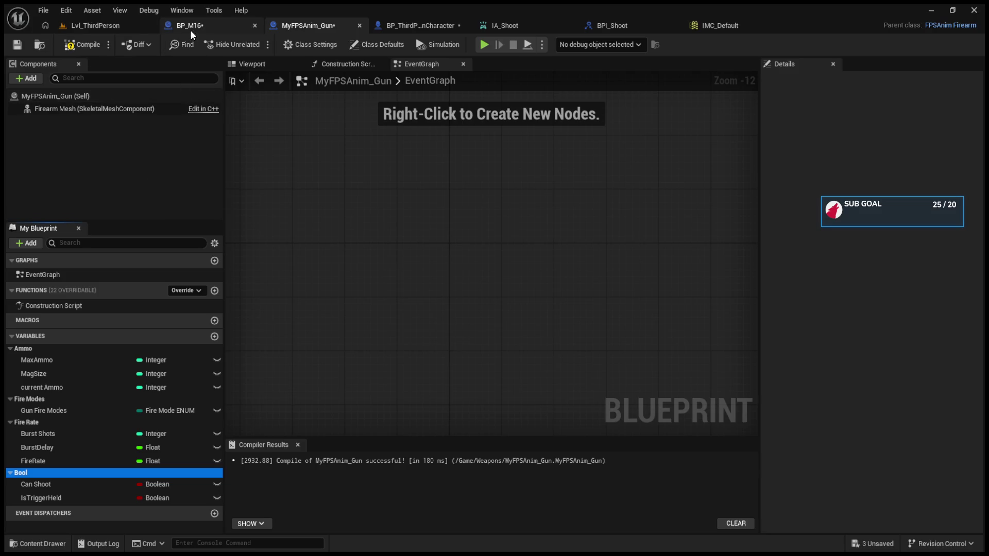
left_click(212, 27)
Paste Is Trigger Held into BP_M16's graph, keeping the SET node and deleting the stray getter.
scroll(508, 241, "down", 3)
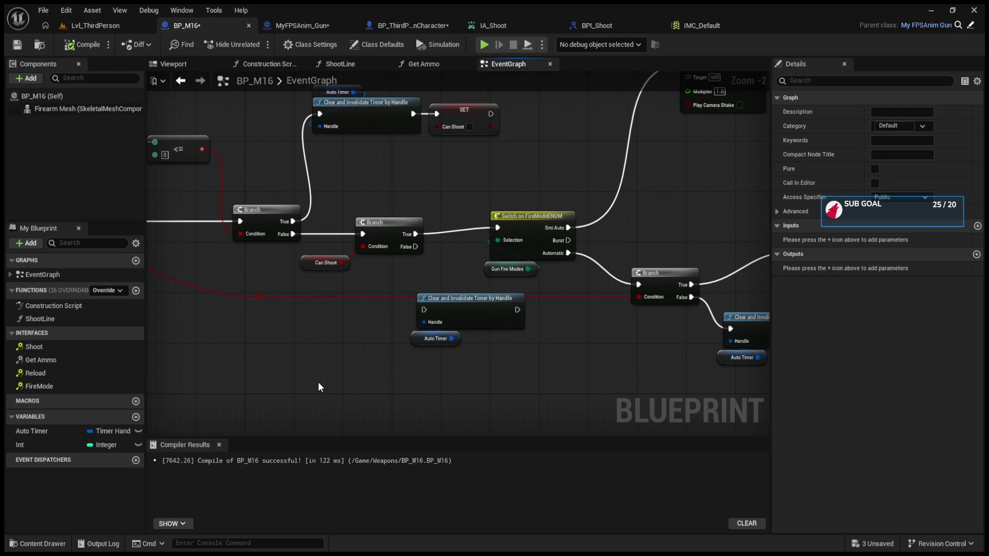
key("ctrl+v")
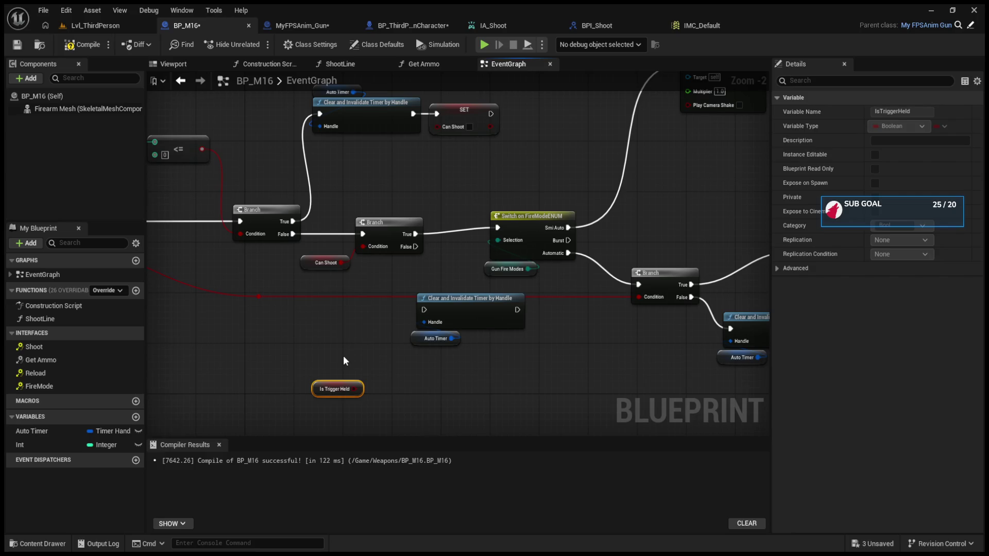
key("ctrl+v")
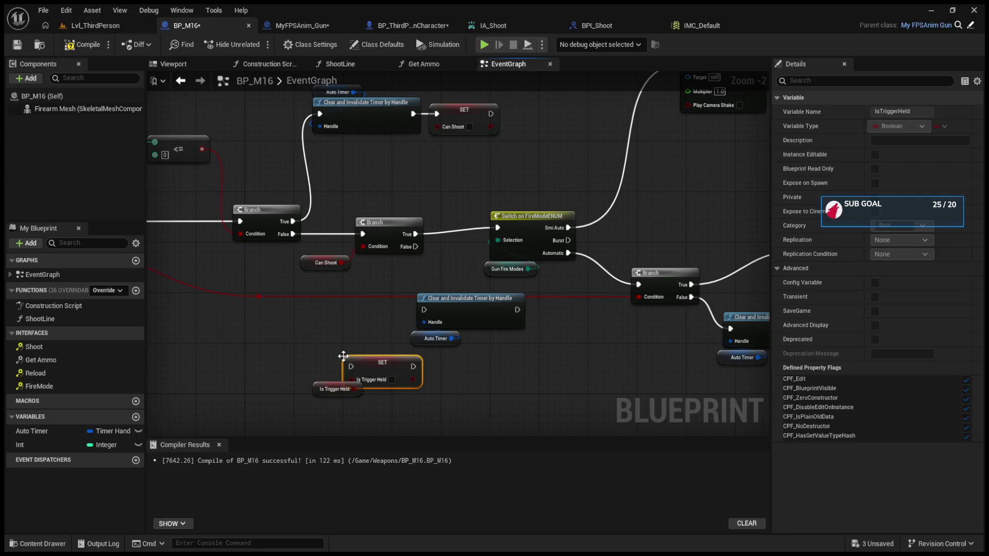
left_click_drag(296, 373, 322, 409)
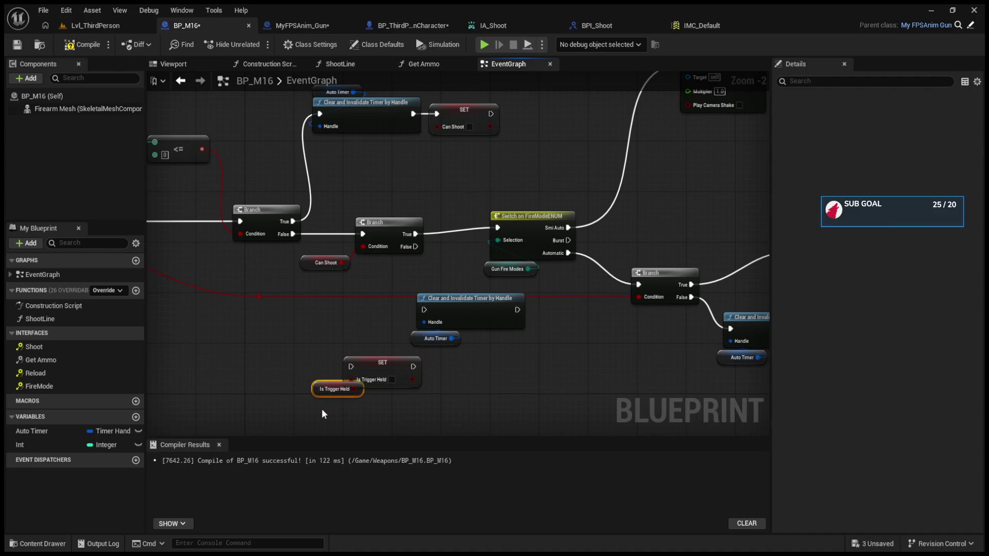
key("Delete")
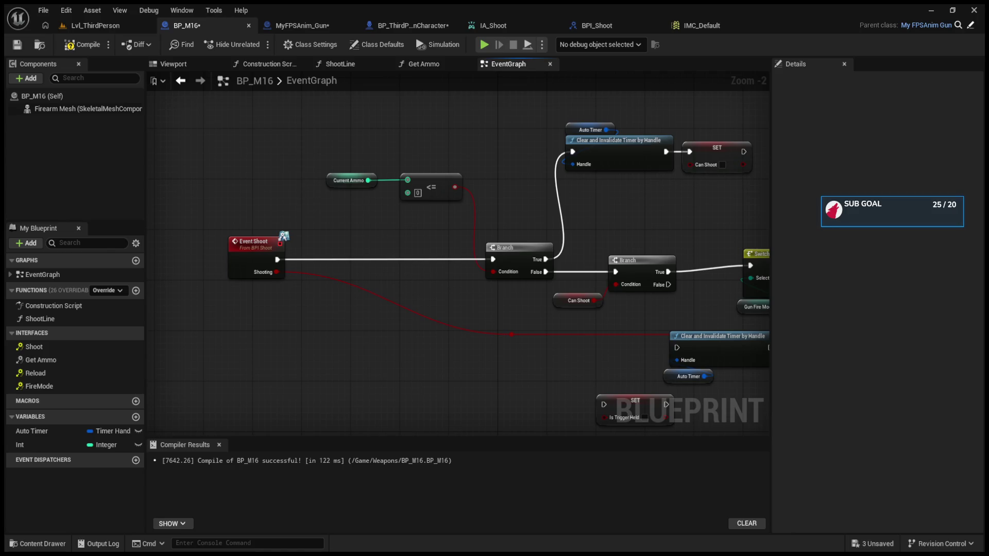
left_click_drag(464, 257, 65, 271)
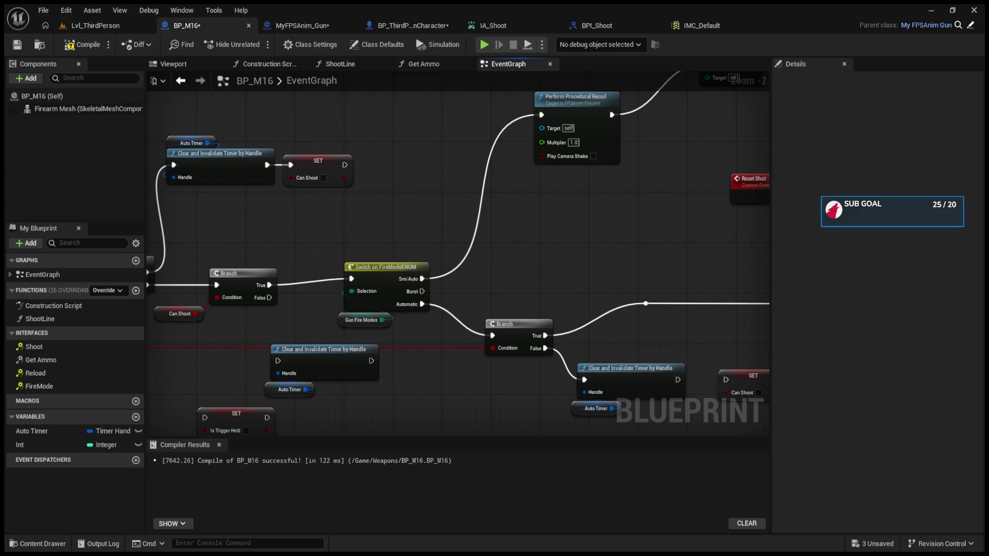
left_click_drag(459, 257, 201, 352)
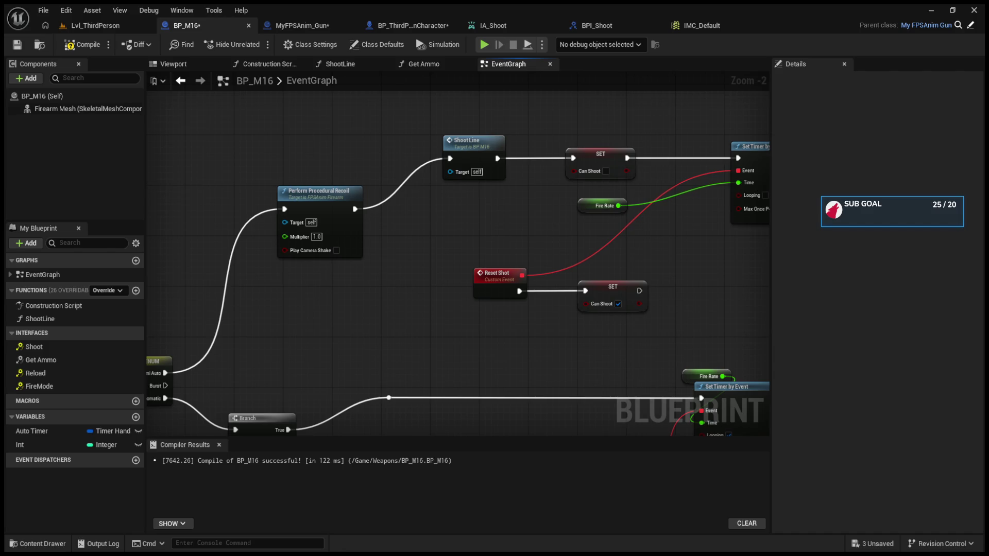
mouse_move(359, 389)
left_mouse_down()
mouse_move(612, 323)
mouse_move(694, 283)
mouse_move(557, 285)
left_mouse_up()
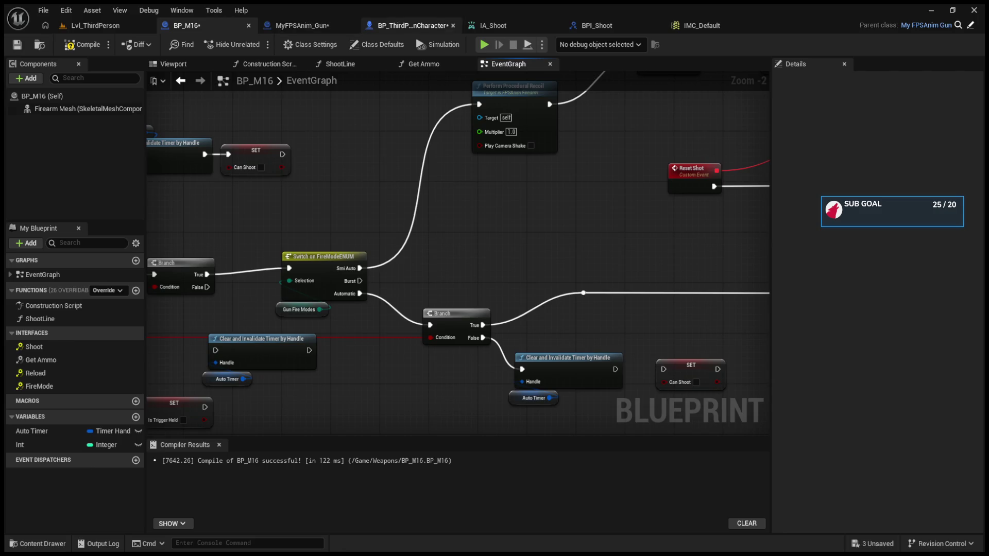
From IA_Shoot Completed, add SET Is Shooting (false) feeding the lower Shoot call and its Shooting pin.
left_click(413, 25)
scroll(708, 238, "up", 3)
left_click_drag(708, 238, 490, 206)
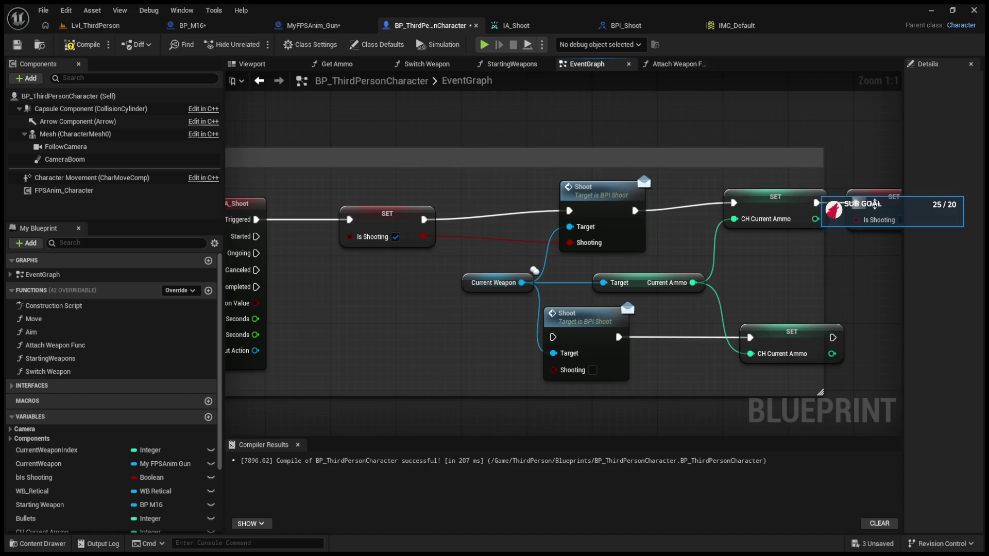
key("ctrl+v")
left_click_drag(381, 351, 373, 317)
left_click_drag(256, 287, 341, 321)
left_click_drag(416, 321, 552, 337)
left_click_drag(415, 337, 553, 369)
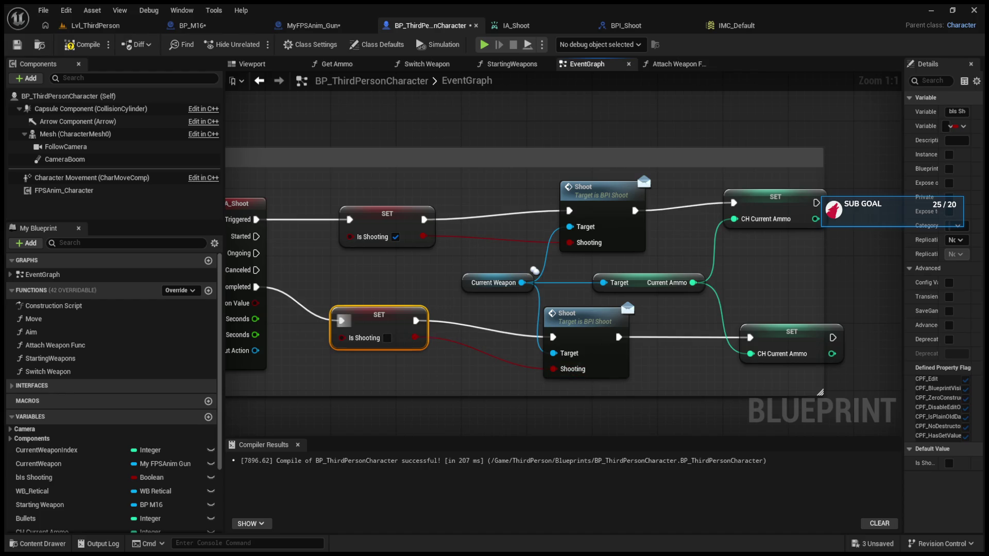
left_click_drag(441, 271, 534, 277)
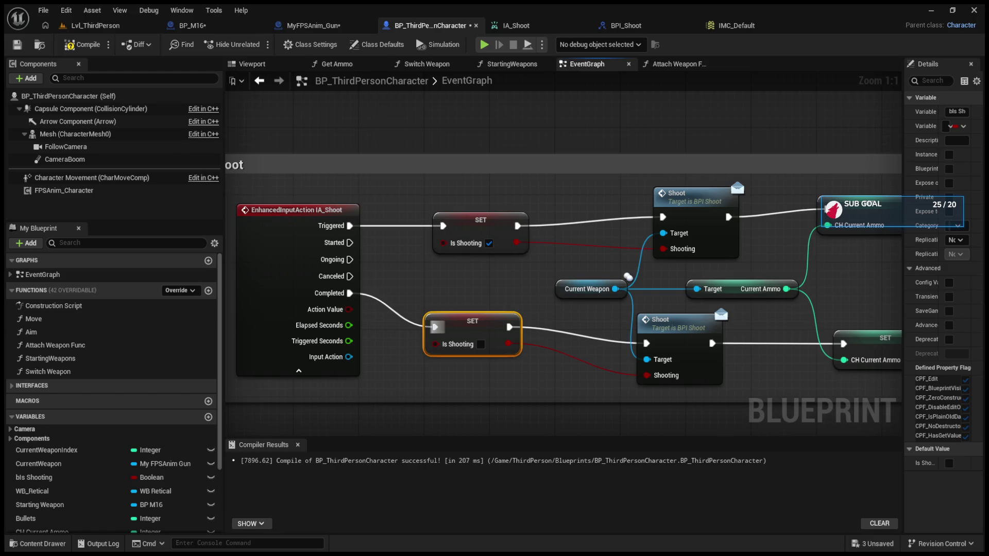
left_click(626, 25)
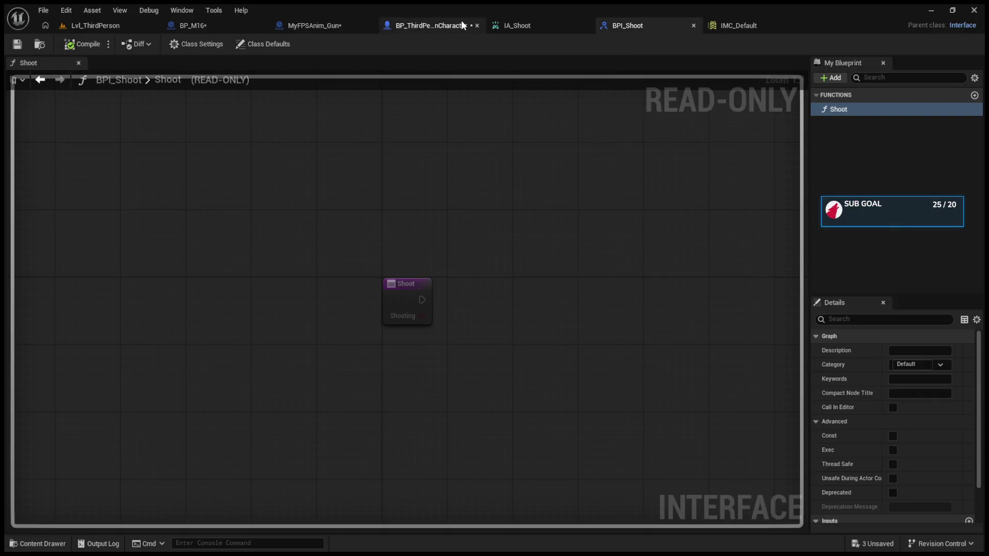
Switch back to BP_M16's event graph showing the fire-mode switch and Automatic Branch.
left_click(216, 23)
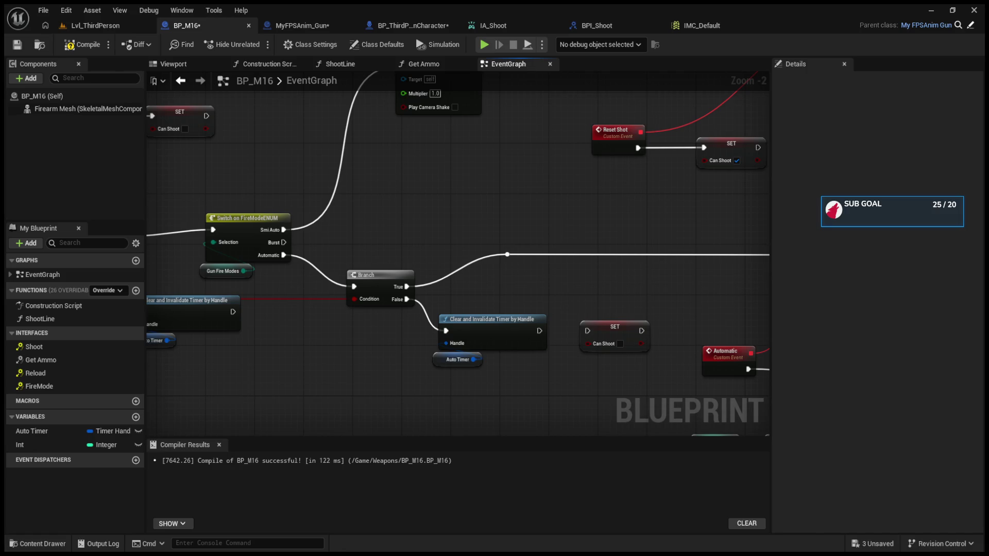
mouse_move(706, 288)
left_mouse_down()
mouse_move(353, 308)
mouse_move(298, 242)
mouse_move(267, 221)
left_mouse_up()
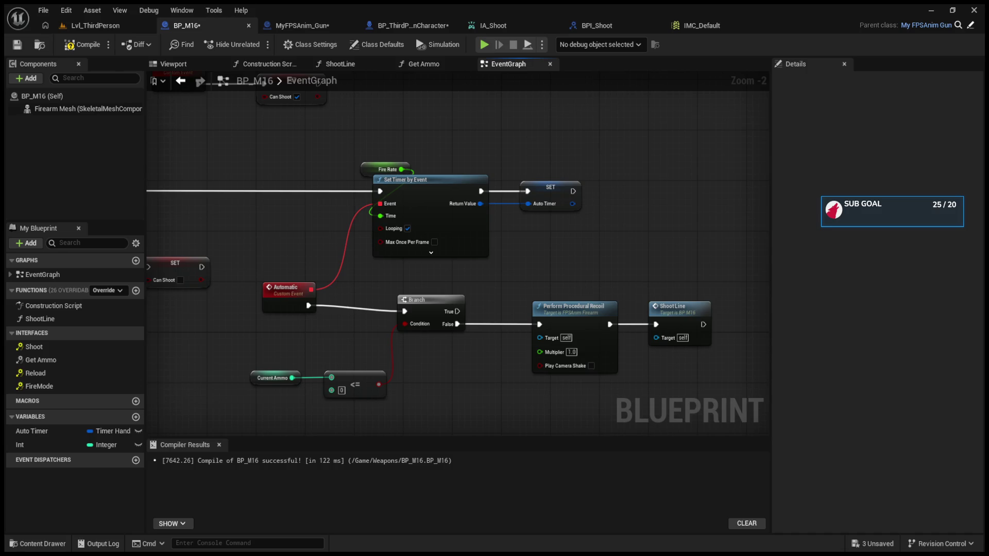
left_click_drag(342, 269, 701, 297)
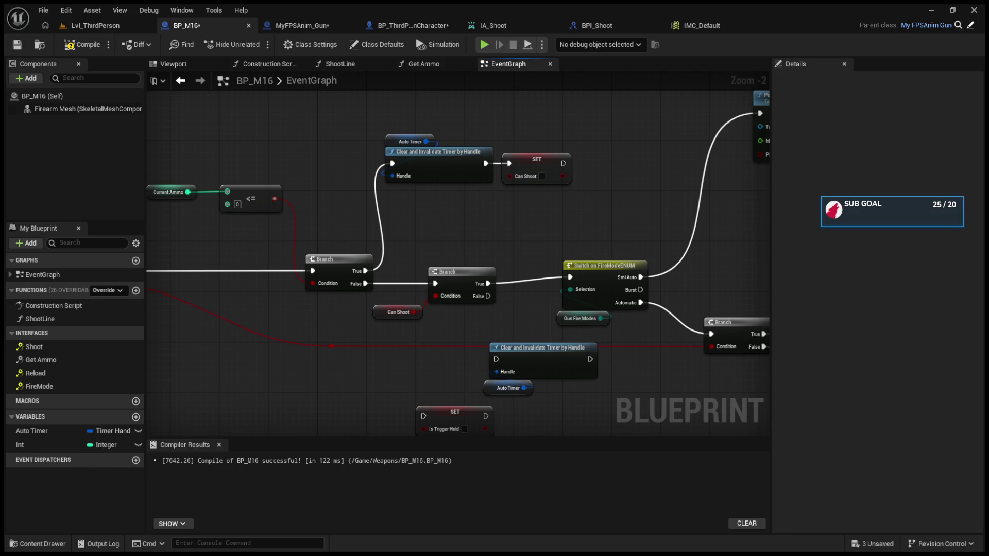
mouse_move(692, 251)
left_mouse_down()
mouse_move(577, 264)
mouse_move(508, 308)
mouse_move(397, 308)
left_mouse_up()
mouse_move(548, 291)
left_mouse_down()
mouse_move(406, 301)
mouse_move(453, 298)
mouse_move(417, 299)
left_mouse_up()
mouse_move(417, 299)
left_mouse_down()
mouse_move(816, 215)
mouse_move(855, 182)
left_mouse_up()
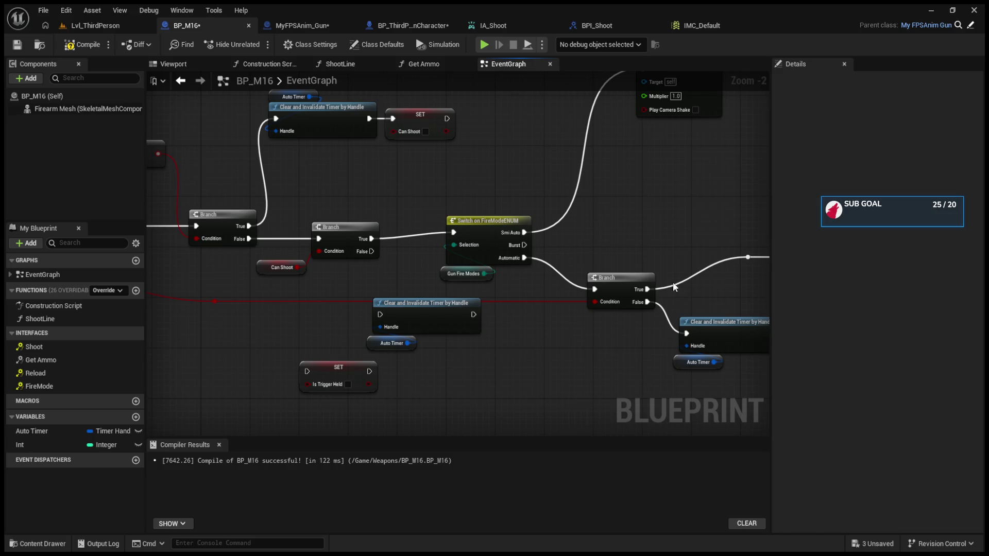
left_click_drag(654, 251, 533, 227)
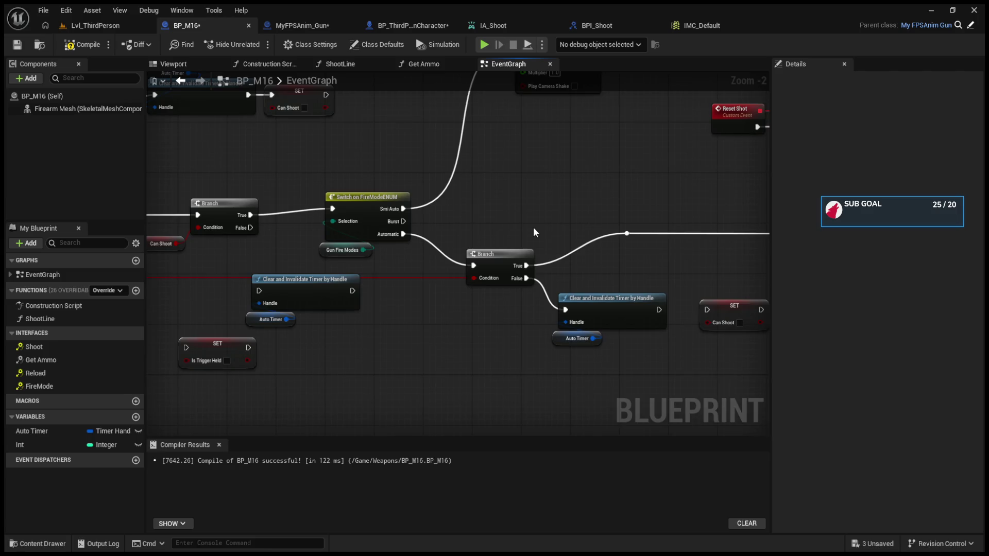
left_click_drag(548, 228, 533, 232)
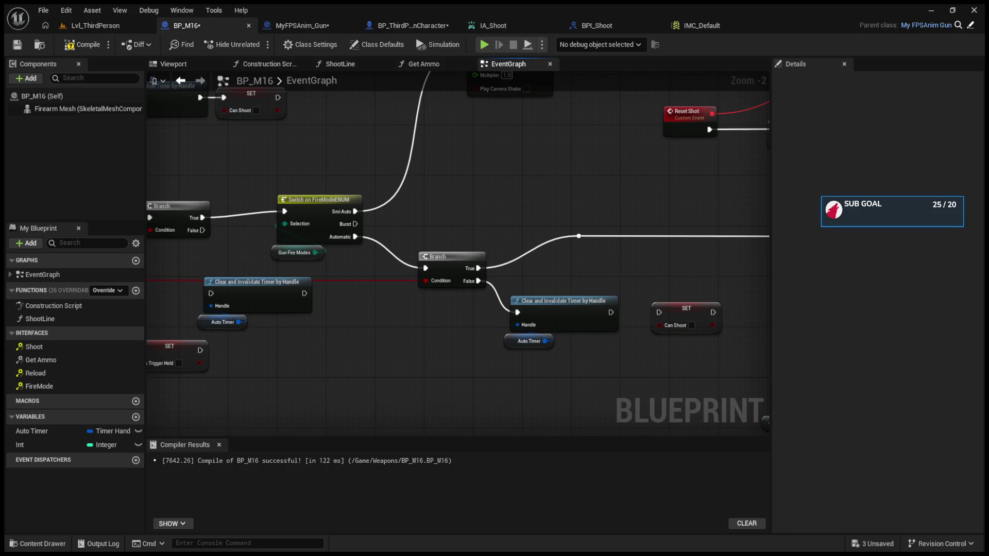
mouse_move(690, 260)
left_mouse_down()
mouse_move(512, 264)
mouse_move(514, 292)
left_mouse_up()
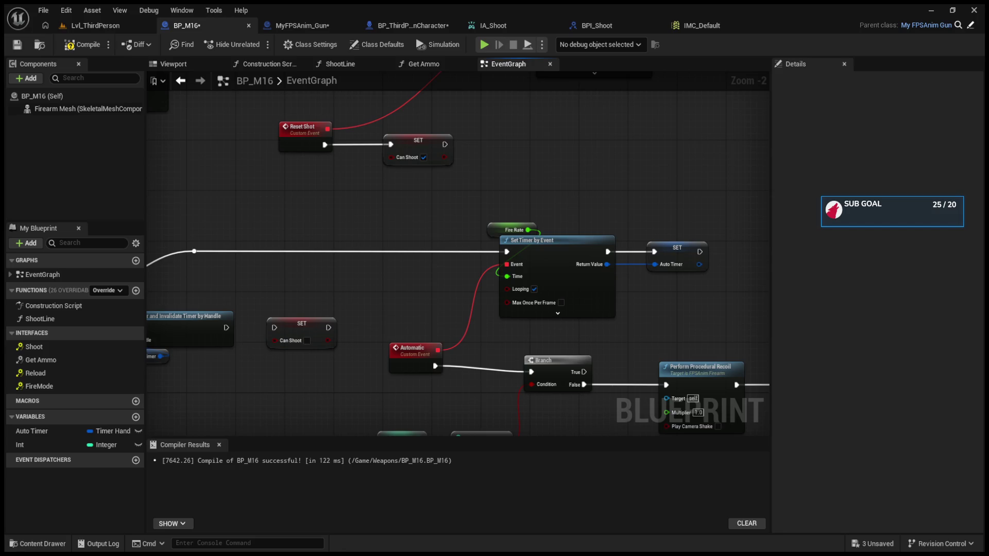
left_click_drag(584, 339, 526, 242)
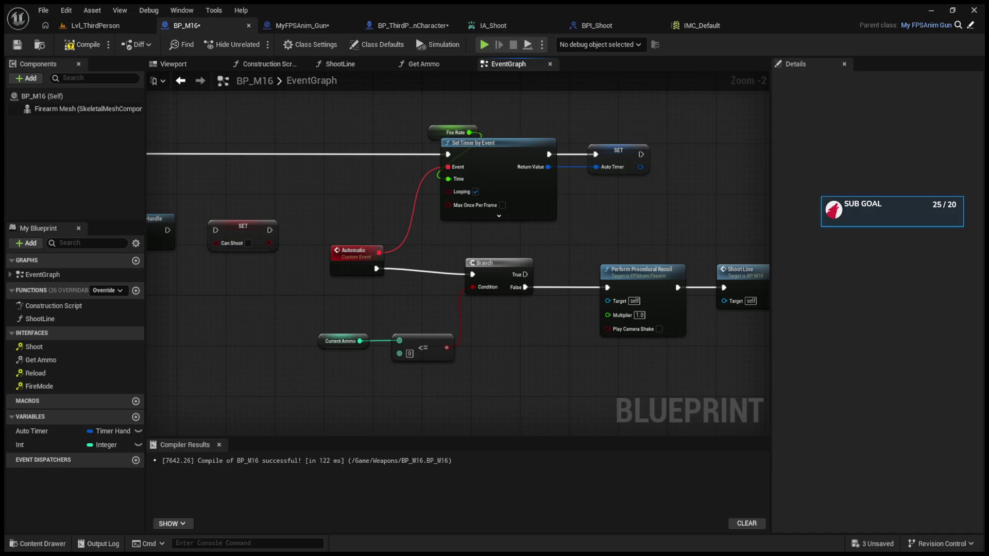
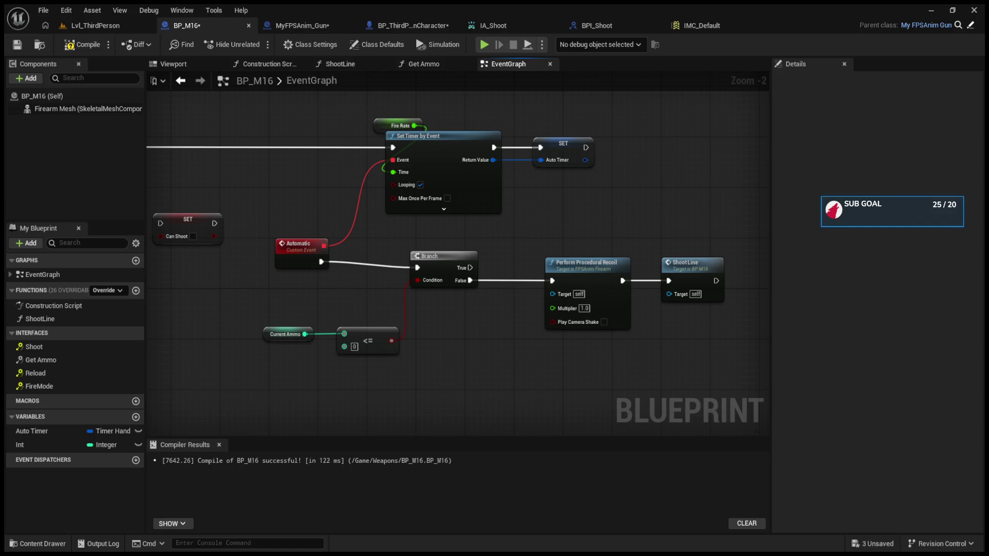
Pan across Event Shoot, the Switch, Branch, recoil and both Set Timer by Event chains to review them.
left_click_drag(377, 422, 451, 289)
mouse_move(449, 235)
left_mouse_down()
mouse_move(379, 243)
mouse_move(394, 241)
mouse_move(391, 231)
mouse_move(451, 248)
mouse_move(407, 247)
left_mouse_up()
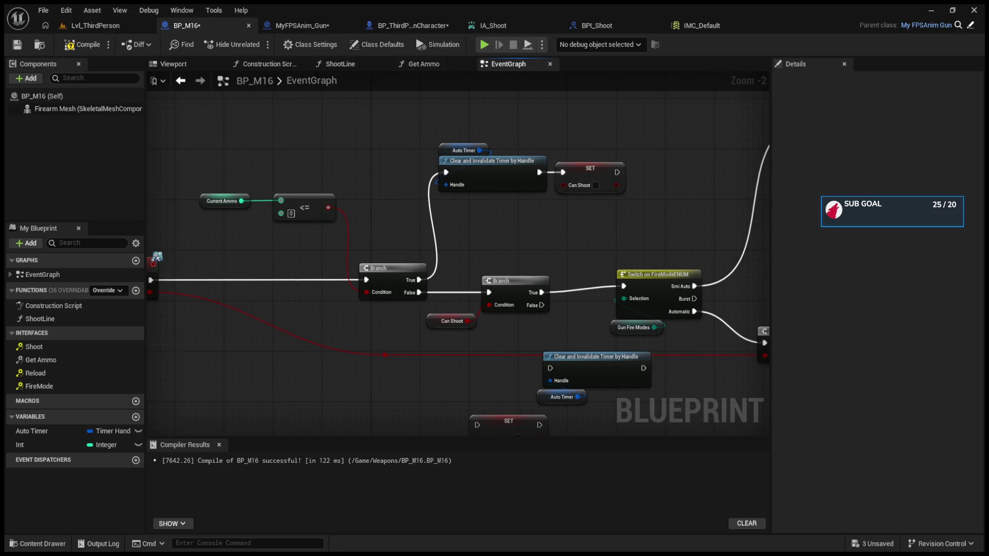
mouse_move(475, 250)
left_mouse_down()
mouse_move(619, 251)
mouse_move(540, 238)
left_mouse_up()
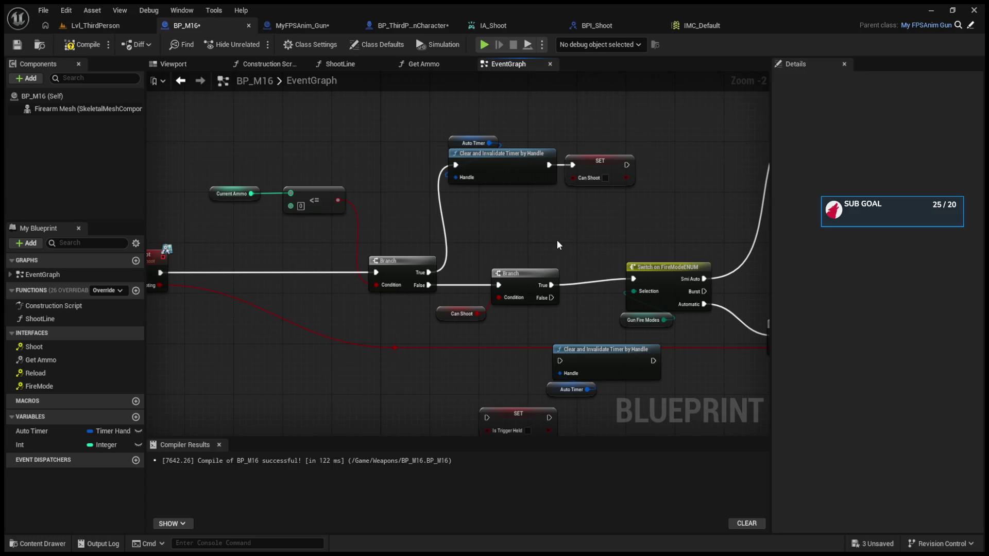
mouse_move(557, 240)
left_mouse_down()
mouse_move(452, 225)
mouse_move(463, 236)
mouse_move(409, 292)
left_mouse_up()
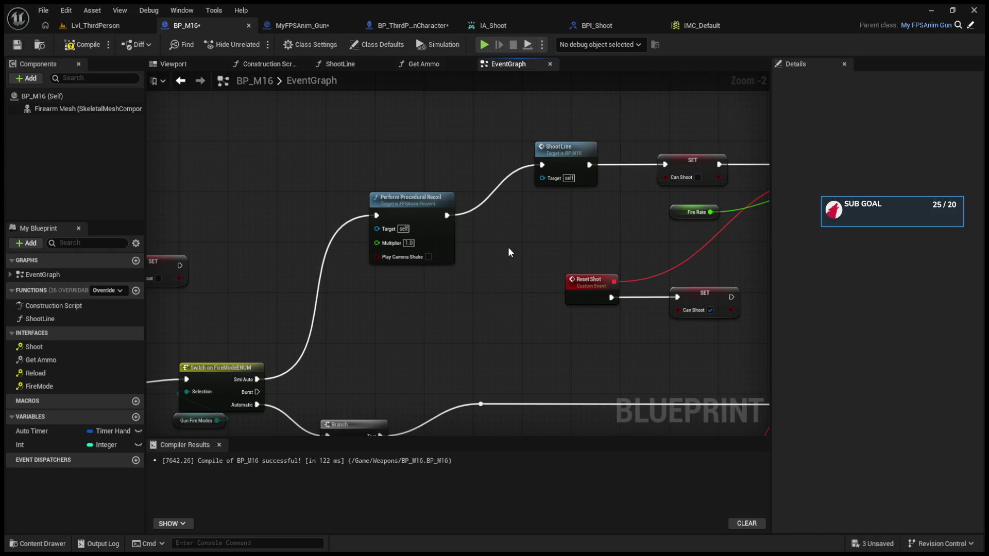
left_click_drag(508, 248, 435, 270)
mouse_move(522, 264)
left_mouse_down()
mouse_move(379, 277)
mouse_move(515, 221)
left_mouse_up()
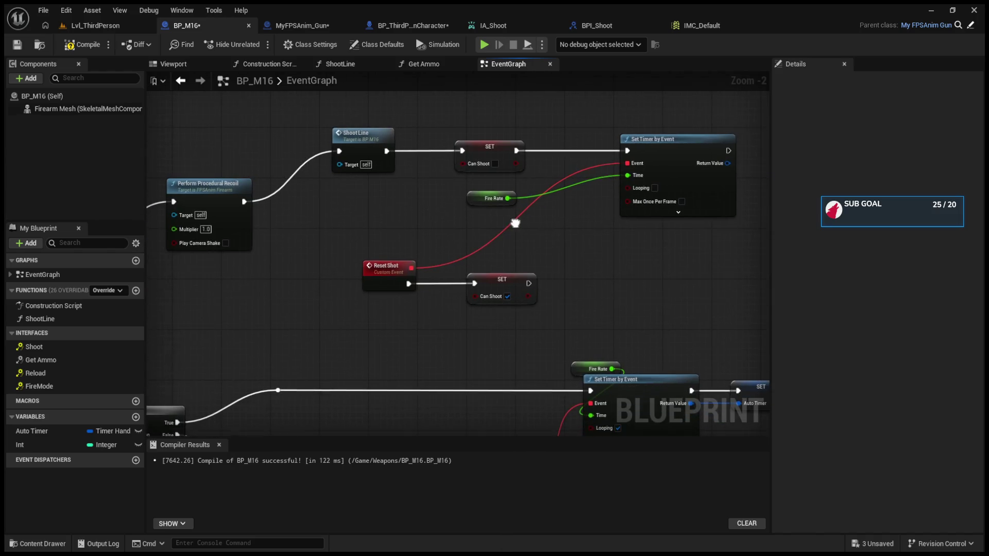
mouse_move(389, 320)
left_mouse_down()
mouse_move(480, 267)
mouse_move(479, 283)
mouse_move(437, 264)
left_mouse_up()
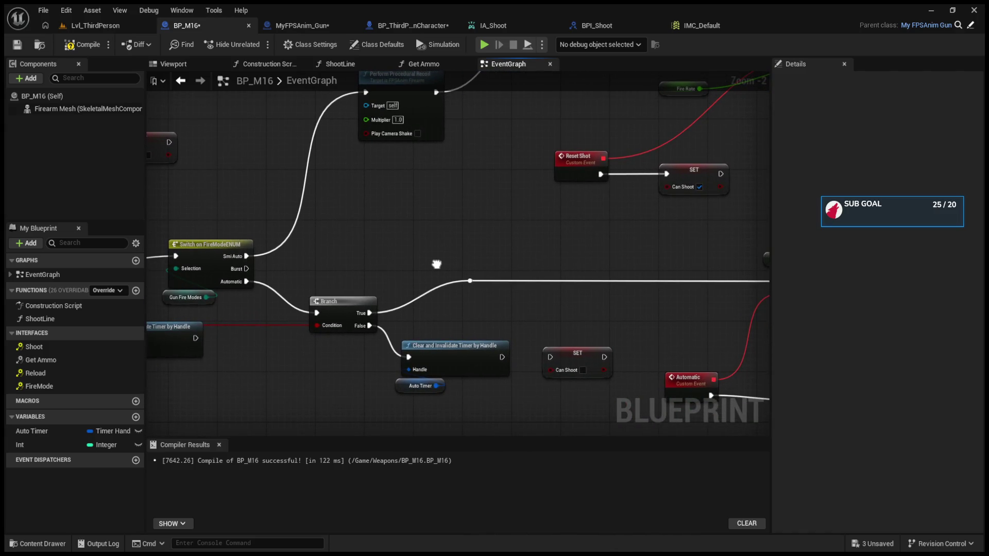
mouse_move(437, 265)
left_mouse_down()
mouse_move(273, 335)
mouse_move(435, 302)
mouse_move(469, 278)
mouse_move(123, 389)
mouse_move(78, 389)
left_mouse_up()
Drop a SET Auto Timer node beside the upper Set Timer by Event chain.
mouse_move(56, 437)
left_mouse_down()
mouse_move(672, 138)
mouse_move(682, 183)
mouse_move(672, 156)
left_mouse_up()
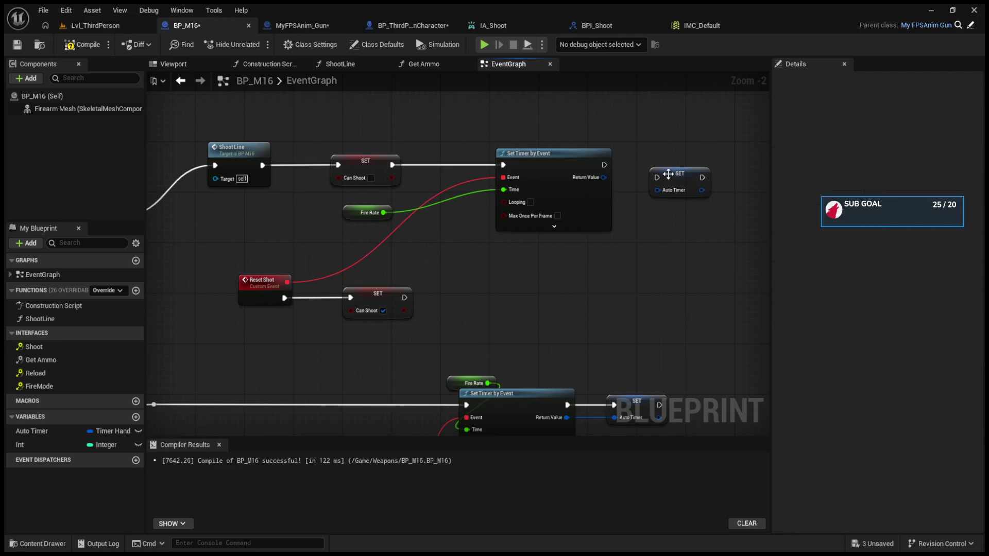
mouse_move(693, 190)
left_mouse_down()
mouse_move(390, 241)
mouse_move(542, 222)
left_mouse_up()
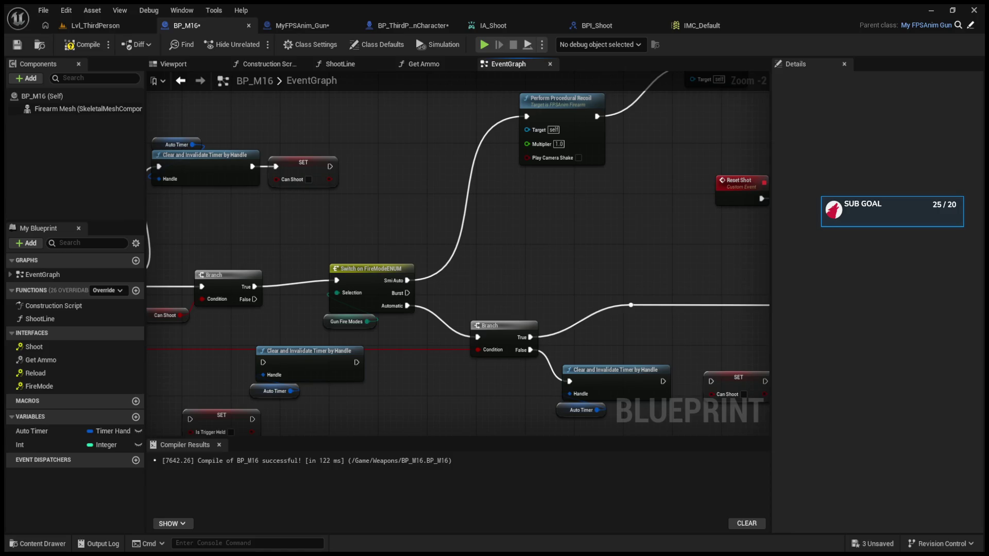
mouse_move(576, 338)
left_mouse_down()
mouse_move(555, 281)
mouse_move(640, 275)
left_mouse_up()
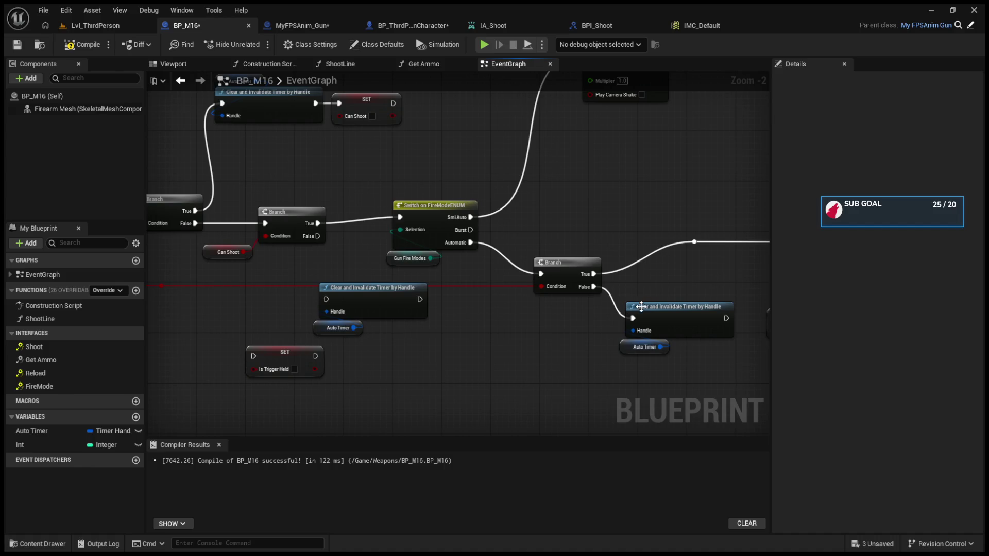
Inspect the Reset Shot, Clear and Invalidate Timer and the Automatic event's Set Timer by Event nodes.
left_click_drag(577, 336, 472, 330)
left_click(585, 330)
mouse_move(606, 357)
left_mouse_down()
mouse_move(512, 355)
mouse_move(519, 365)
left_mouse_up()
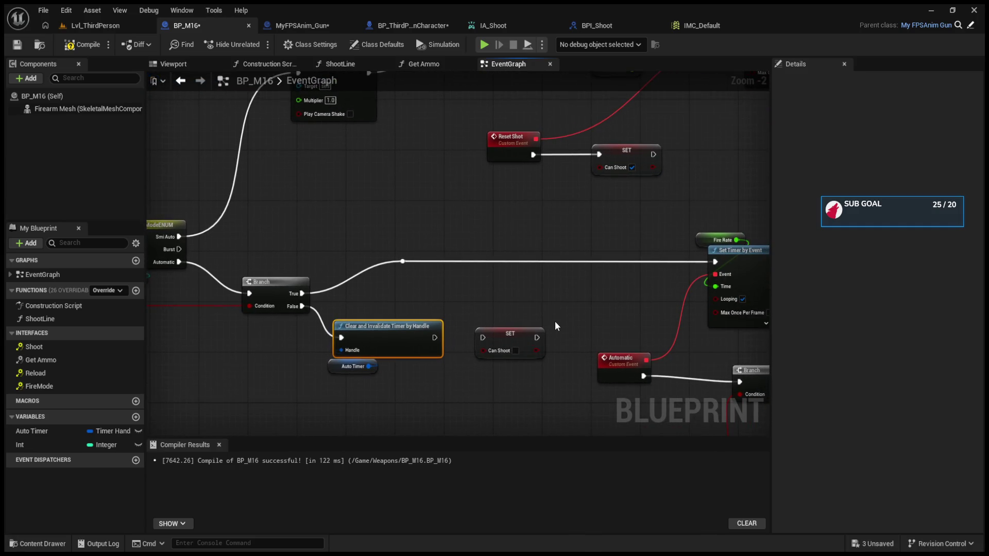
left_click_drag(557, 319, 385, 328)
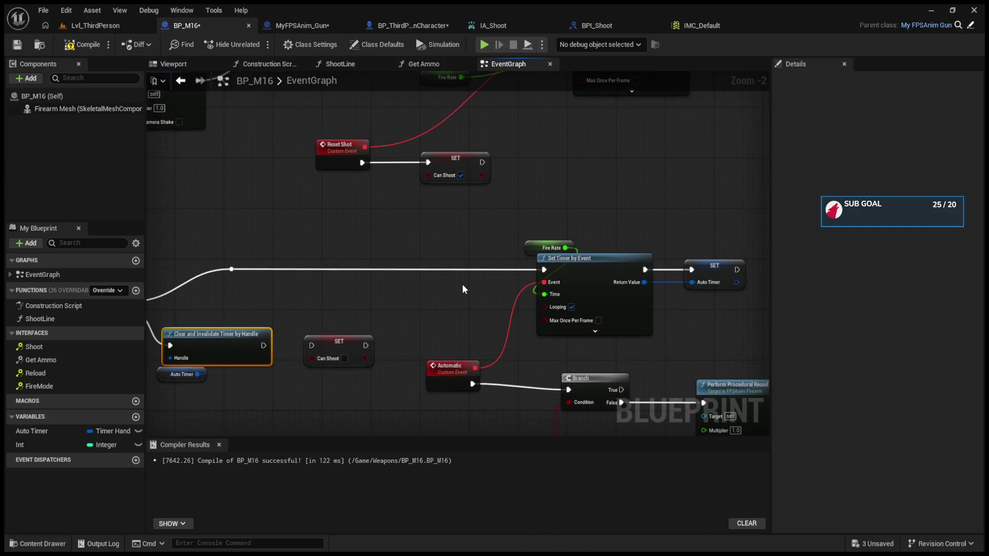
left_click_drag(463, 285, 419, 252)
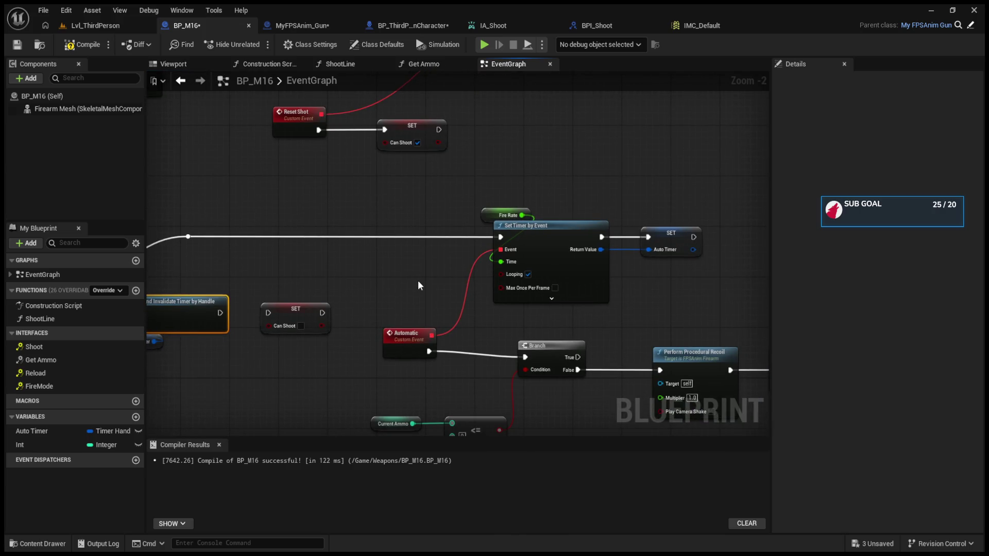
Check the Automatic Branch and Current Ammo check, then switch to BP_ThirdPersonCharacter's event graph.
left_click_drag(419, 281, 404, 247)
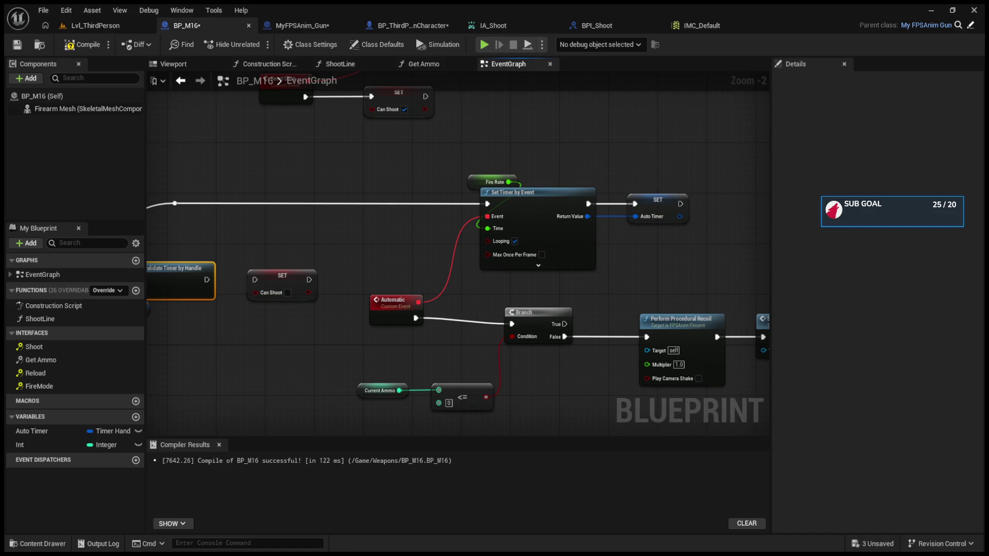
left_click_drag(599, 280, 515, 241)
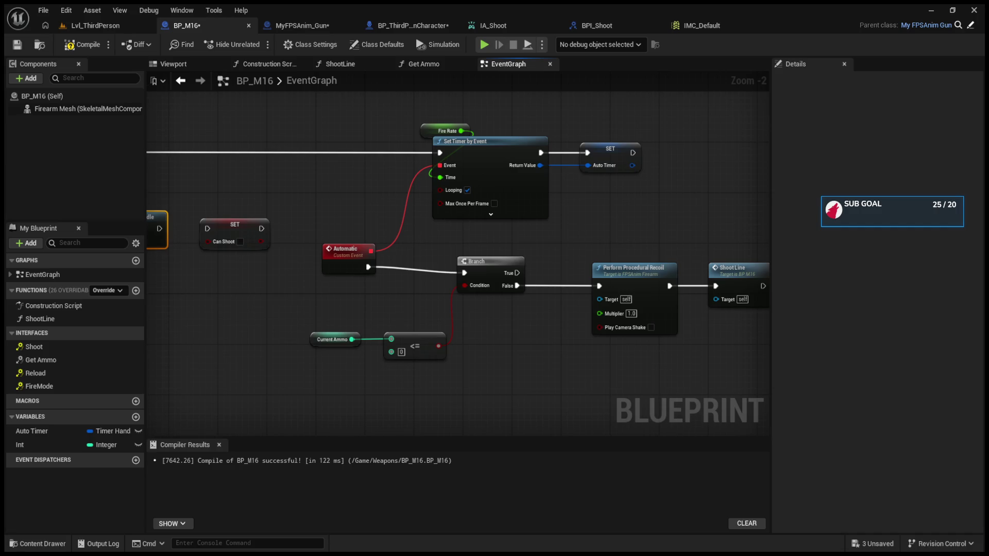
mouse_move(149, 335)
left_mouse_down()
mouse_move(520, 378)
mouse_move(608, 371)
left_mouse_up()
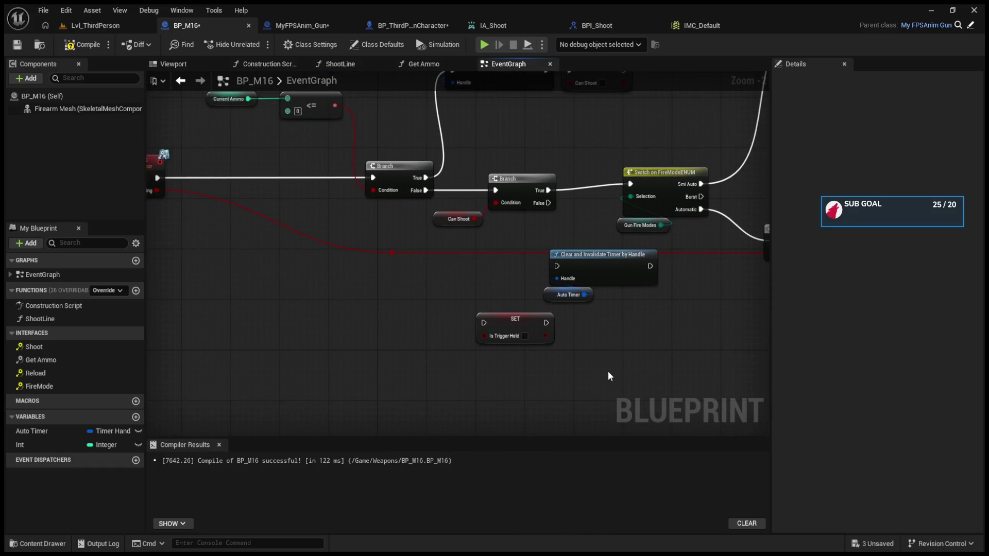
left_click(382, 27)
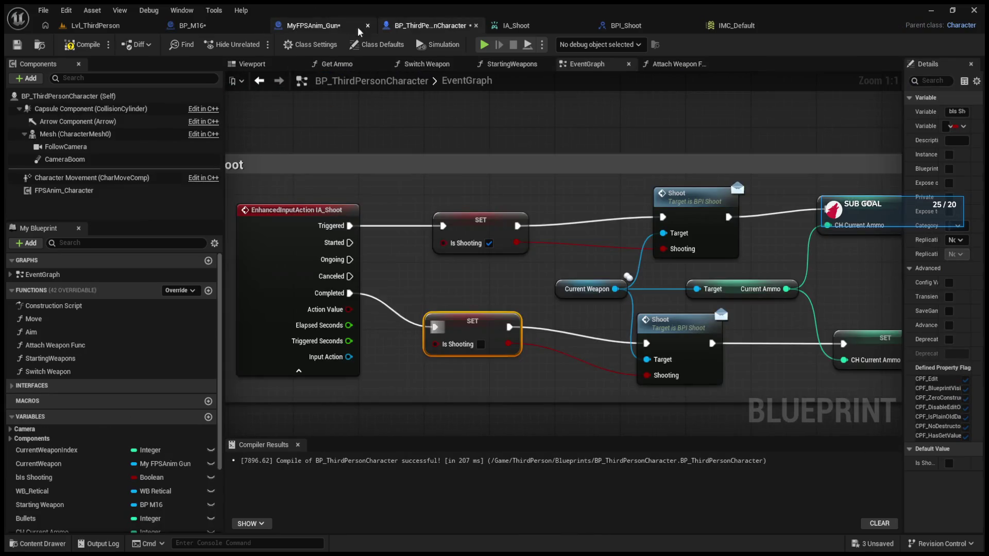
Glance at the MyFPSAnim_Gun and BP_ThirdPersonCharacter blueprints, then return to BP_M16's event graph.
left_click(320, 27)
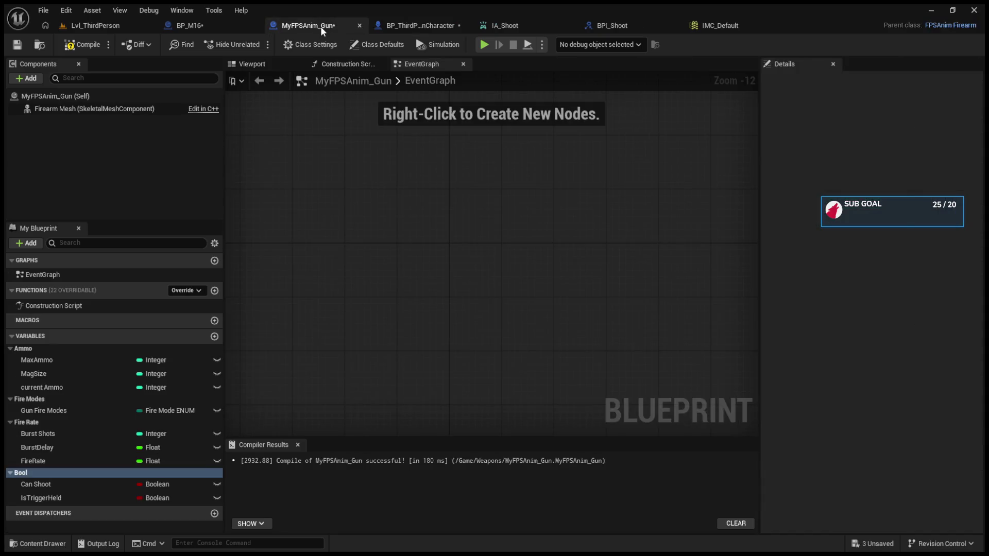
left_click(397, 29)
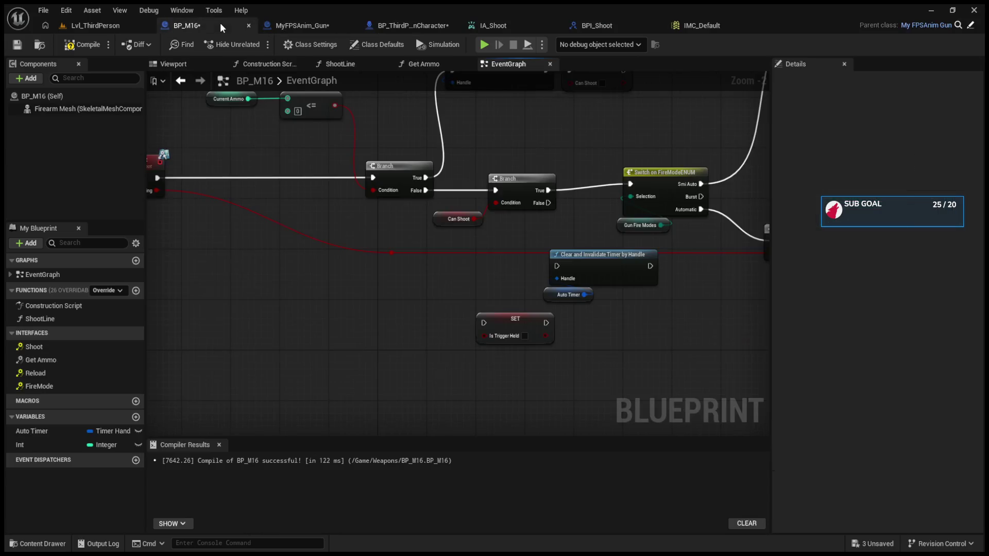
left_click(206, 25)
scroll(459, 218, "down", 4)
scroll(443, 310, "up", 2)
scroll(261, 360, "down", 3)
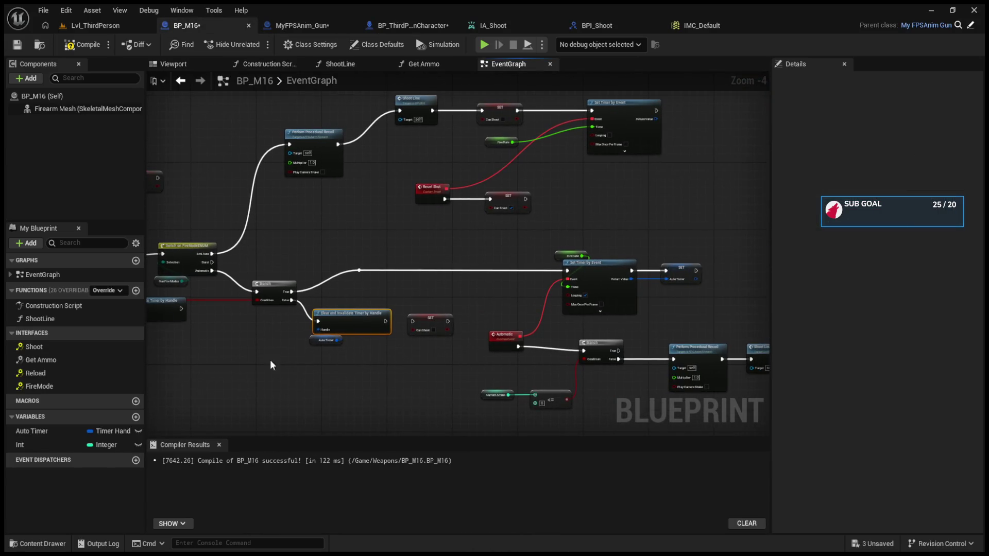
Shift the Perform Procedural Recoil and ShootLine nodes left toward the Automatic event's Branch.
scroll(369, 347, "up", 3)
scroll(580, 342, "up", 1)
left_click_drag(580, 341, 501, 292)
left_click(527, 310)
left_click(439, 287)
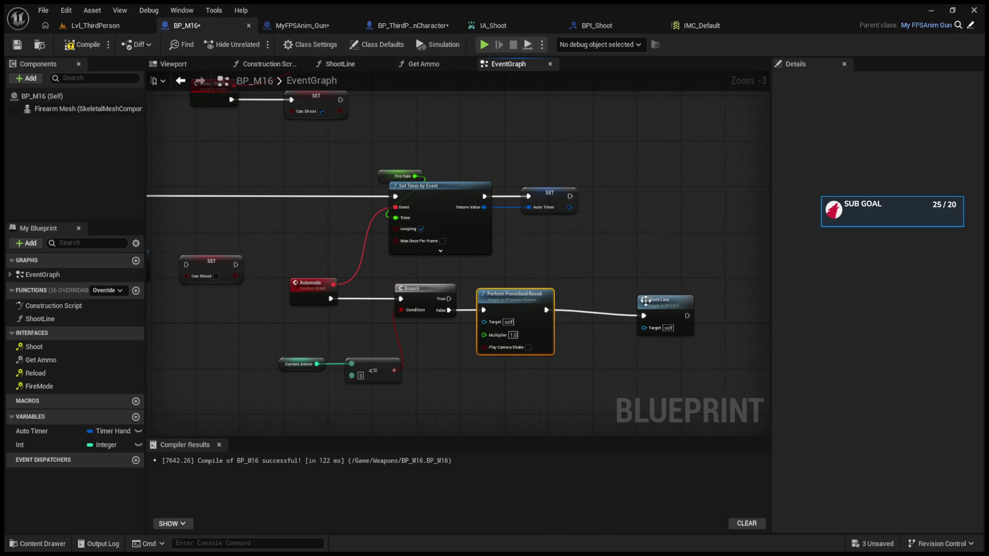
left_click_drag(646, 301, 591, 290)
Pan across Event Shoot and Switch on FireModeENUM, then back to the Automatic timer and recoil nodes.
left_click_drag(424, 311, 610, 355)
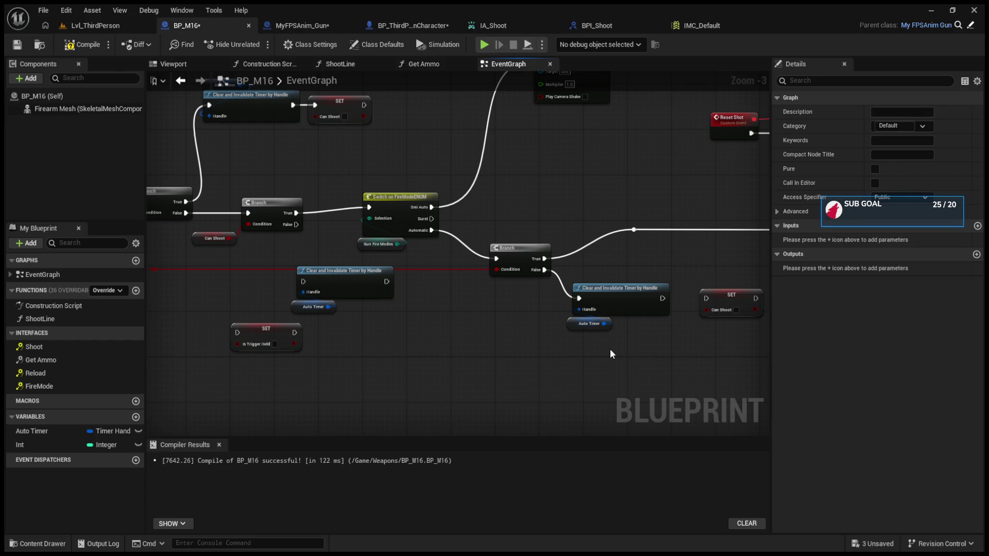
left_click_drag(610, 348, 704, 354)
left_click_drag(303, 316, 521, 339)
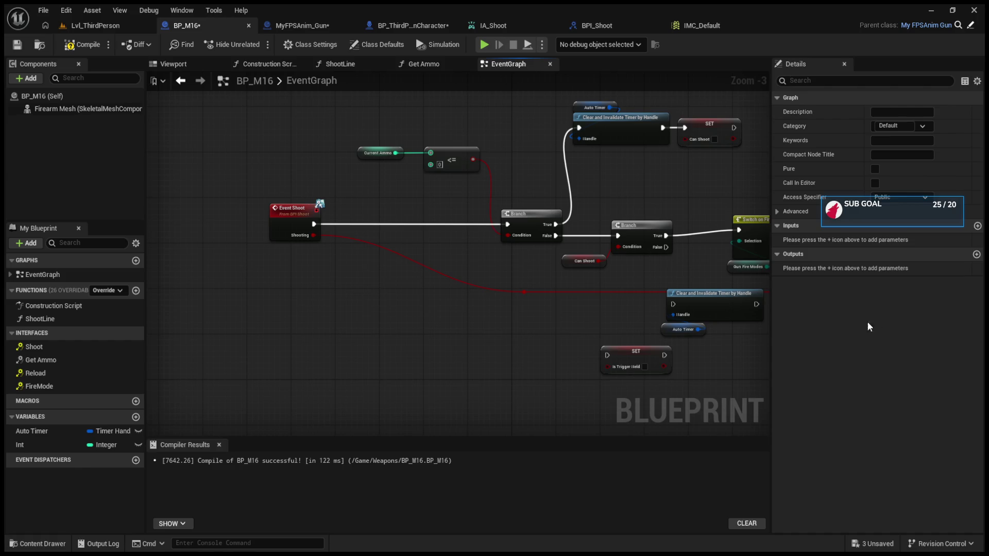
left_click_drag(706, 326, 374, 331)
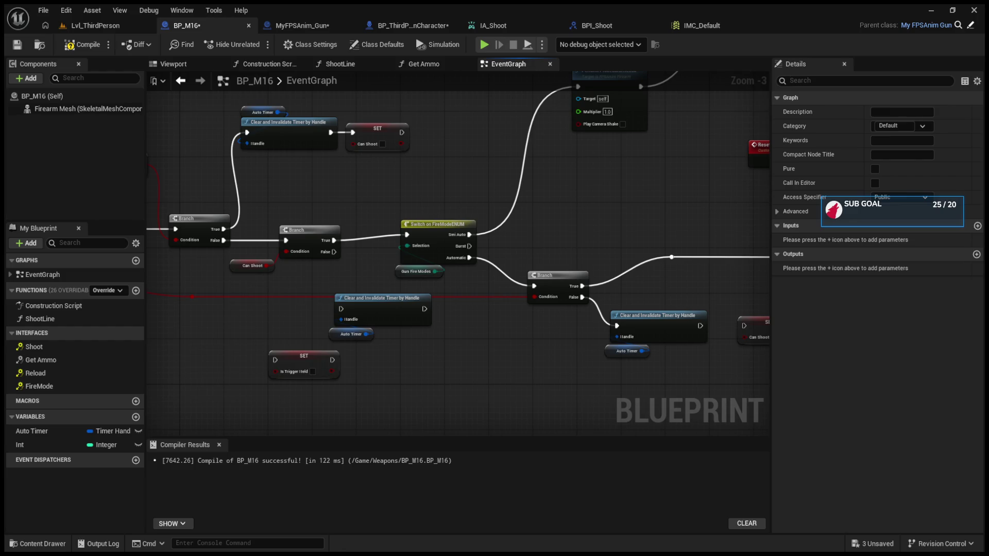
mouse_move(721, 288)
left_mouse_down()
mouse_move(571, 271)
mouse_move(505, 276)
left_mouse_up()
left_click_drag(596, 303, 585, 275)
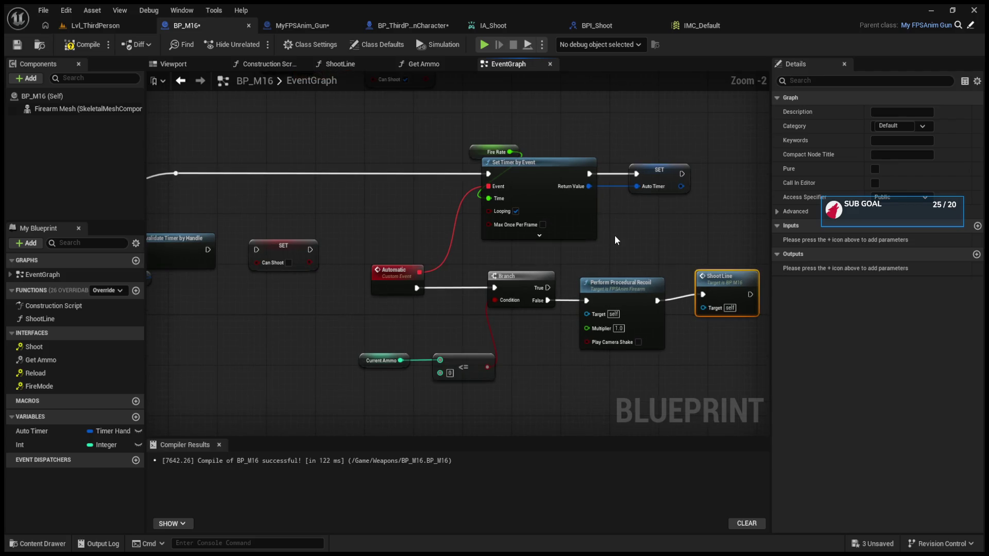
Clear the Auto Timer handle with Clear and Invalidate Timer by Handle on Branch True, then compile.
left_click_drag(548, 288, 592, 258)
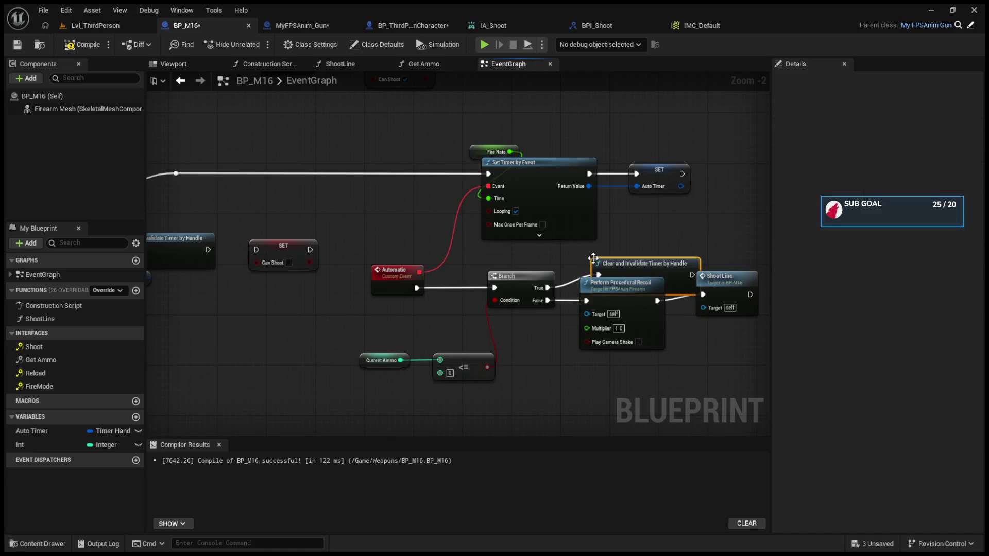
left_click(637, 282)
mouse_move(636, 282)
left_mouse_down()
mouse_move(651, 241)
mouse_move(668, 242)
left_mouse_up()
mouse_move(31, 431)
left_mouse_down()
mouse_move(466, 247)
mouse_move(568, 220)
left_mouse_up()
left_click(75, 45)
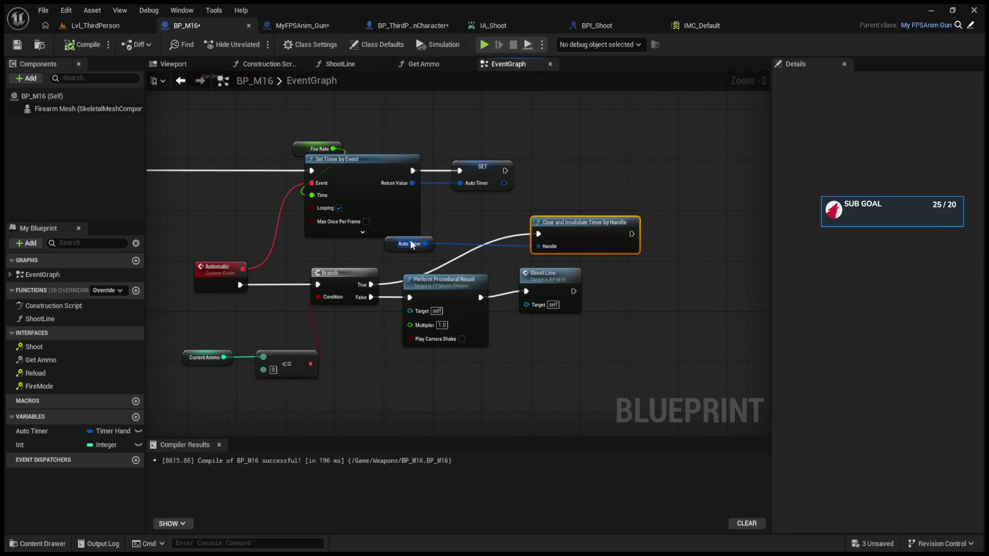
Tidy the Auto Timer getter and the recoil and ShootLine nodes around the clear-timer node.
left_click_drag(392, 242, 466, 217)
mouse_move(589, 356)
left_mouse_down()
mouse_move(402, 269)
mouse_move(505, 330)
mouse_move(504, 317)
left_mouse_up()
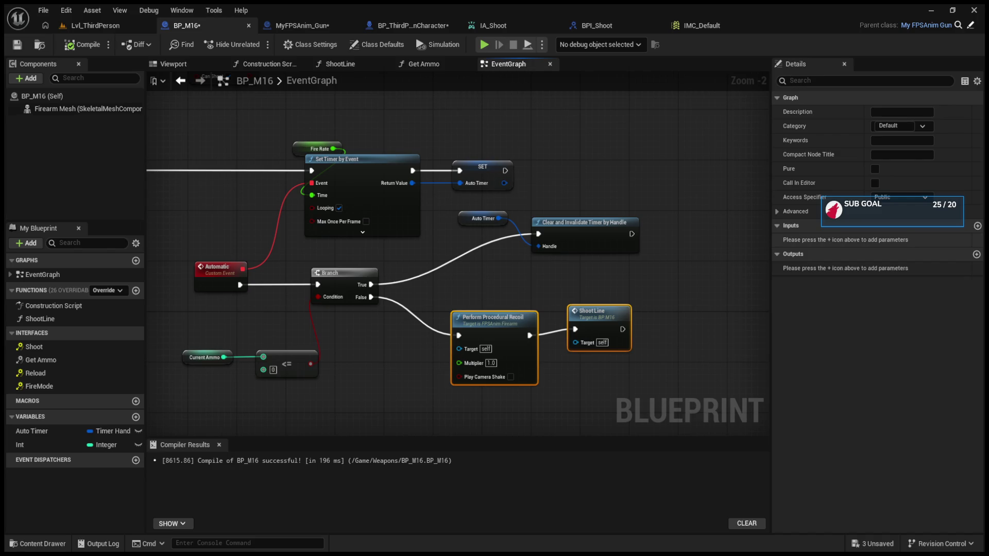
mouse_move(155, 318)
left_mouse_down()
mouse_move(577, 307)
mouse_move(462, 292)
mouse_move(381, 259)
left_mouse_up()
scroll(448, 315, "down", 1)
left_click(275, 230, "alt")
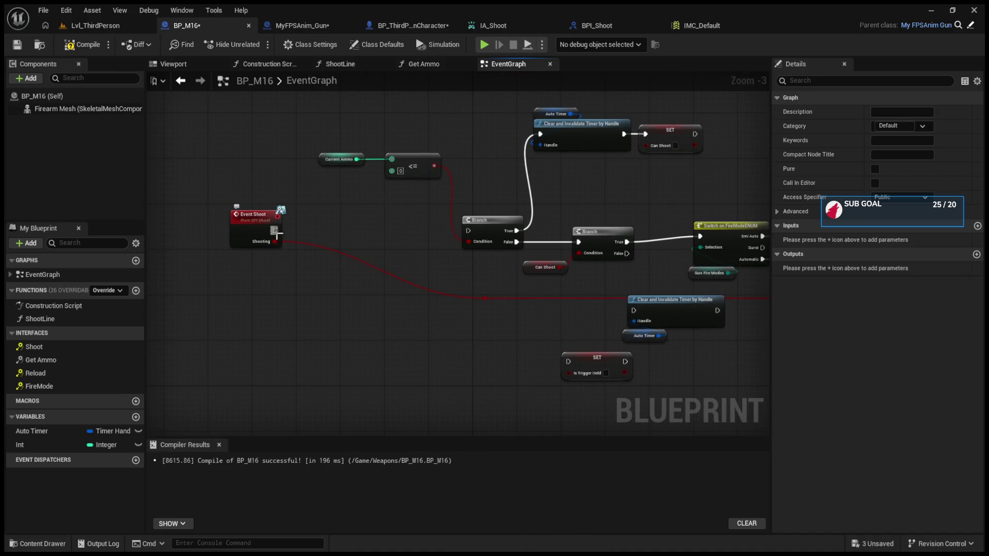
scroll(330, 237, "down", 1)
scroll(304, 201, "down", 1)
mouse_move(292, 128)
left_mouse_down()
mouse_move(750, 388)
mouse_move(682, 388)
left_mouse_up()
left_click_drag(431, 112, 488, 202)
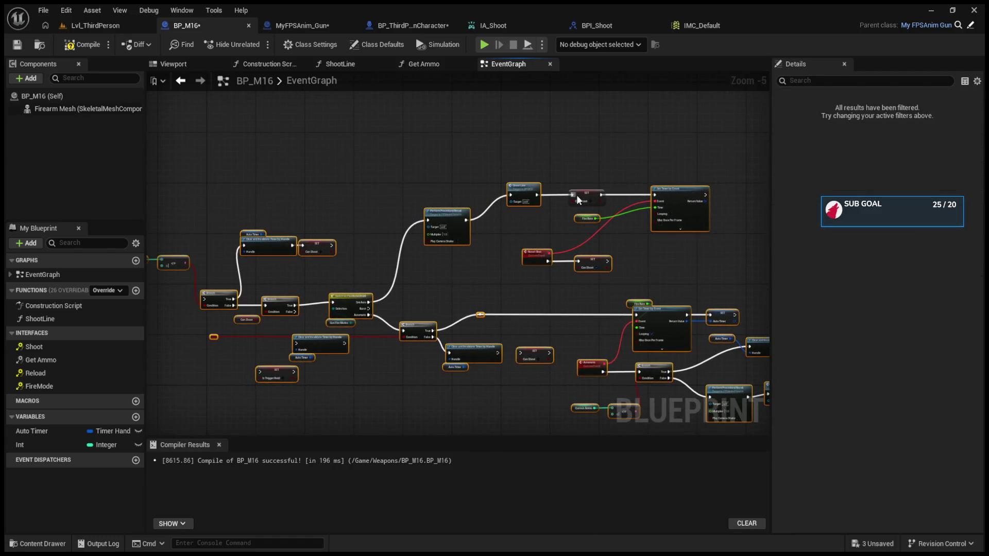
mouse_move(582, 195)
left_mouse_down()
mouse_move(564, 27)
mouse_move(594, 172)
left_mouse_up()
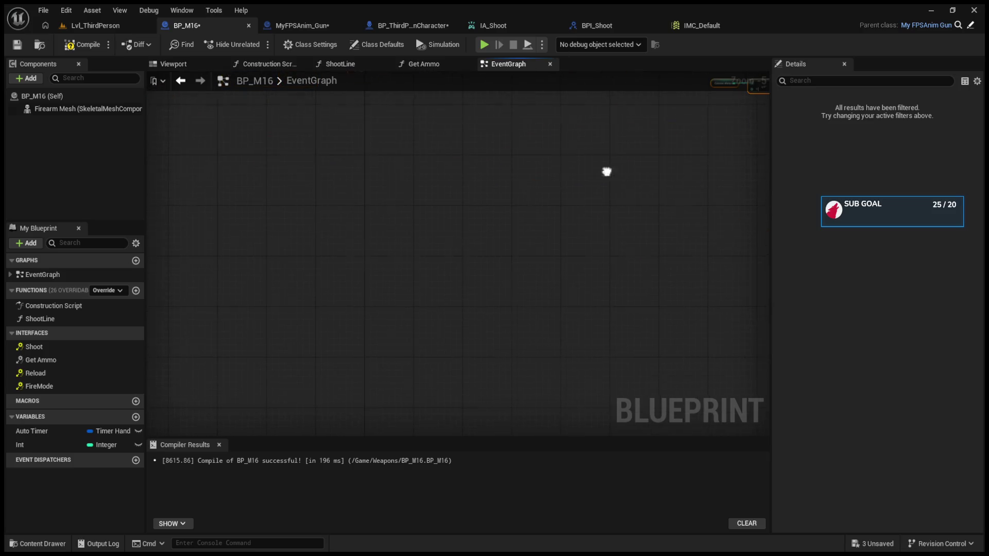
scroll(589, 237, "down", 6)
left_click_drag(494, 242, 491, 296)
scroll(458, 311, "up", 4)
left_click(360, 287)
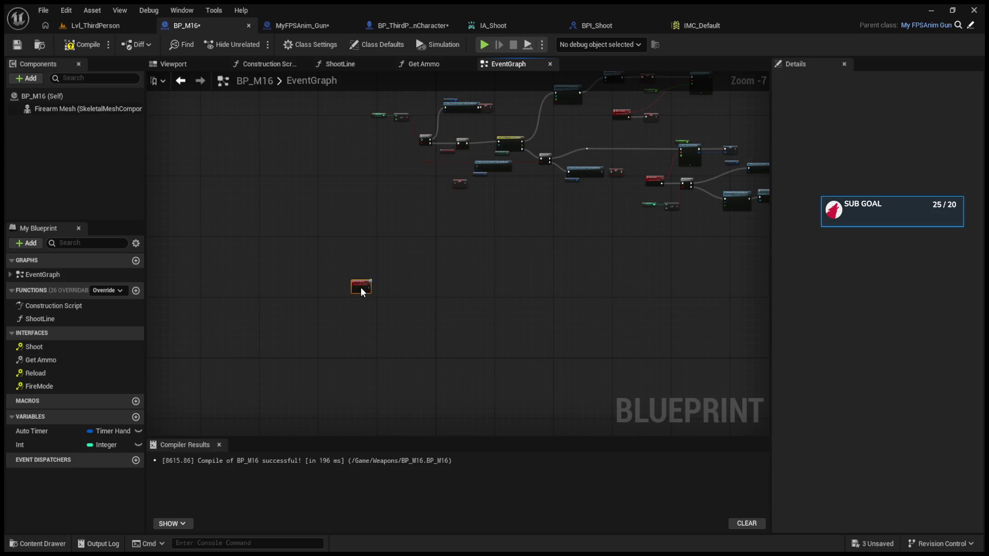
scroll(435, 267, "up", 3)
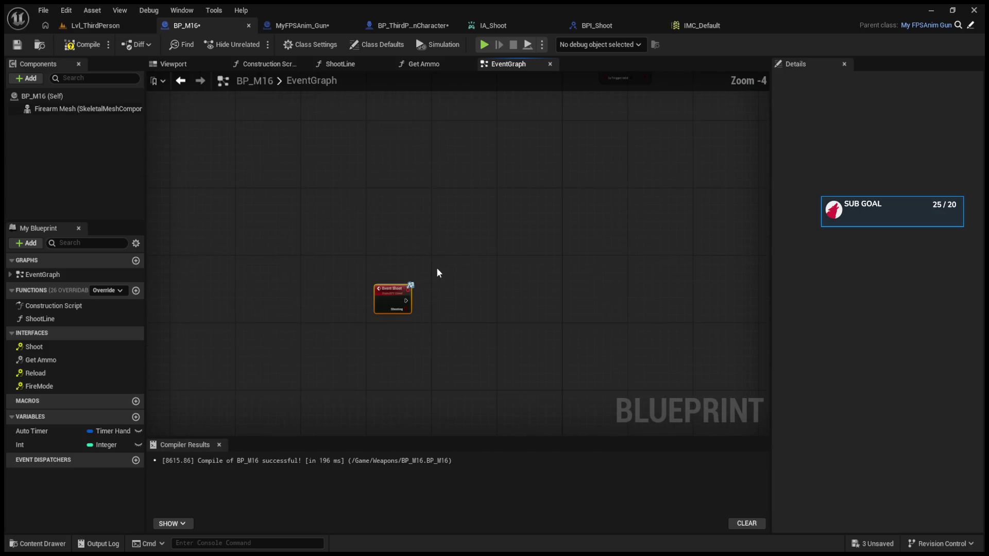
scroll(453, 295, "up", 3)
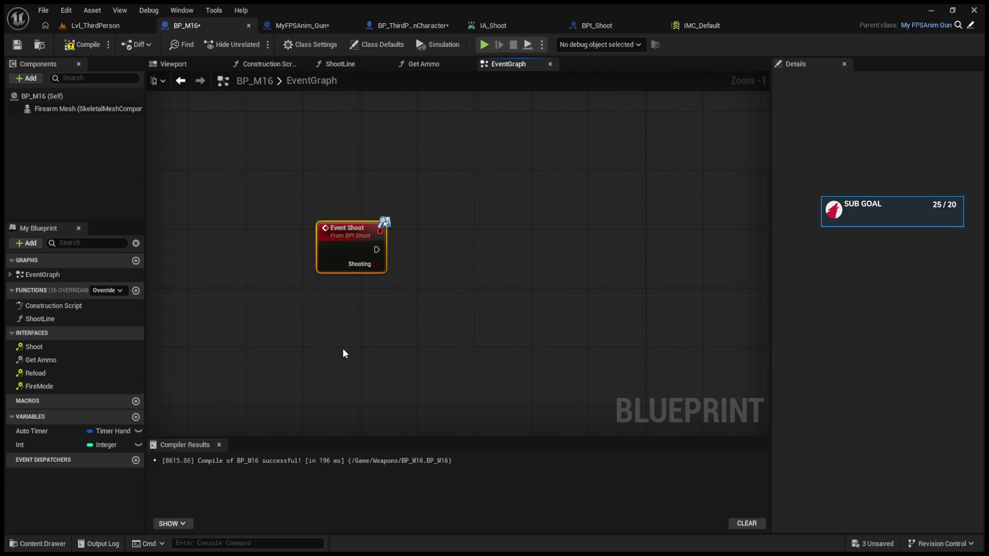
scroll(391, 286, "down", 11)
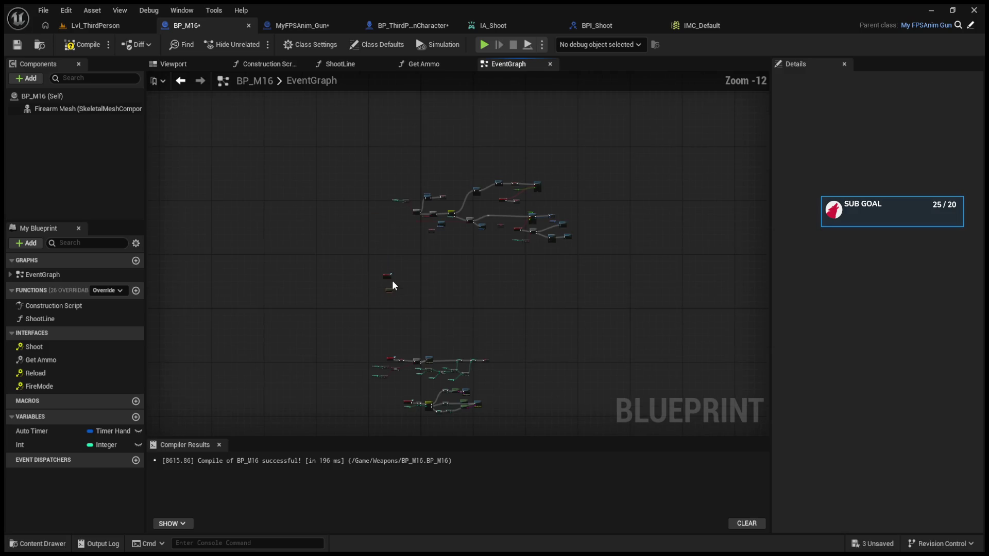
scroll(392, 291, "up", 5)
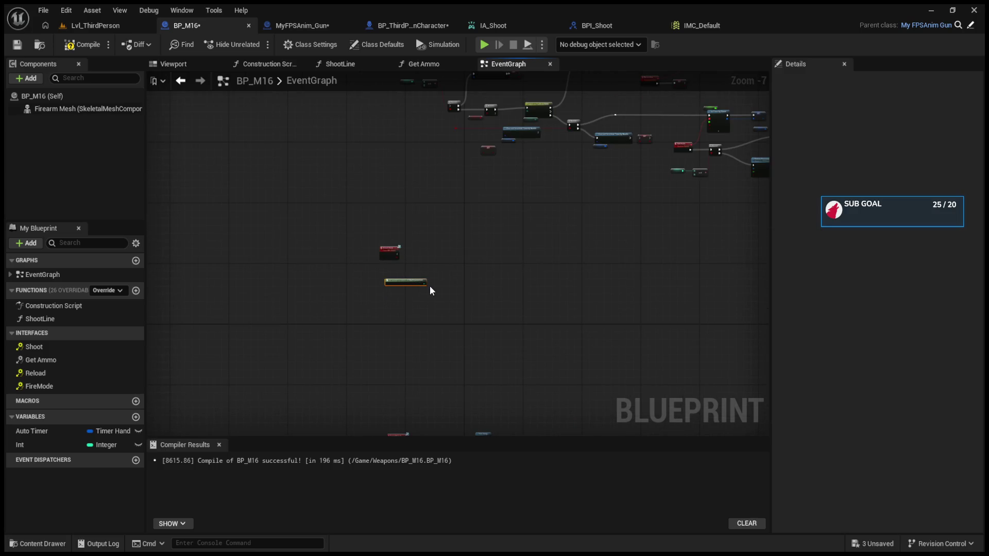
scroll(432, 293, "up", 6)
scroll(447, 289, "down", 5)
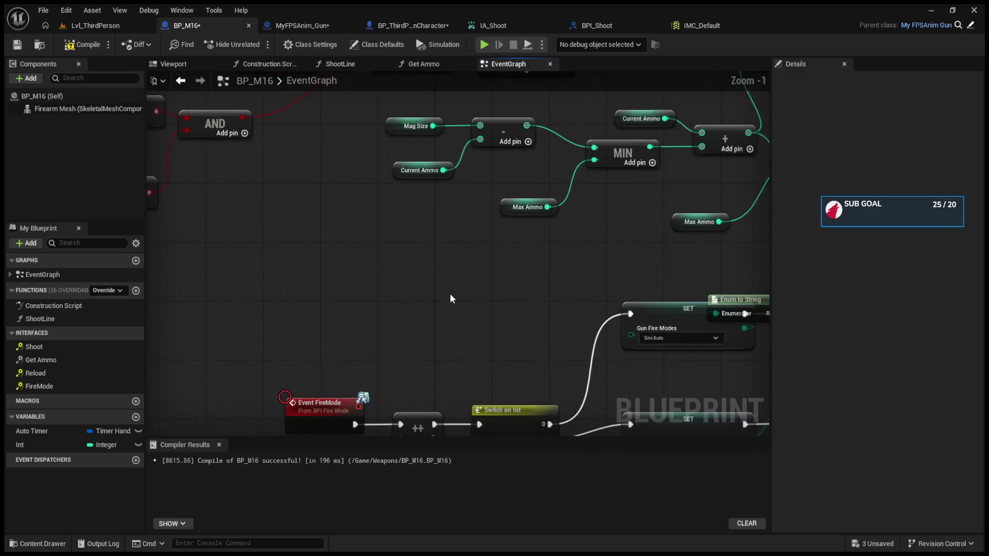
scroll(524, 341, "up", 2)
left_click_drag(525, 340, 463, 302)
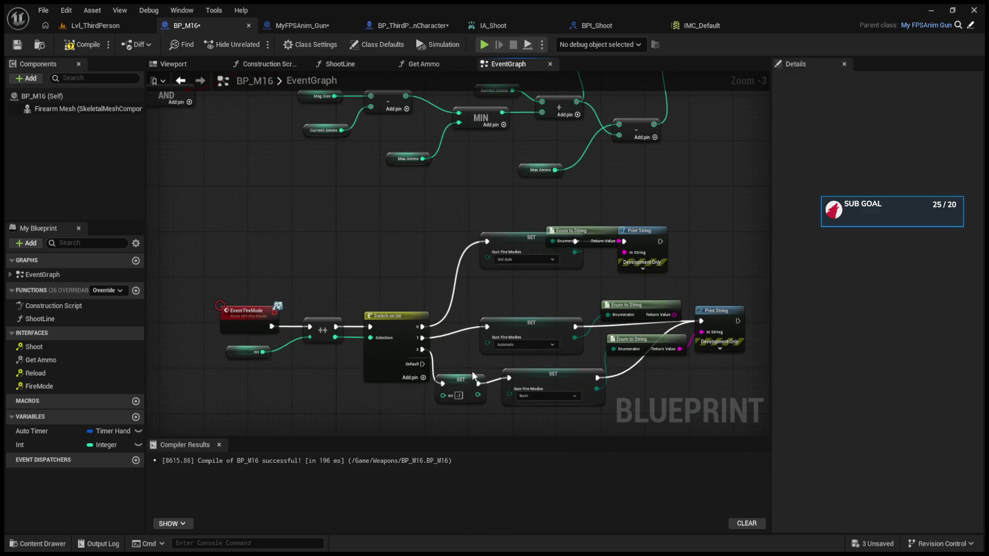
left_click(539, 380)
mouse_move(586, 319)
left_mouse_down()
mouse_move(523, 156)
mouse_move(506, 357)
mouse_move(453, 236)
left_mouse_up()
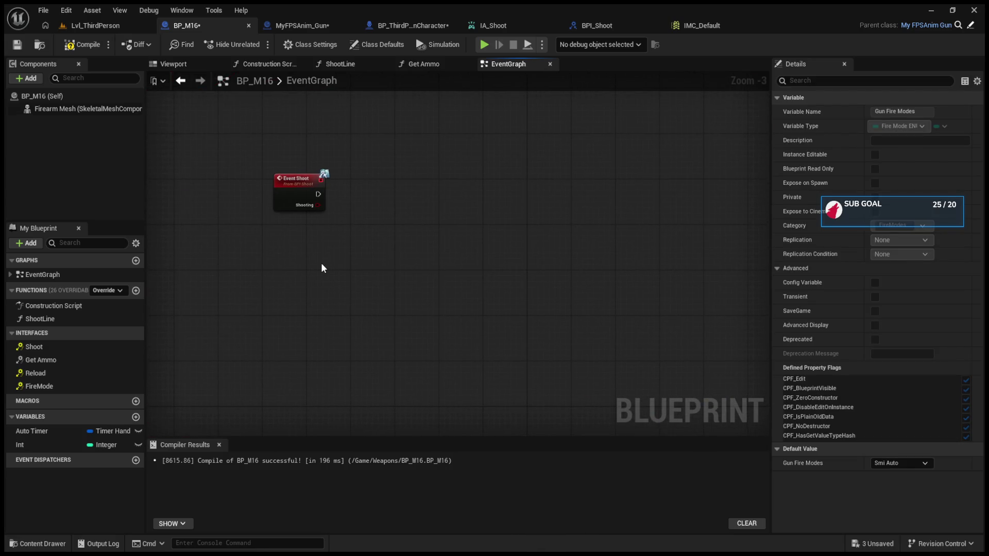
Add a Gun Fire Modes getter and a Branch, wiring Event Shoot into the Branch.
key("ctrl+v")
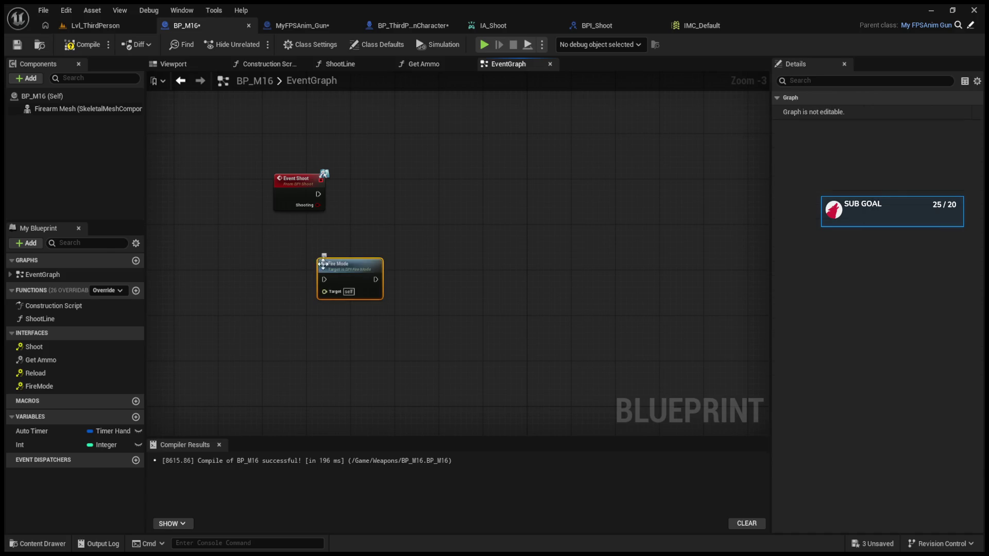
scroll(321, 263, "up", 3)
key("Delete")
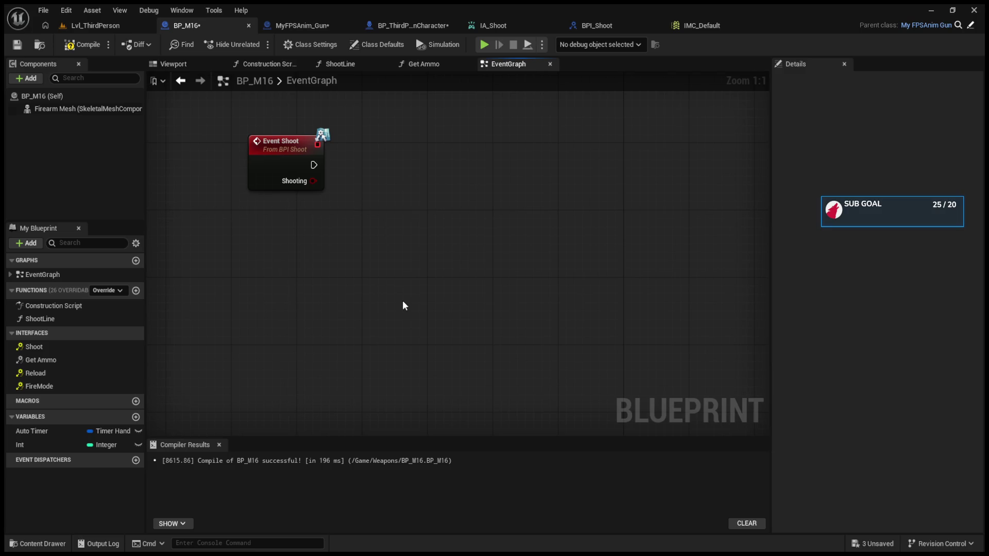
key("ctrl+v")
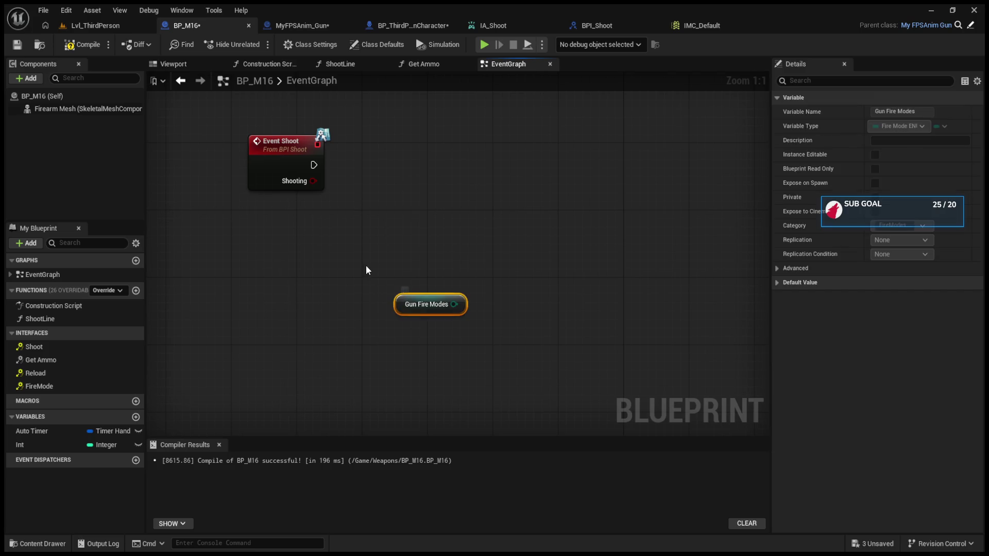
left_click_drag(459, 301, 272, 286)
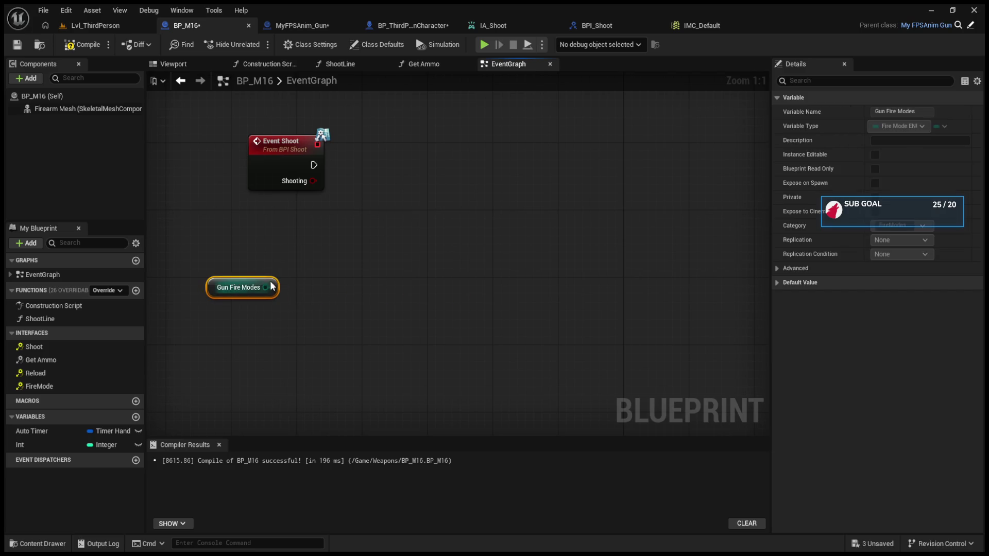
left_click(422, 208)
left_click_drag(422, 208, 414, 161)
mouse_move(314, 165)
left_mouse_down()
mouse_move(432, 179)
mouse_move(459, 155)
left_mouse_up()
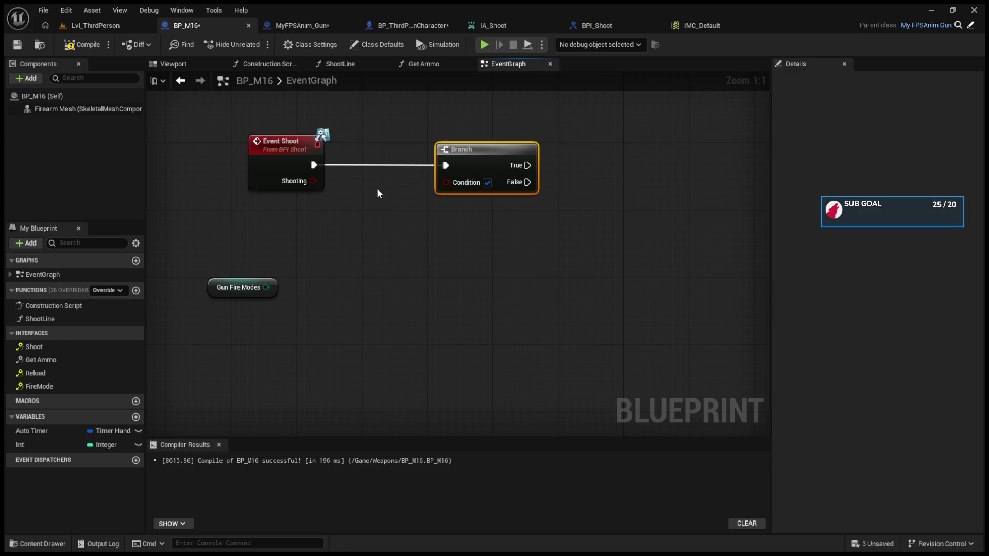
Try comparison nodes off Gun Fire Modes, discarding the mistaken == node.
left_click_drag(265, 287, 351, 277)
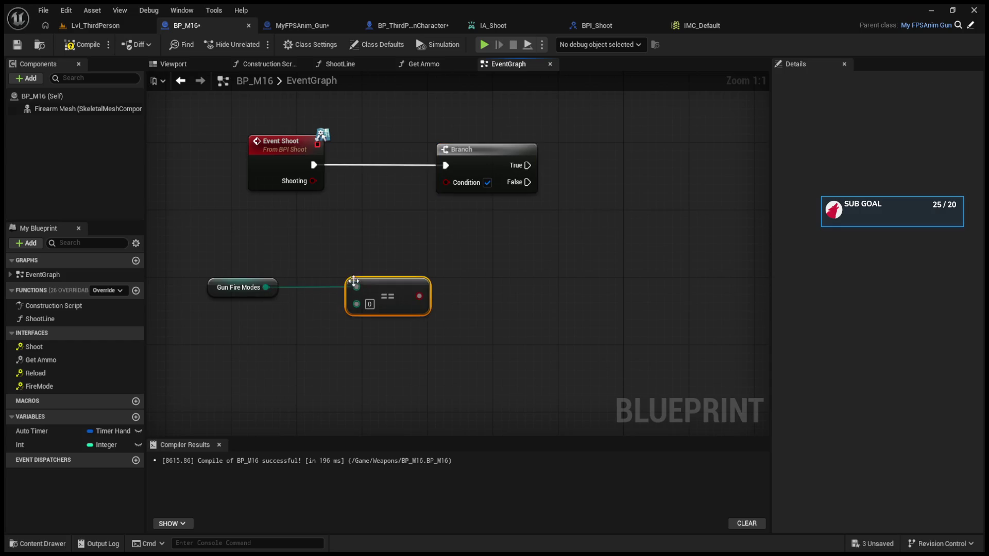
key("Delete")
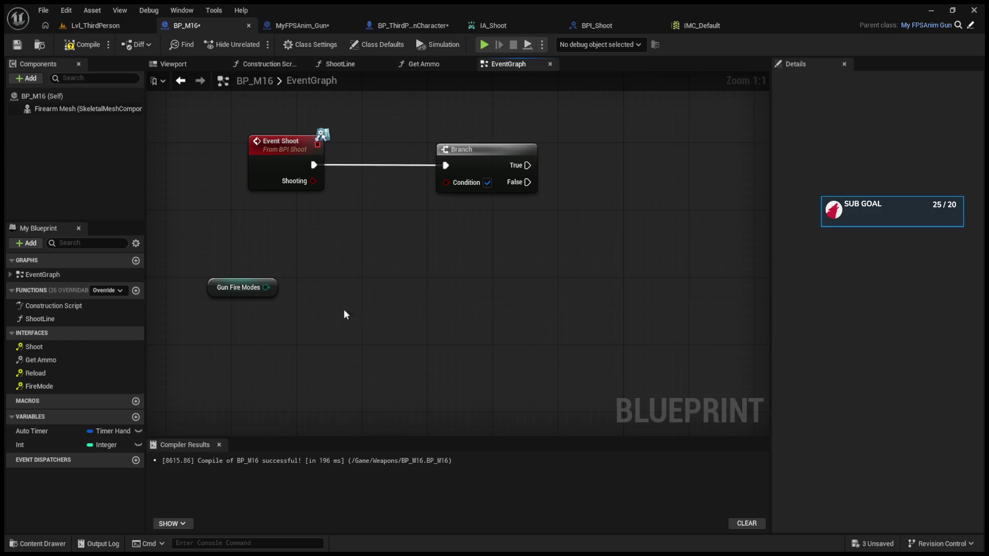
left_click_drag(266, 287, 396, 271)
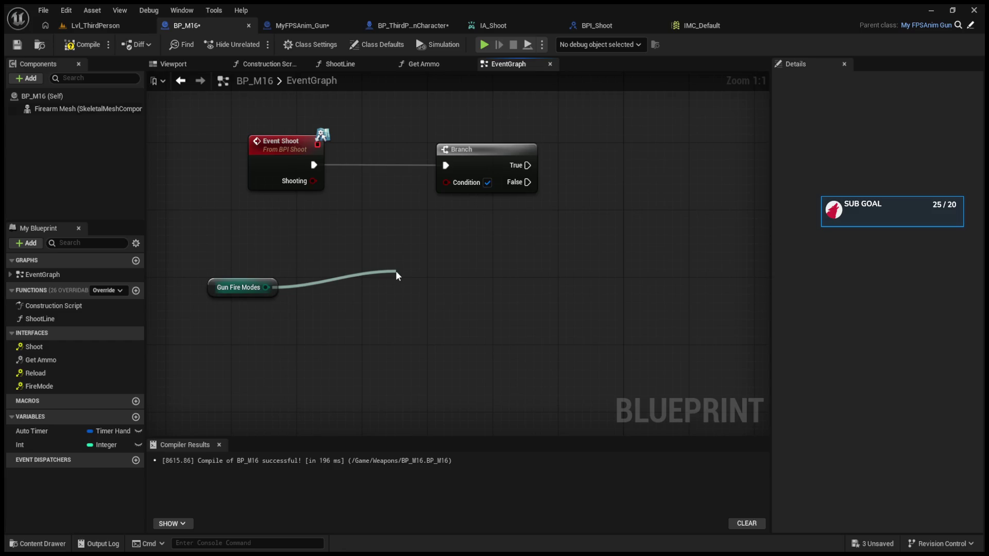
left_click_drag(395, 270, 257, 264)
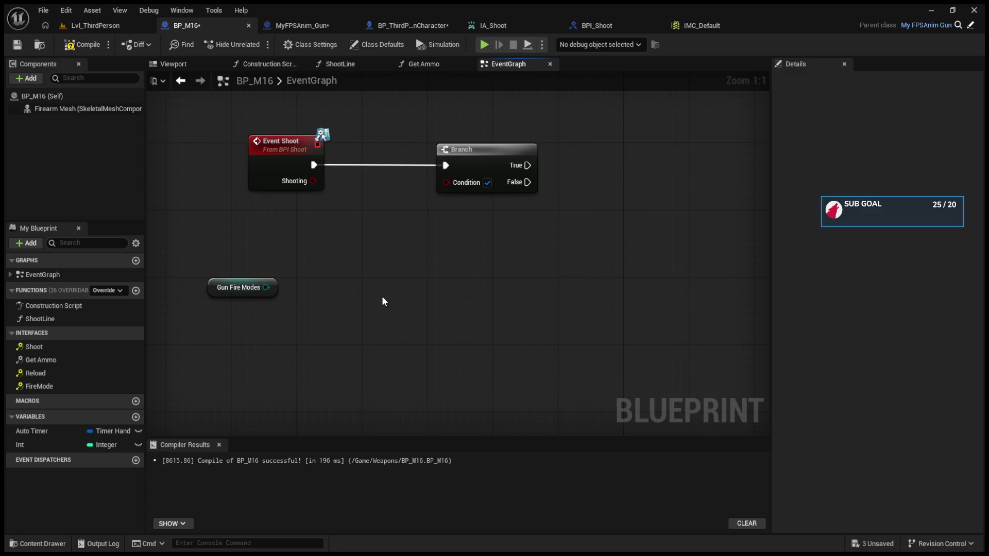
key("ctrl+v")
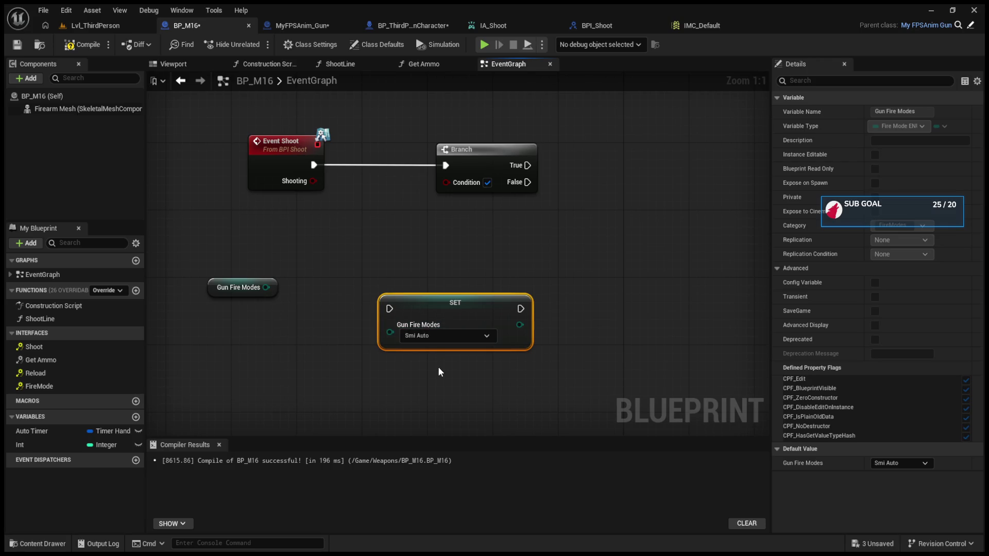
left_click_drag(448, 311, 449, 328)
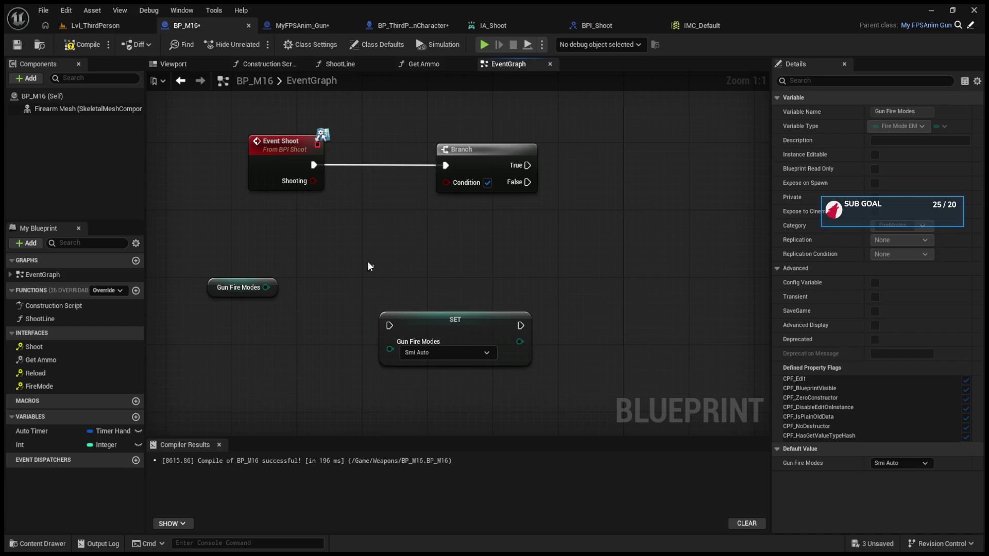
left_click(371, 264)
Feed an Equal (Enum) check of Gun Fire Modes against Semi Auto into the Branch Condition, and add a second Branch.
left_click_drag(267, 287, 352, 265)
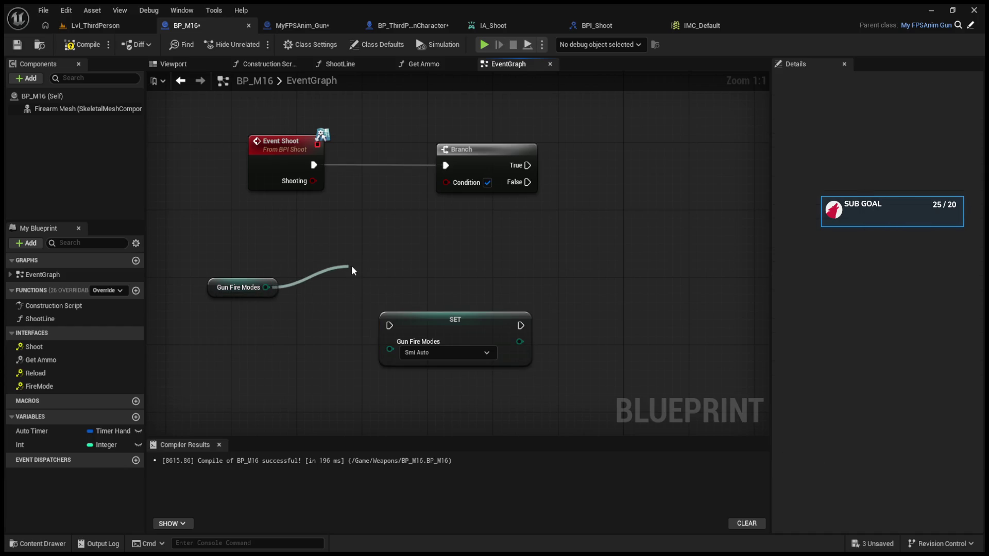
left_click_drag(352, 264, 351, 265)
left_click(395, 318)
key("Delete")
mouse_move(461, 274)
left_mouse_down()
mouse_move(428, 289)
mouse_move(446, 182)
left_mouse_up()
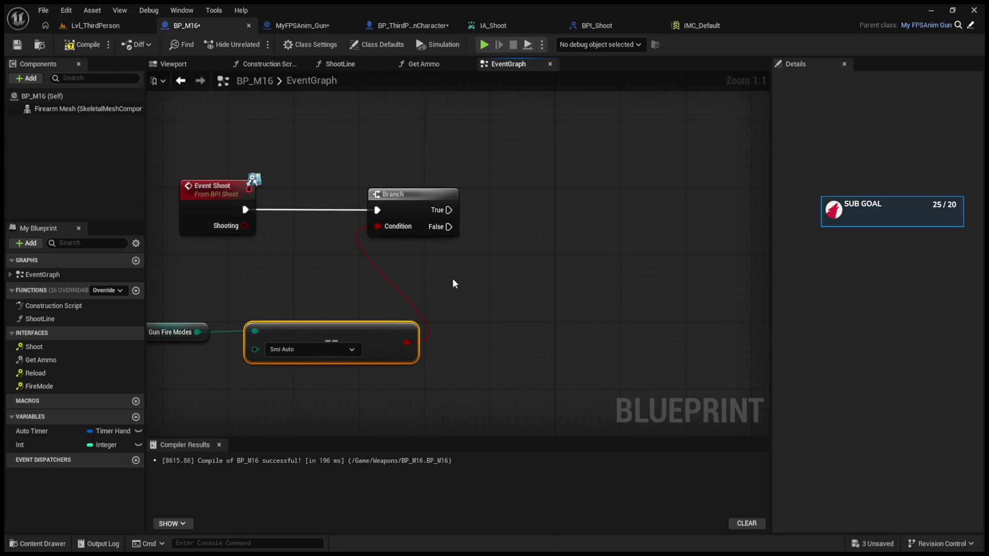
mouse_move(453, 284)
left_mouse_down()
mouse_move(487, 285)
mouse_move(359, 283)
left_mouse_up()
left_click(534, 210)
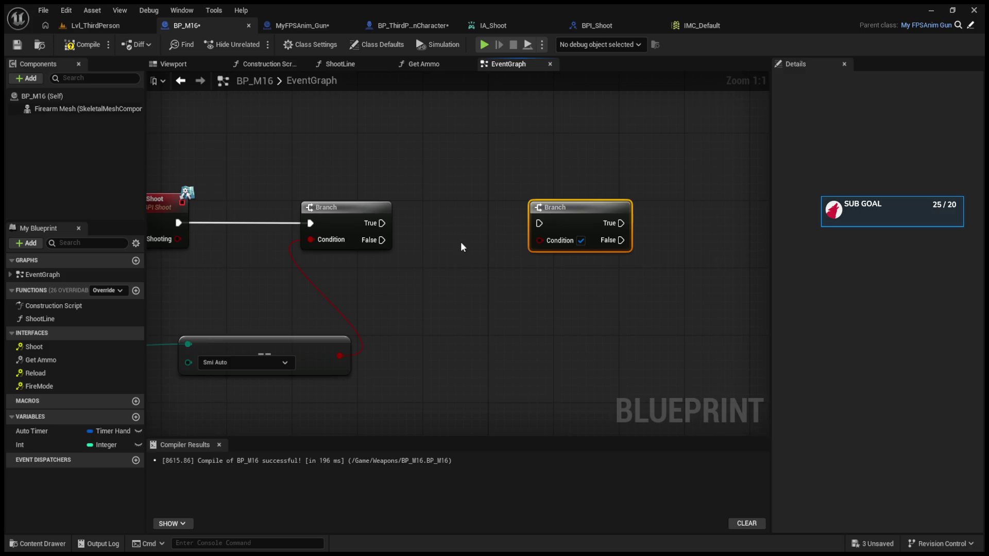
Chain the second Branch after the first Branch's True output with its Condition unticked.
mouse_move(381, 223)
left_mouse_down()
mouse_move(539, 223)
mouse_move(498, 220)
left_mouse_up()
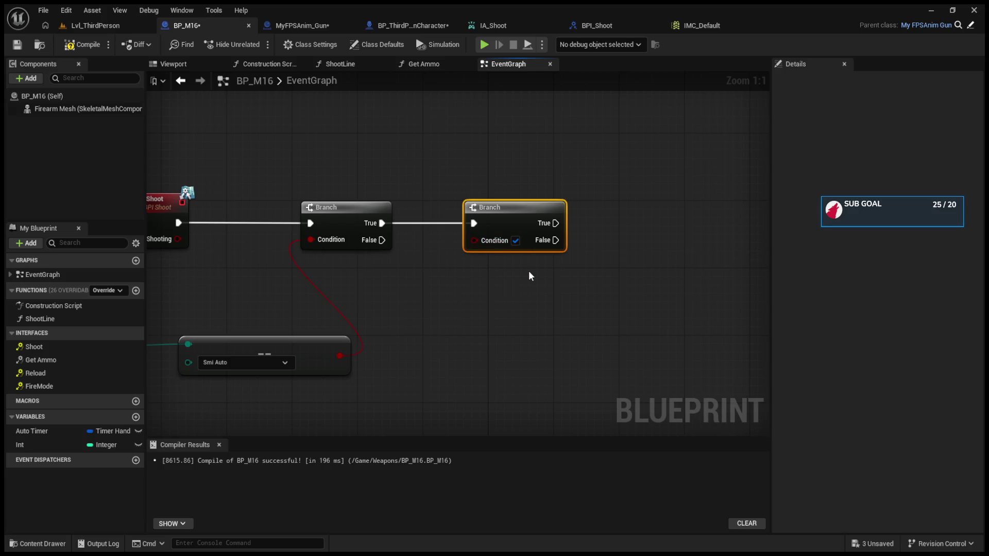
left_click(515, 240)
mouse_move(517, 245)
left_mouse_down()
mouse_move(568, 218)
mouse_move(637, 211)
left_mouse_up()
scroll(557, 254, "down", 4)
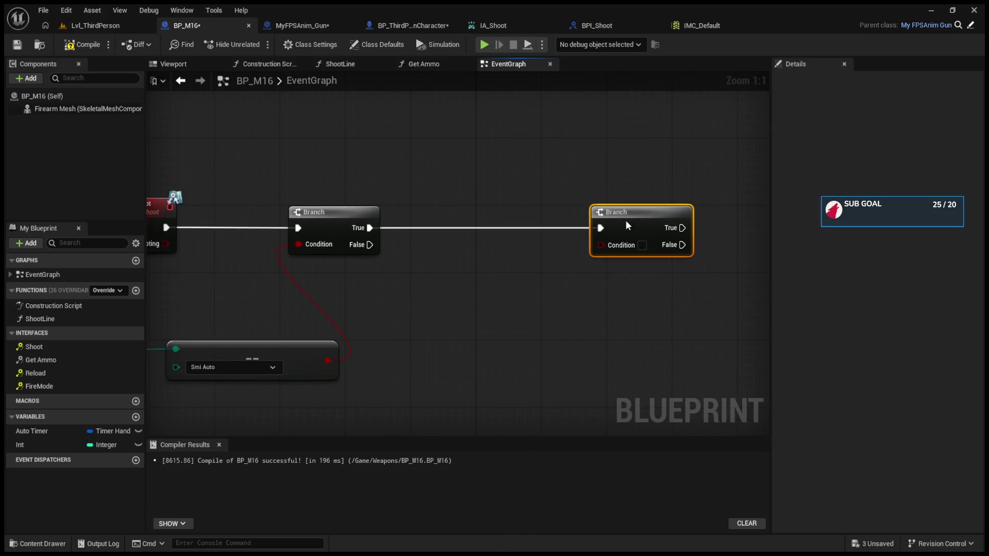
scroll(610, 225, "up", 2)
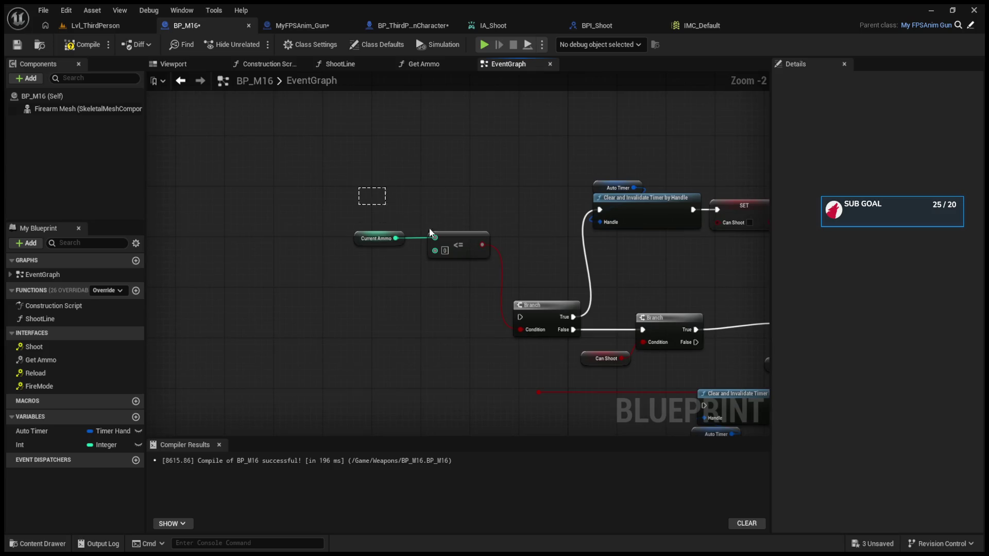
Move the Current Ammo <= 0 check and the SET Can Shoot node beside the Event Shoot chain.
left_click_drag(343, 198, 476, 259)
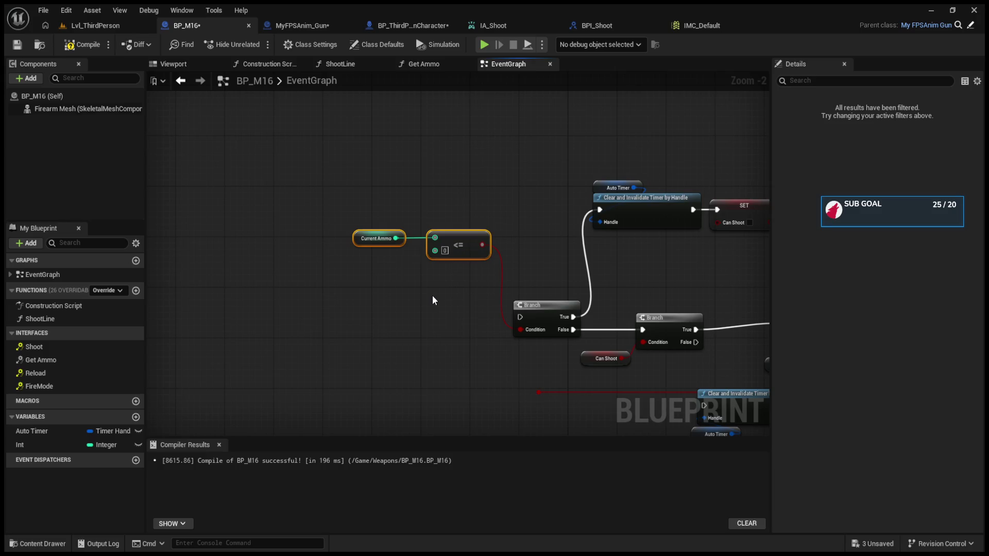
left_click(748, 215, "ctrl")
key("ctrl+x")
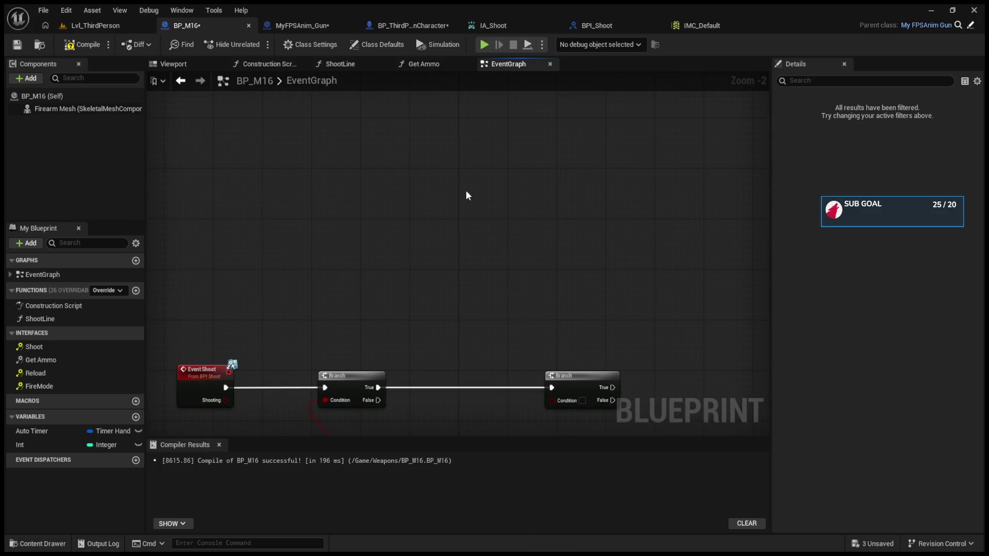
key("ctrl+v")
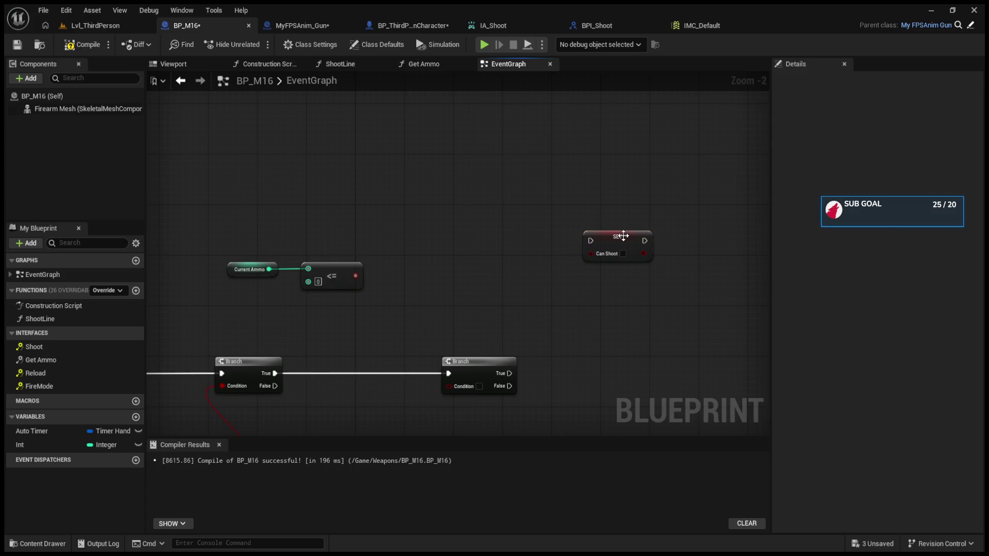
left_click_drag(623, 234, 453, 234)
scroll(427, 252, "up", 2)
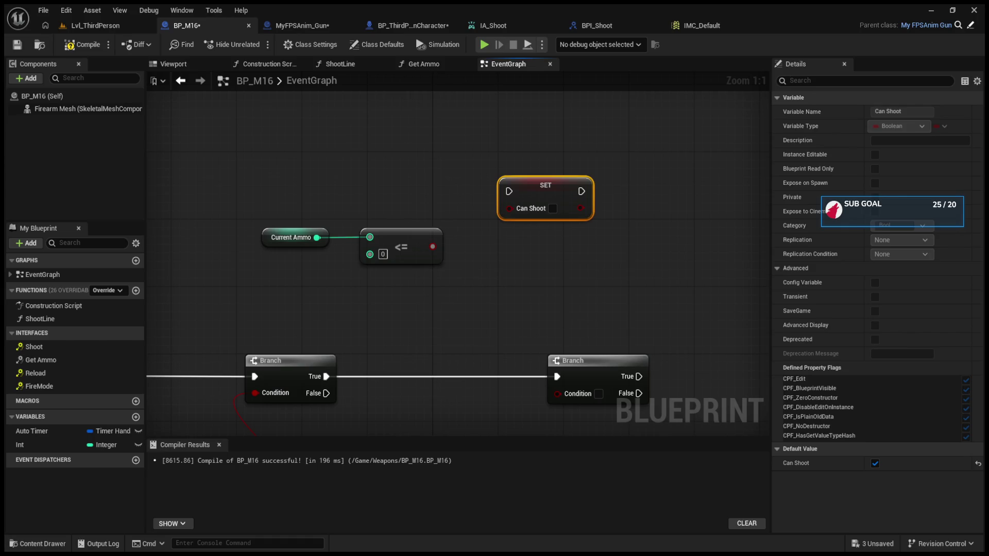
left_click(419, 203)
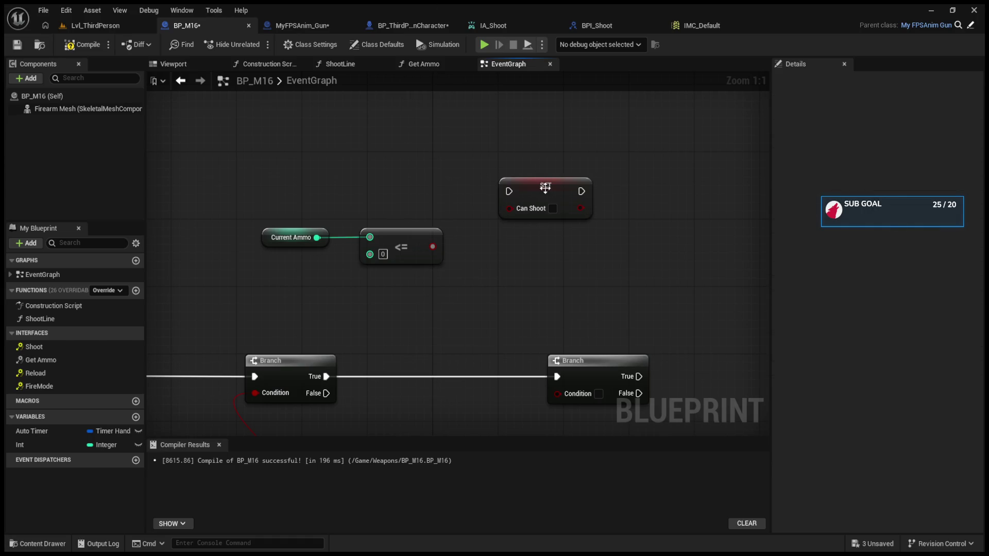
left_click_drag(545, 187, 537, 213)
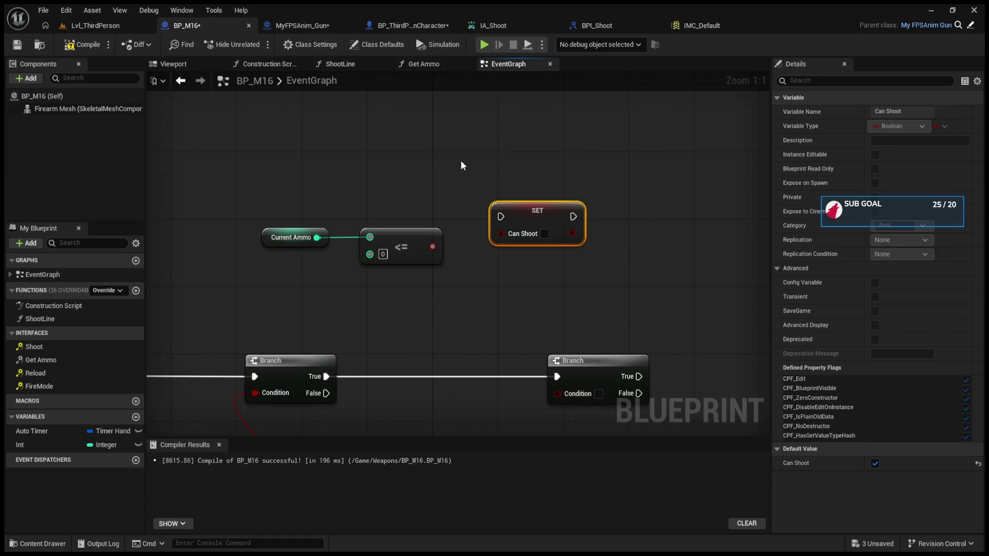
Feed the Current Ammo <= 0 result into a new AND node, removing the extra Can Shoot getter.
key("ctrl+v")
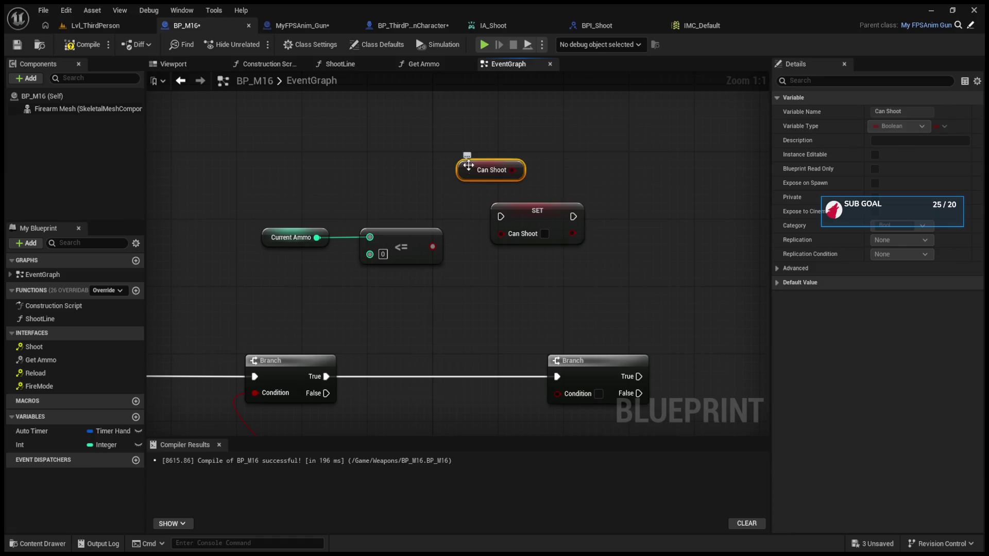
left_click_drag(461, 160, 355, 296)
left_click_drag(433, 247, 469, 288)
left_click_drag(406, 305, 475, 310)
left_click(536, 246)
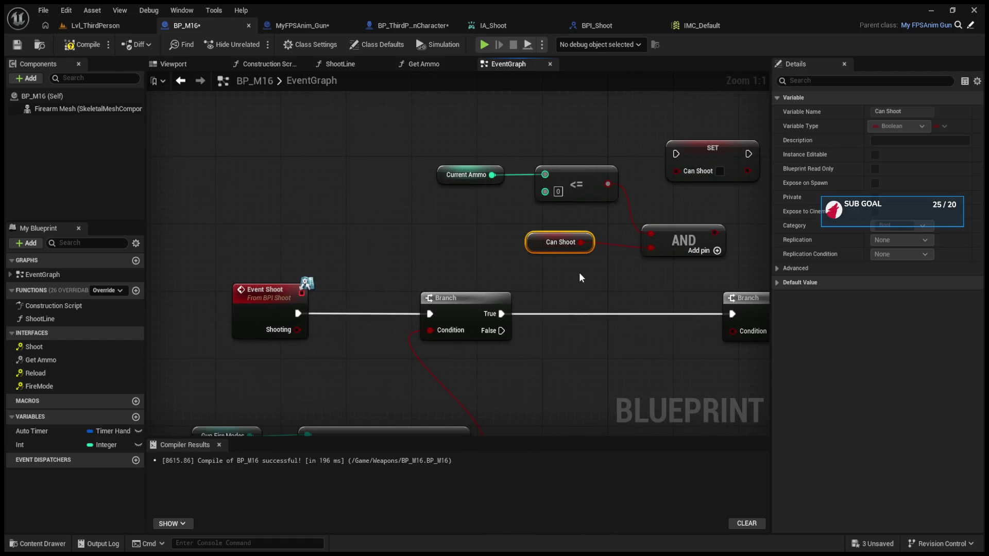
key("Delete")
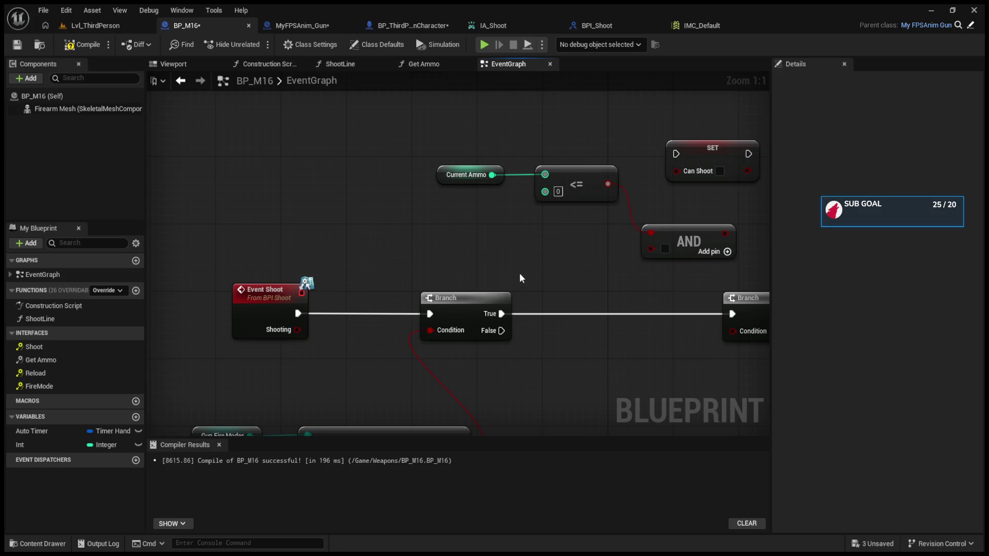
Connect a Can Shoot getter to the AND's second input, then compile and save BP_M16.
key("ctrl+v")
left_click_drag(573, 276, 651, 249)
left_click(82, 44)
left_click(17, 44)
Line up Can Shoot and AND beside the <= node and wire AND into the second Branch's Condition.
mouse_move(400, 166)
left_mouse_down()
mouse_move(592, 281)
mouse_move(505, 236)
left_mouse_up()
left_click(512, 196)
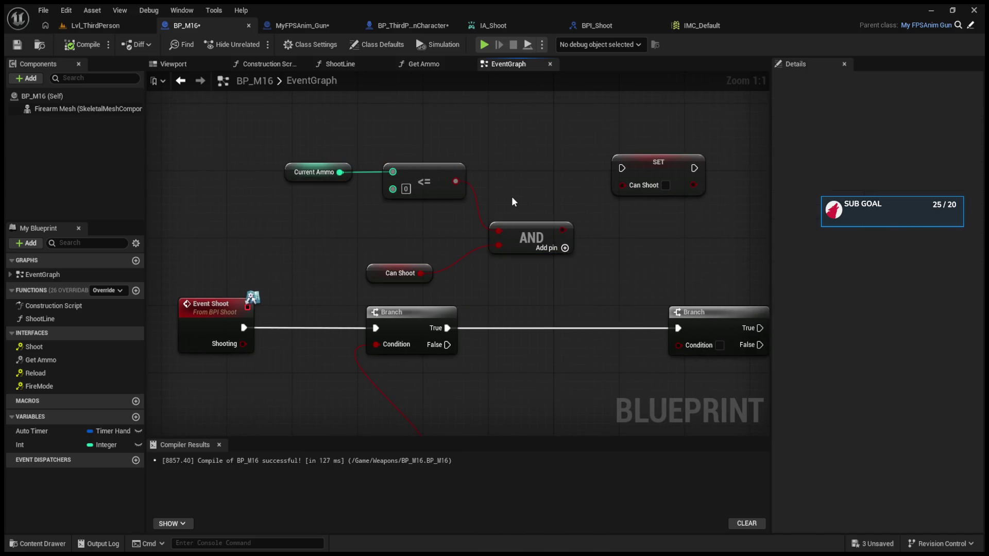
left_click_drag(396, 274, 419, 222)
left_click_drag(515, 231, 515, 193)
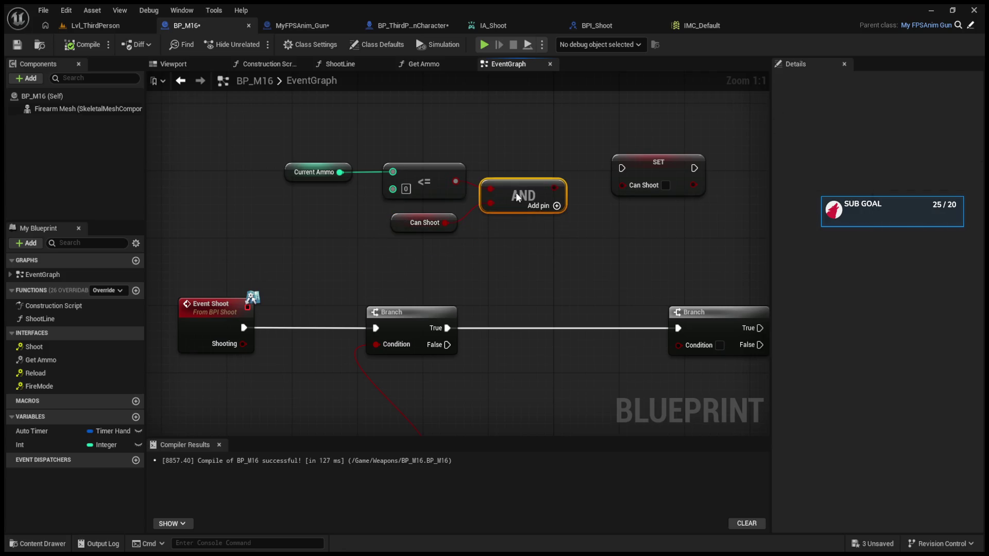
left_click(634, 162)
left_click(664, 196)
mouse_move(684, 218)
left_mouse_down()
mouse_move(593, 220)
mouse_move(593, 245)
left_mouse_up()
mouse_move(474, 222)
left_mouse_down()
mouse_move(610, 360)
mouse_move(580, 324)
mouse_move(505, 338)
mouse_move(512, 276)
mouse_move(508, 289)
left_mouse_up()
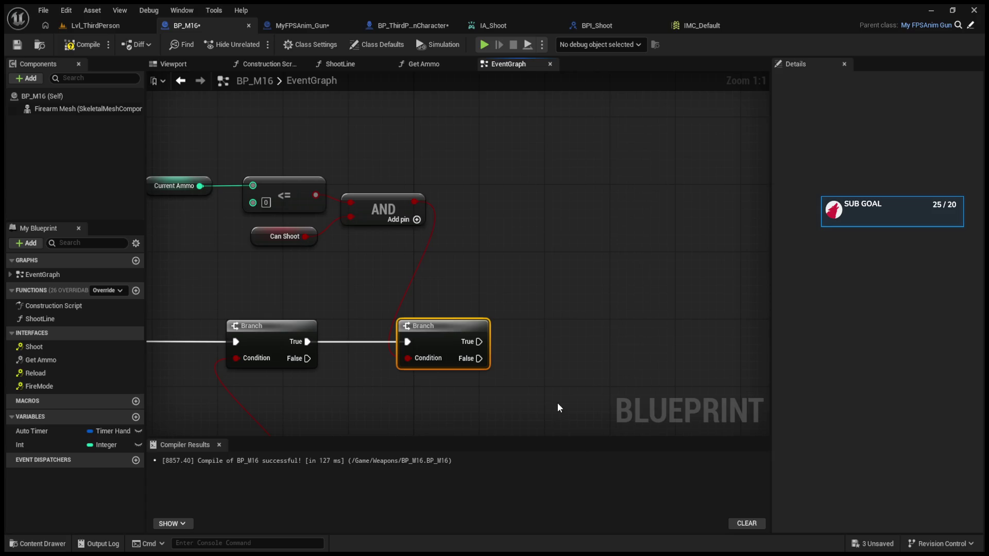
key("ctrl+z")
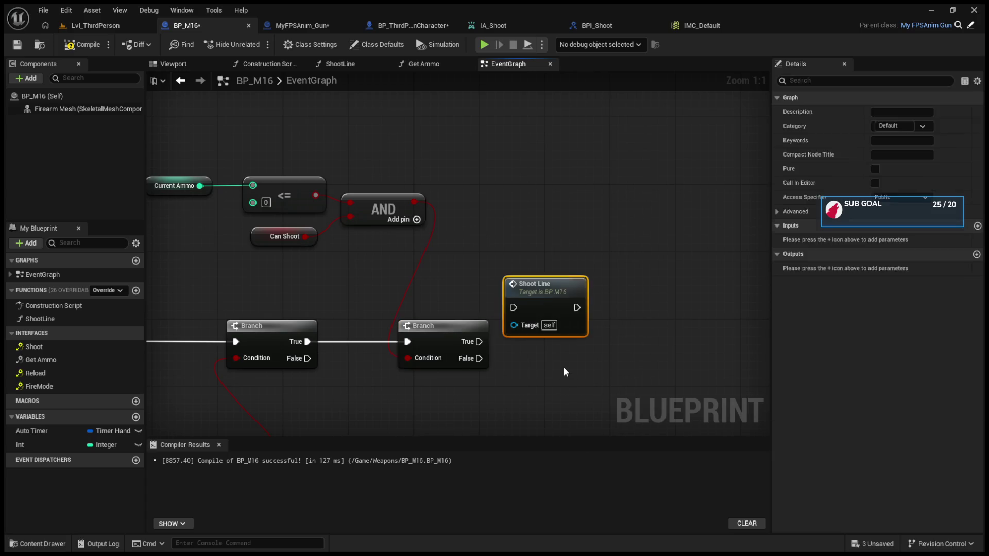
Place a Shoot Line call, discarding the stray Shoot node, and wire the second Branch's True into it.
double_click(541, 292)
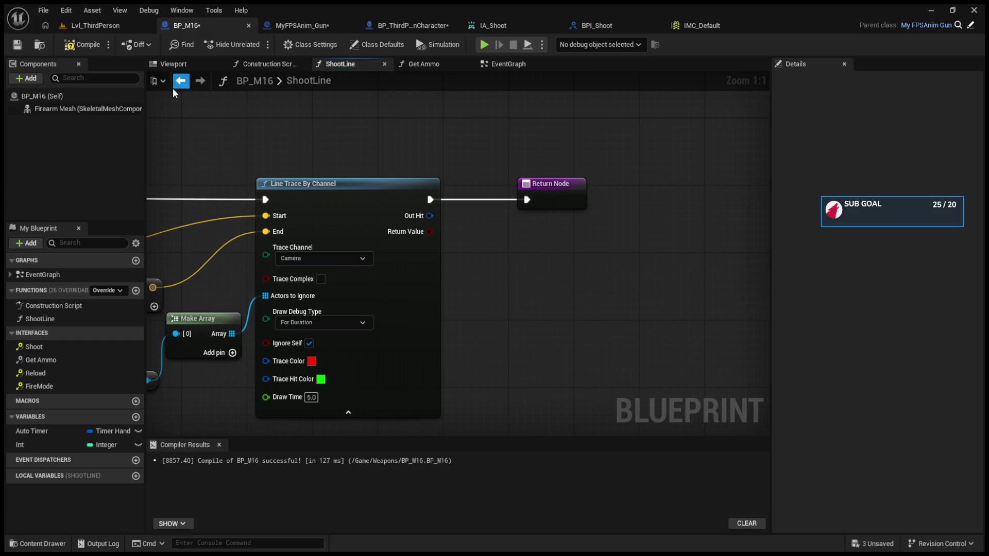
left_click(181, 80)
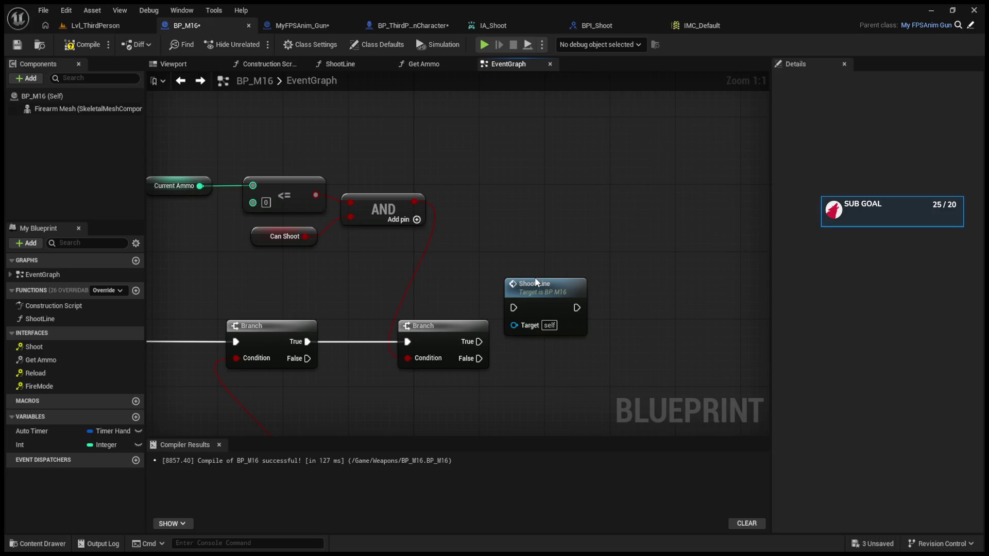
key("ctrl+v")
left_click_drag(561, 232, 580, 200)
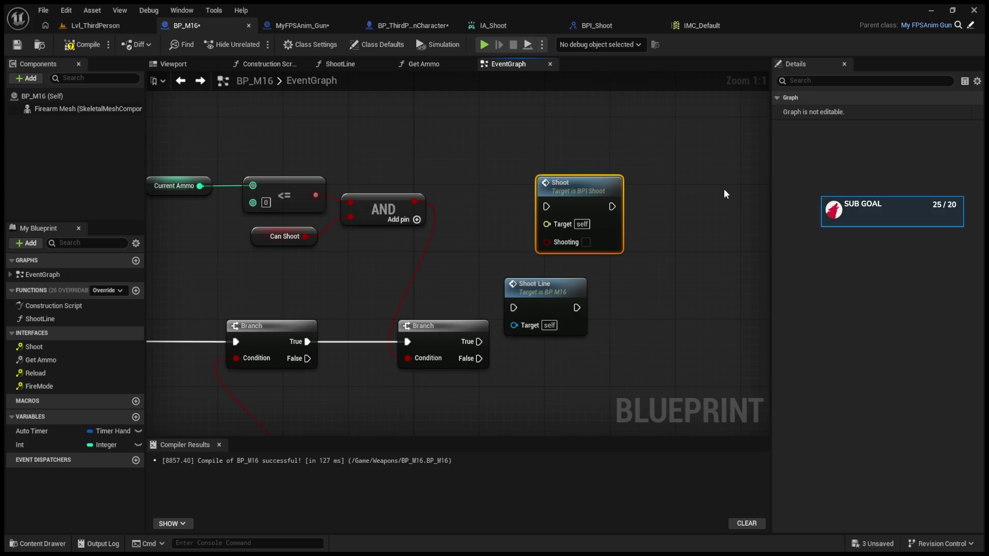
key("Delete")
left_click_drag(556, 285, 564, 326)
mouse_move(479, 342)
left_mouse_down()
mouse_move(521, 350)
mouse_move(556, 315)
mouse_move(519, 284)
mouse_move(495, 284)
left_mouse_up()
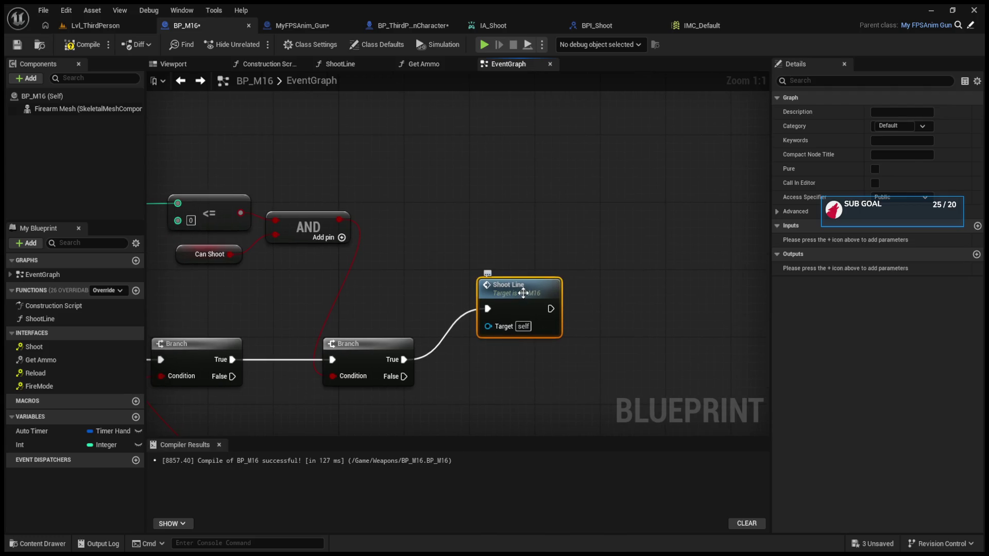
Add a SET Can Shoot node after Shoot Line.
left_click(208, 260)
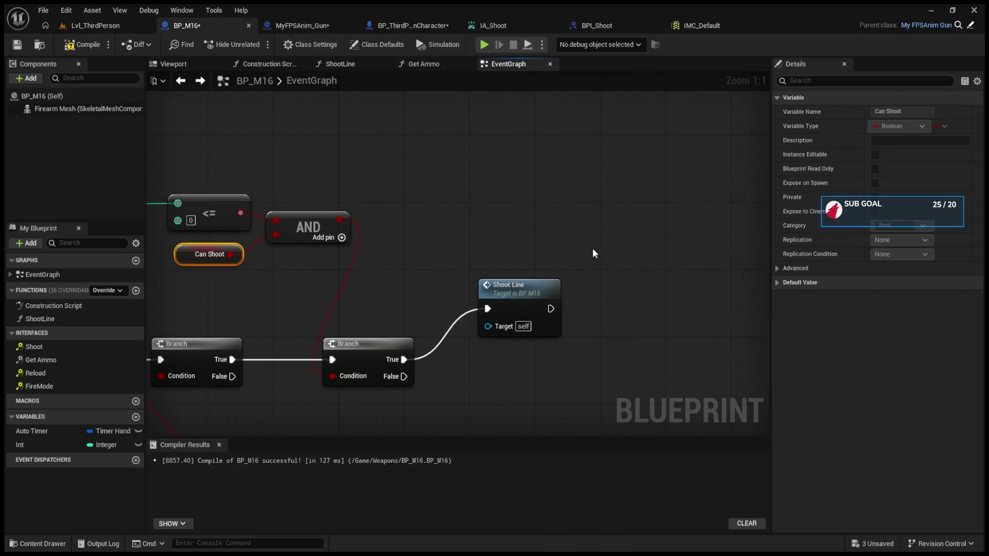
key("ctrl+v")
key("Delete")
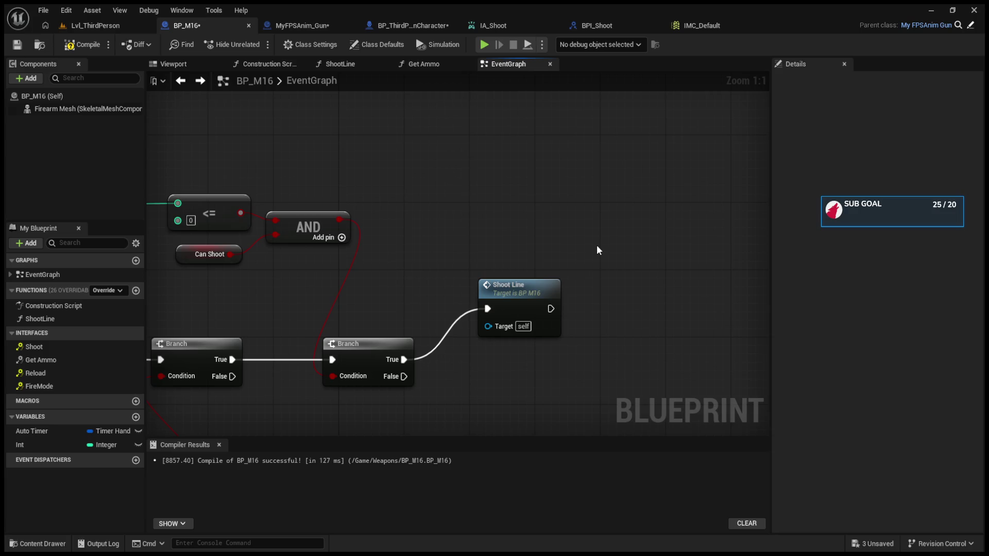
key("ctrl+v")
Wire Shoot Line into the SET Can Shoot node and delete the old warning custom event.
mouse_move(551, 309)
left_mouse_down()
mouse_move(603, 258)
mouse_move(641, 296)
mouse_move(479, 285)
left_mouse_up()
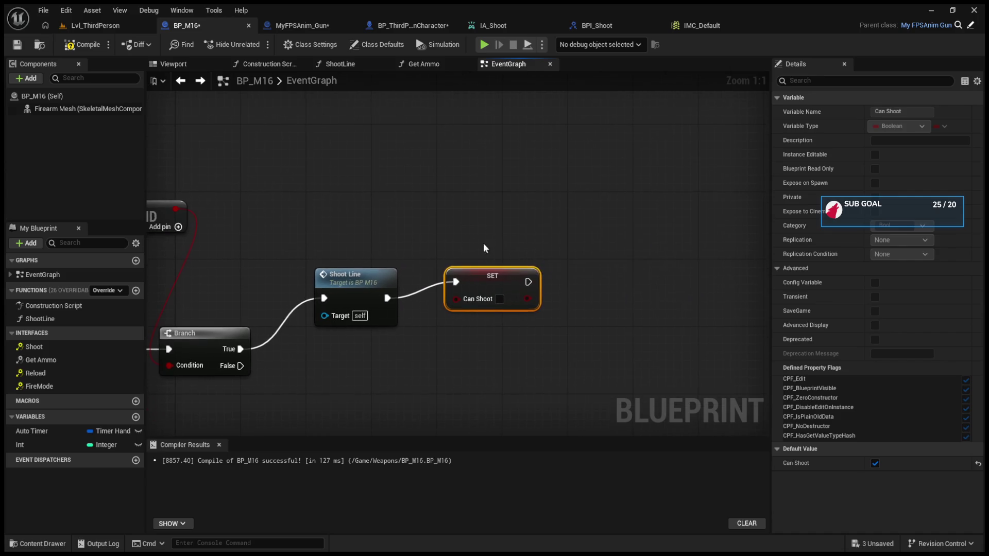
scroll(524, 216, "down", 5)
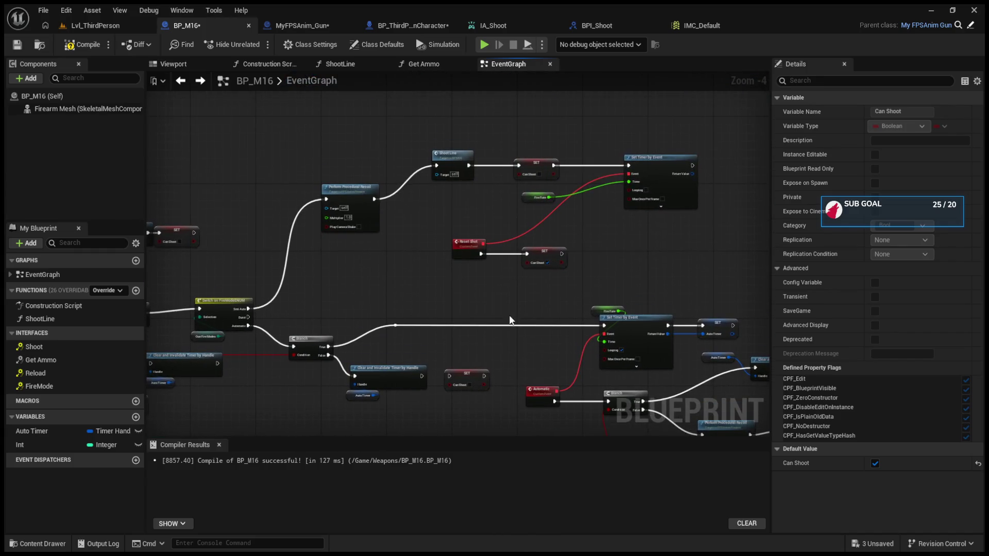
mouse_move(722, 280)
left_mouse_down()
mouse_move(517, 210)
mouse_move(450, 206)
left_mouse_up()
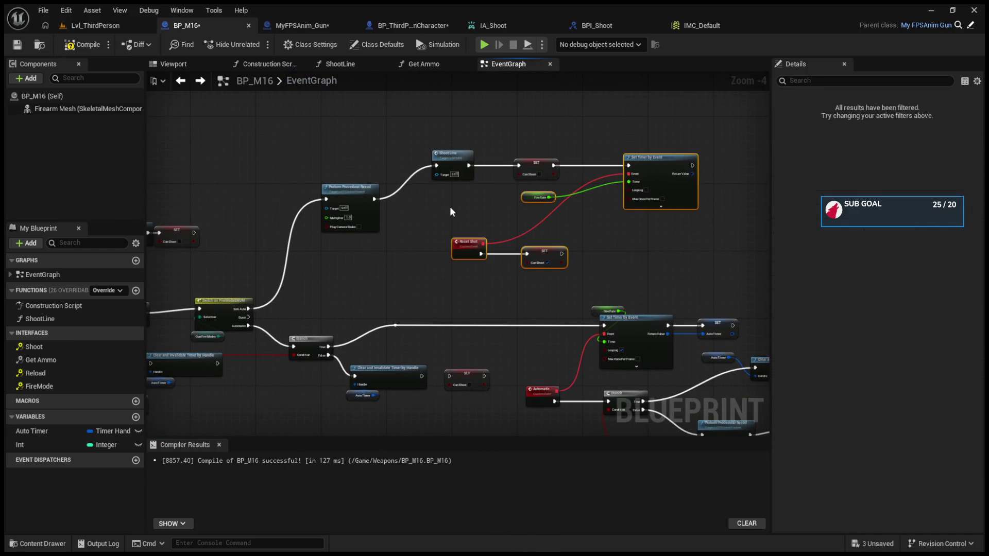
scroll(419, 246, "up", 2)
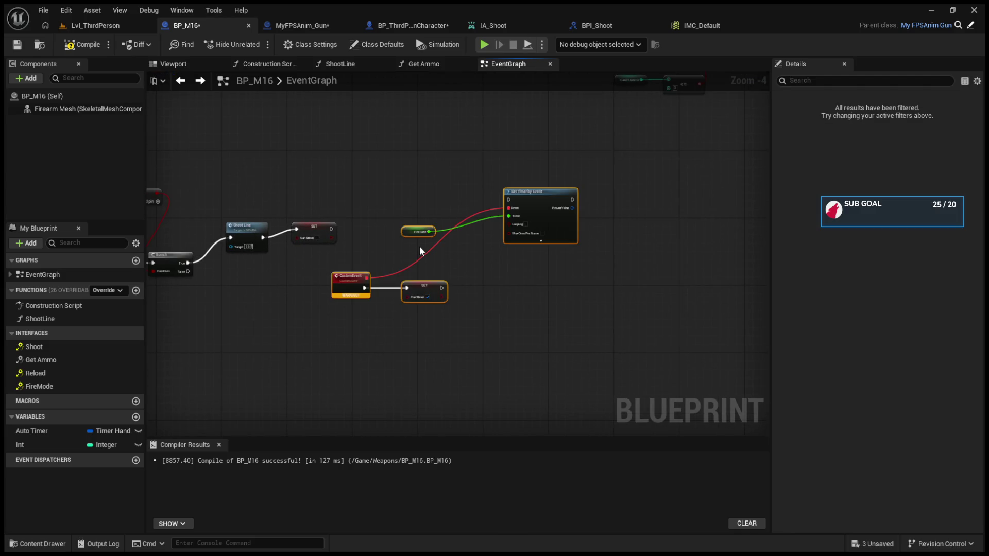
left_click(317, 321)
key("Delete")
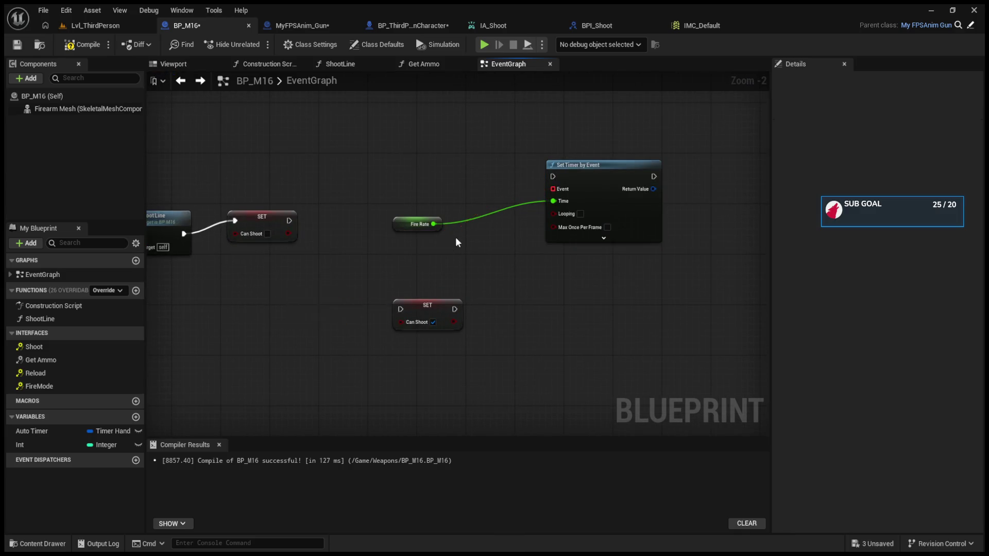
Detach the Reset Shot event and connect it to Set Timer by Event's Event pin.
scroll(438, 232, "down", 1)
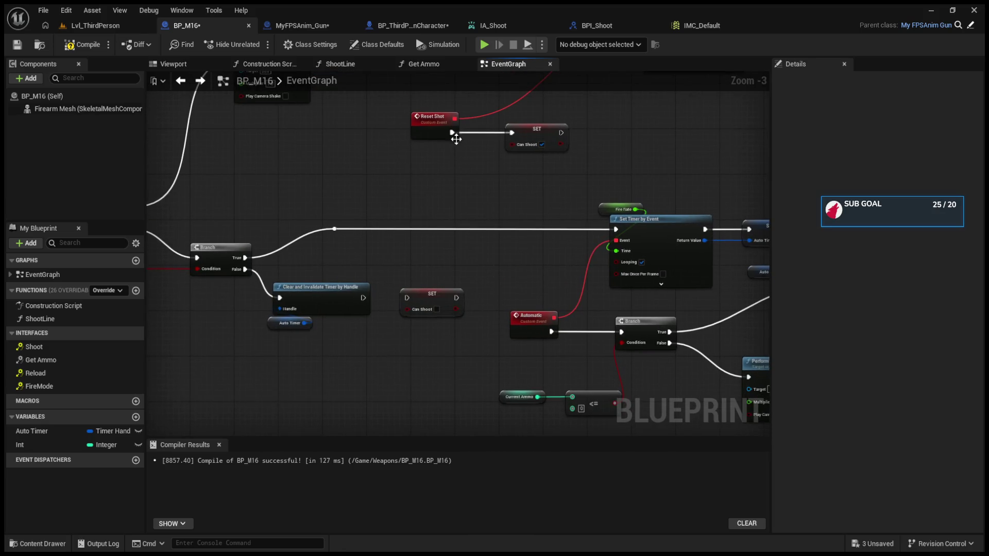
left_click(453, 133, "alt")
left_click(454, 119, "alt")
left_click(435, 119)
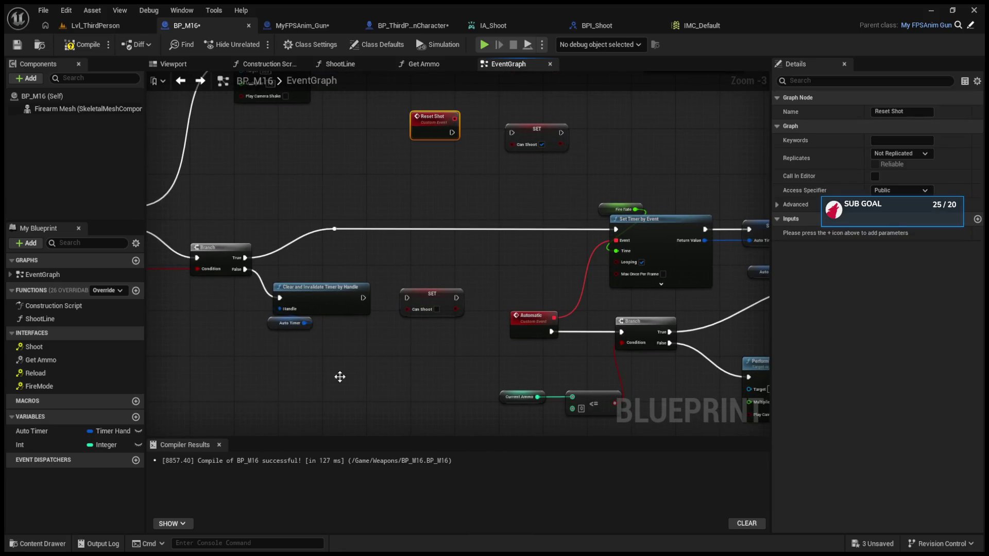
mouse_move(436, 118)
left_mouse_down()
mouse_move(206, 98)
mouse_move(145, 69)
mouse_move(393, 134)
mouse_move(460, 187)
mouse_move(460, 232)
left_mouse_up()
scroll(460, 232, "up", 2)
left_click_drag(700, 130, 445, 231)
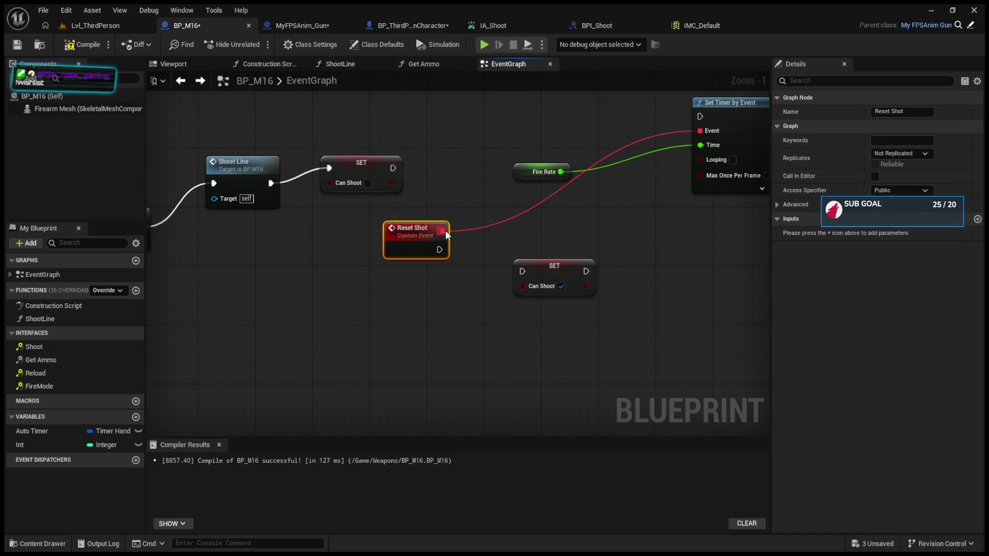
left_click(515, 253)
Chain SET Can Shoot into Set Timer by Event, lining up the SET, timer and Fire Rate nodes.
left_click_drag(518, 251, 470, 281)
left_click_drag(480, 207, 565, 206)
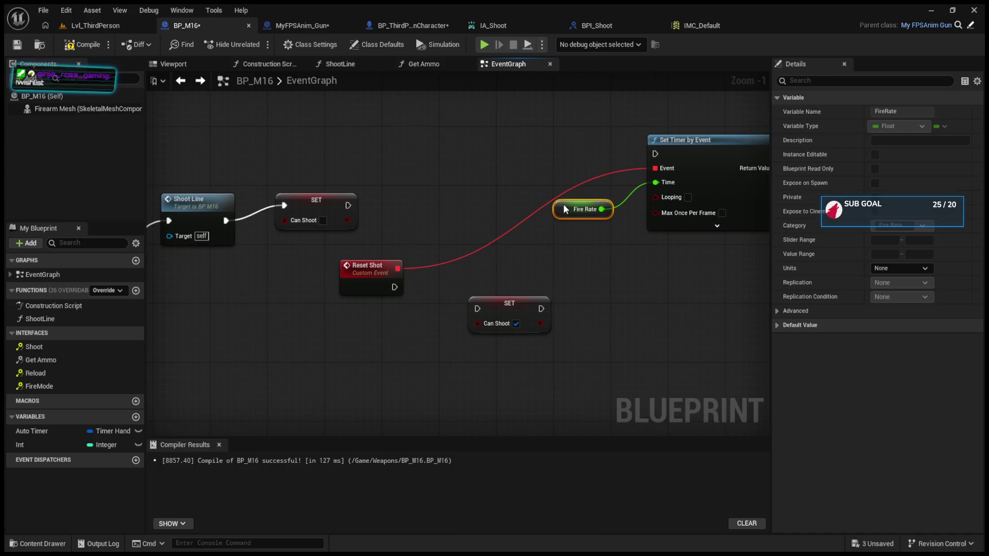
left_click_drag(345, 206, 654, 154)
left_click_drag(251, 212, 464, 233)
left_click(539, 222)
mouse_move(539, 221)
left_mouse_down()
mouse_move(541, 155)
mouse_move(543, 171)
mouse_move(359, 215)
left_mouse_up()
left_click(719, 205)
left_click_drag(673, 203, 515, 166)
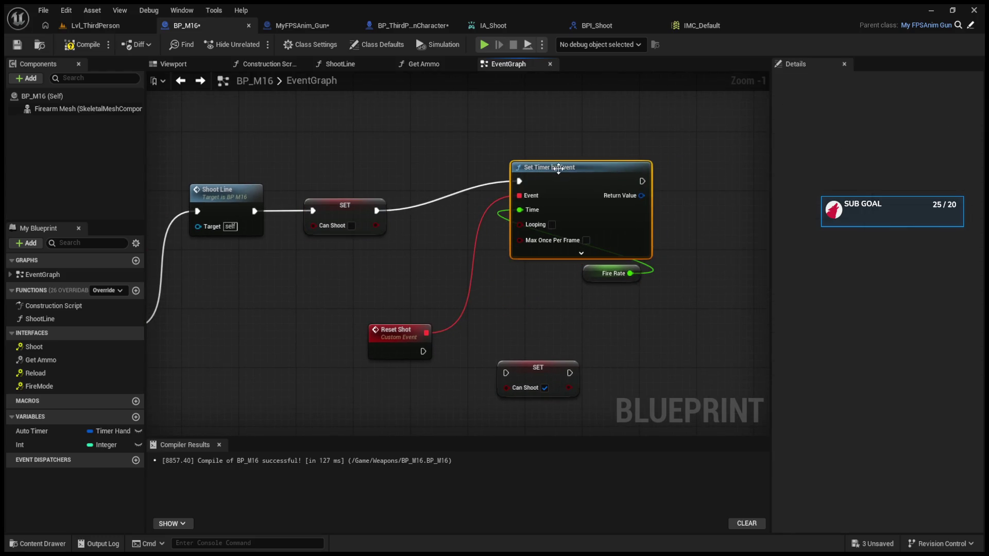
mouse_move(593, 274)
left_mouse_down()
mouse_move(509, 117)
mouse_move(541, 148)
left_mouse_up()
Run Reset Shot's exec into its own SET Can Shoot node and reframe the fire logic.
left_click_drag(525, 373, 525, 351)
left_click_drag(423, 352, 506, 352)
left_click_drag(538, 345, 567, 345)
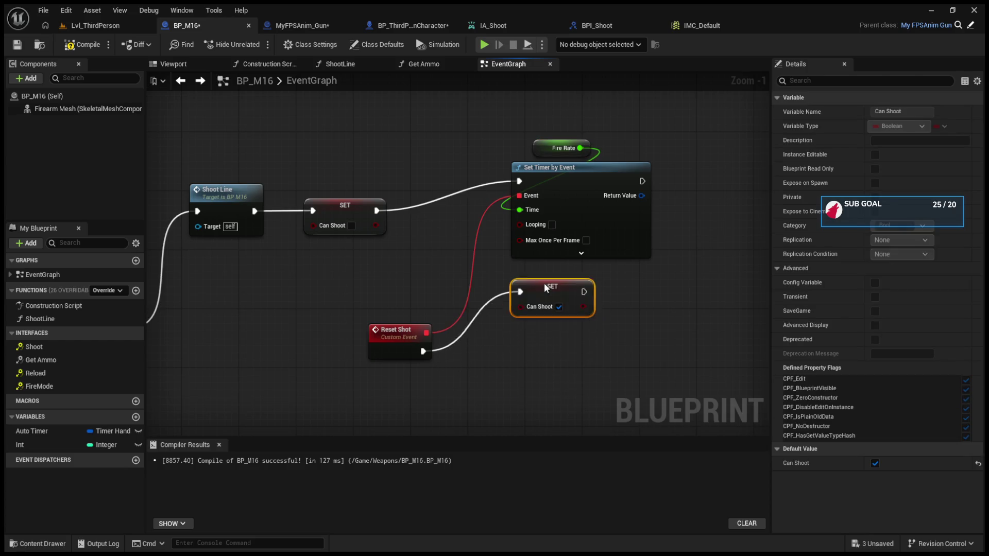
mouse_move(473, 319)
left_mouse_down()
mouse_move(553, 304)
mouse_move(636, 267)
left_mouse_up()
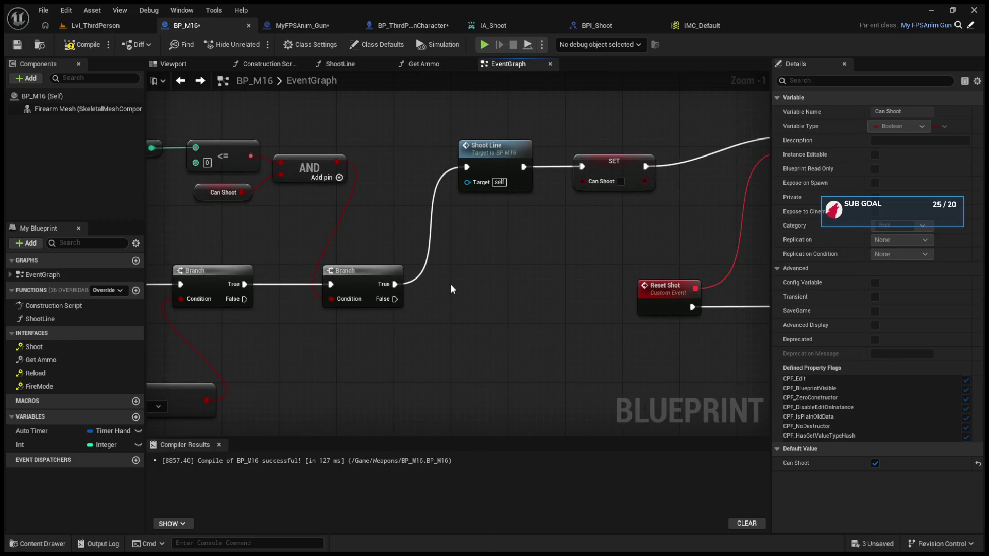
mouse_move(451, 288)
left_mouse_down()
mouse_move(564, 315)
mouse_move(479, 316)
left_mouse_up()
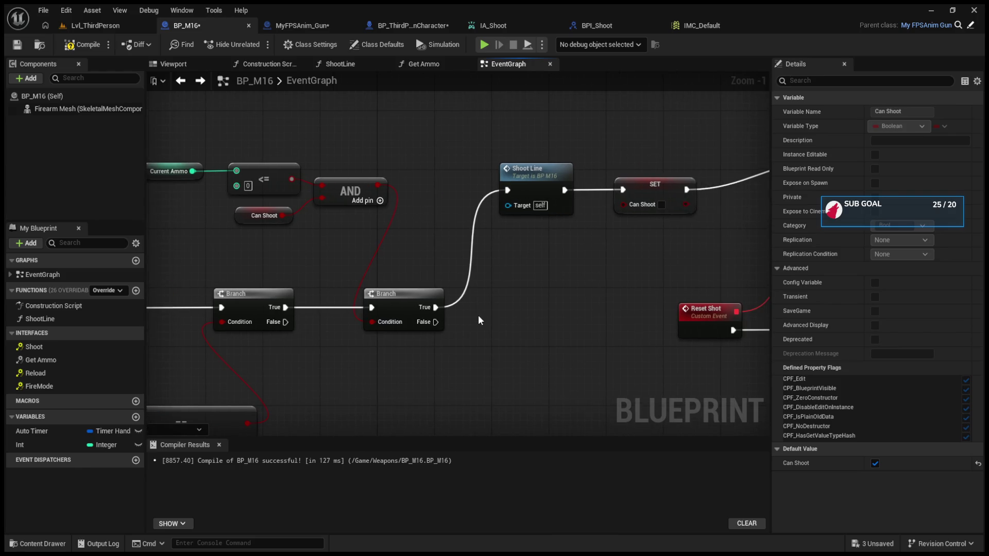
mouse_move(479, 317)
left_mouse_down()
mouse_move(561, 292)
mouse_move(537, 312)
left_mouse_up()
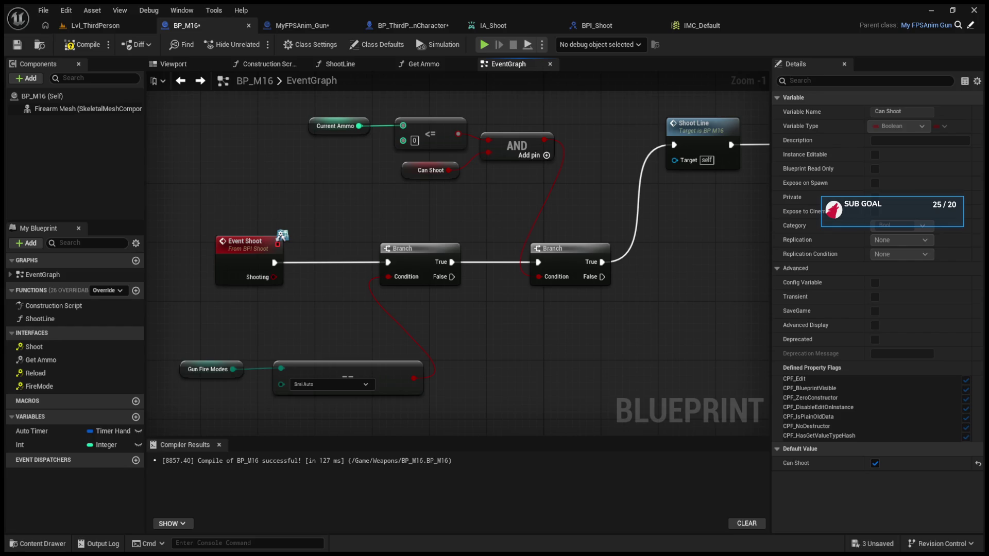
left_click_drag(539, 239, 560, 195)
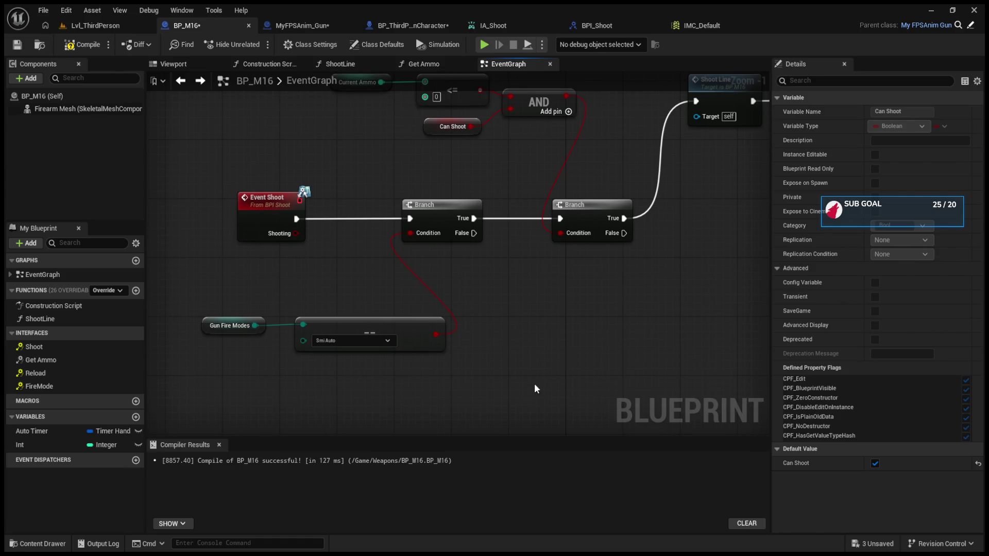
left_click(498, 321)
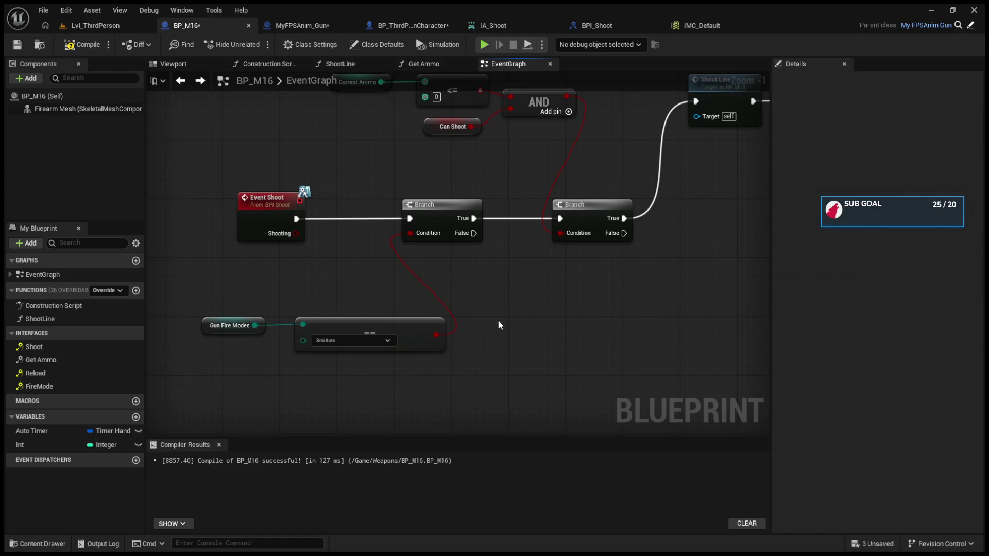
left_click_drag(342, 306, 223, 337)
mouse_move(378, 329)
left_mouse_down()
mouse_move(299, 313)
mouse_move(420, 313)
left_mouse_up()
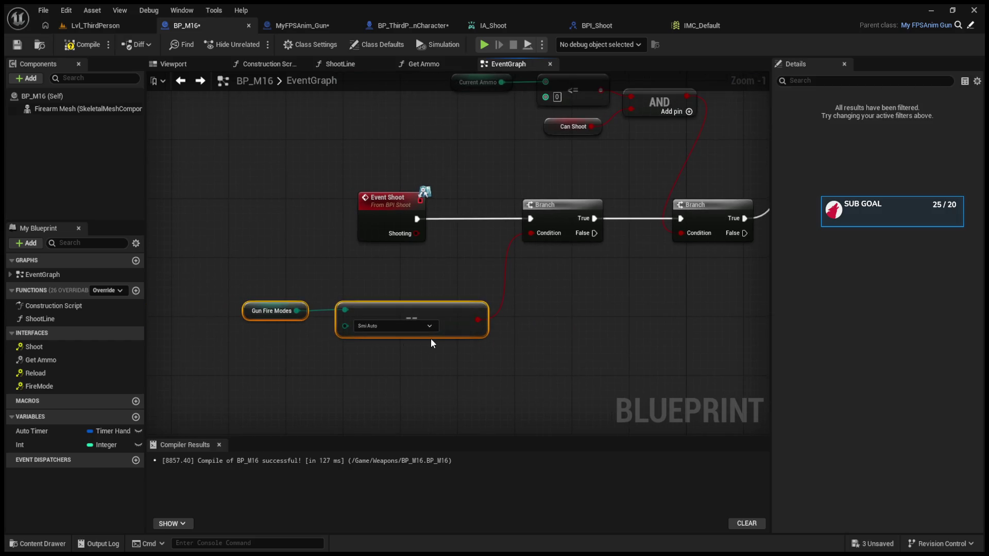
key("ctrl+c")
key("ctrl+v")
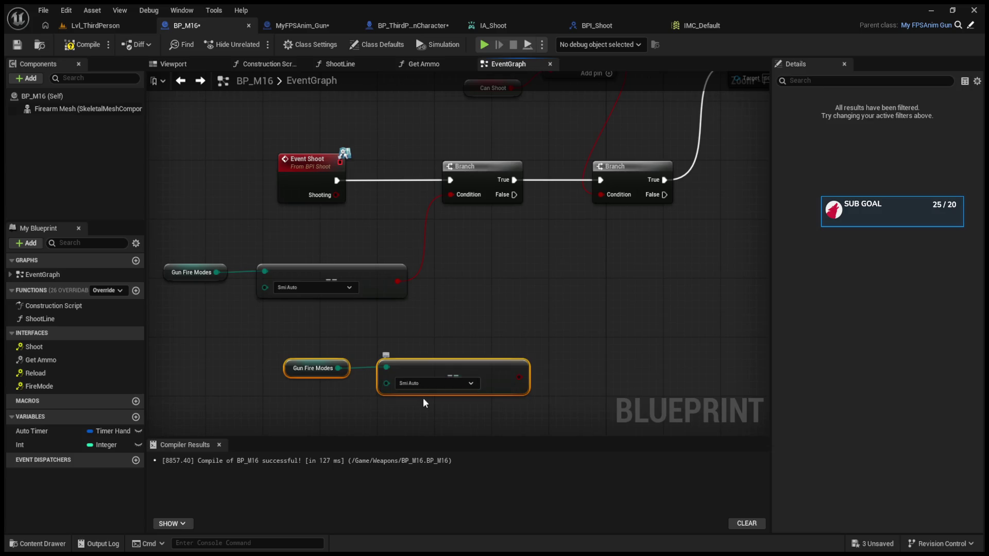
left_click(453, 405)
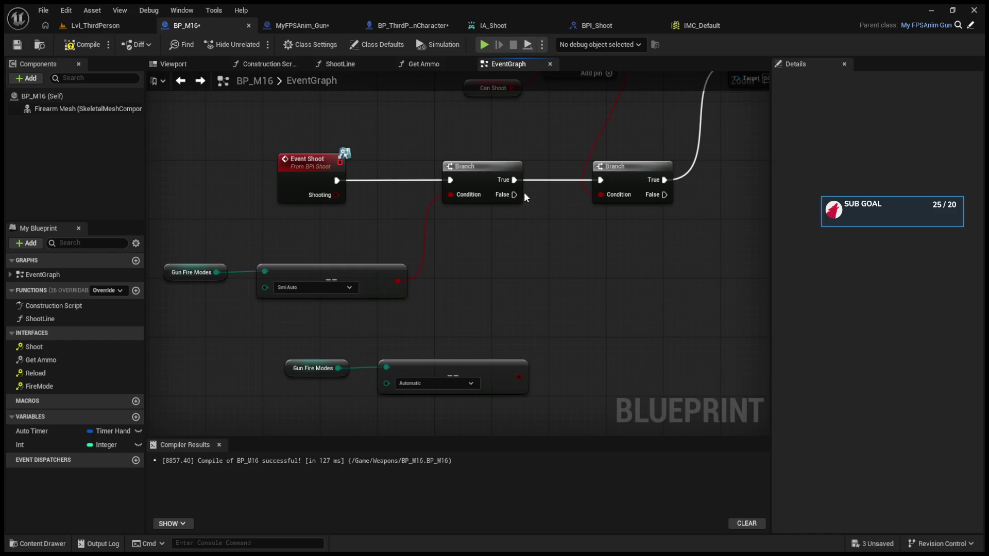
left_click(522, 245)
left_click_drag(528, 247, 593, 245)
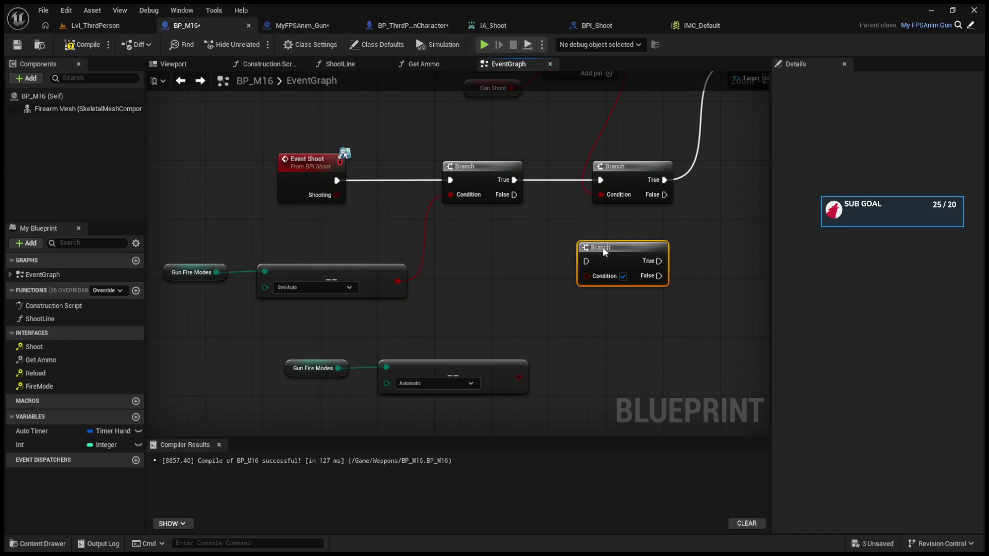
left_click_drag(515, 194, 598, 260)
left_click_drag(518, 377, 598, 277)
mouse_move(596, 312)
left_mouse_down()
mouse_move(503, 328)
mouse_move(517, 327)
left_mouse_up()
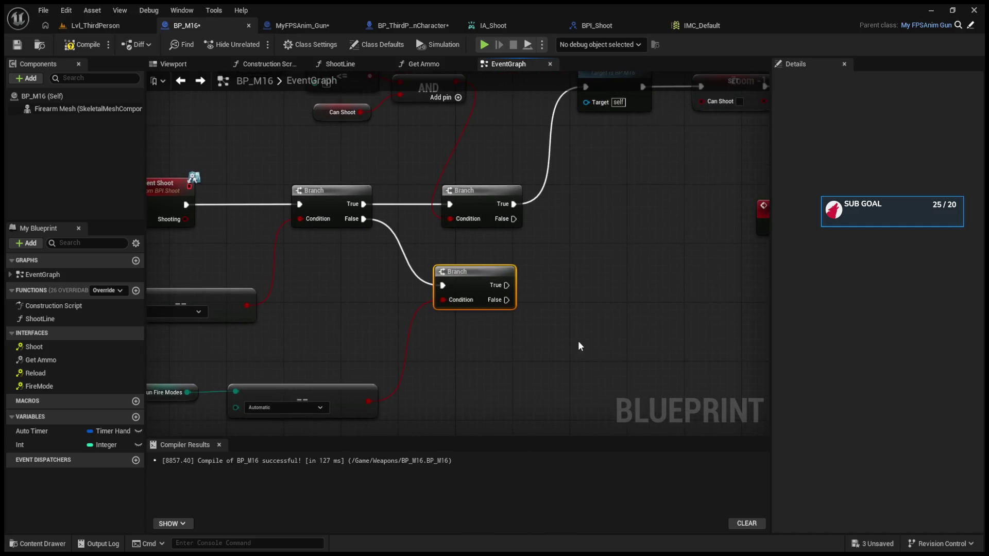
mouse_move(579, 342)
left_mouse_down()
mouse_move(565, 387)
mouse_move(577, 394)
left_mouse_up()
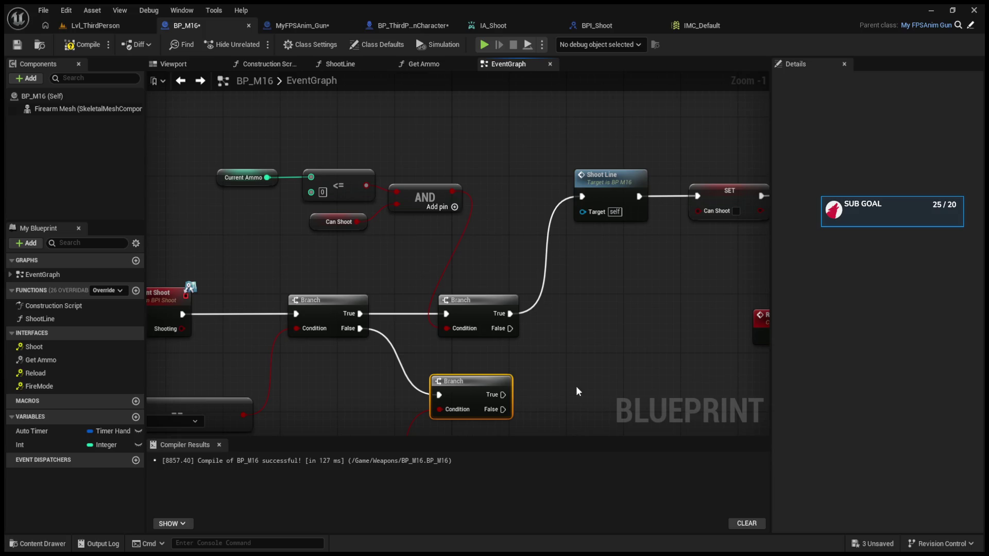
mouse_move(246, 147)
left_mouse_down()
mouse_move(309, 181)
mouse_move(466, 359)
mouse_move(499, 356)
mouse_move(515, 389)
mouse_move(543, 322)
left_mouse_up()
left_click(535, 286)
left_click_drag(446, 308, 543, 308)
mouse_move(399, 365)
left_mouse_down()
mouse_move(559, 404)
mouse_move(429, 366)
mouse_move(424, 353)
left_mouse_up()
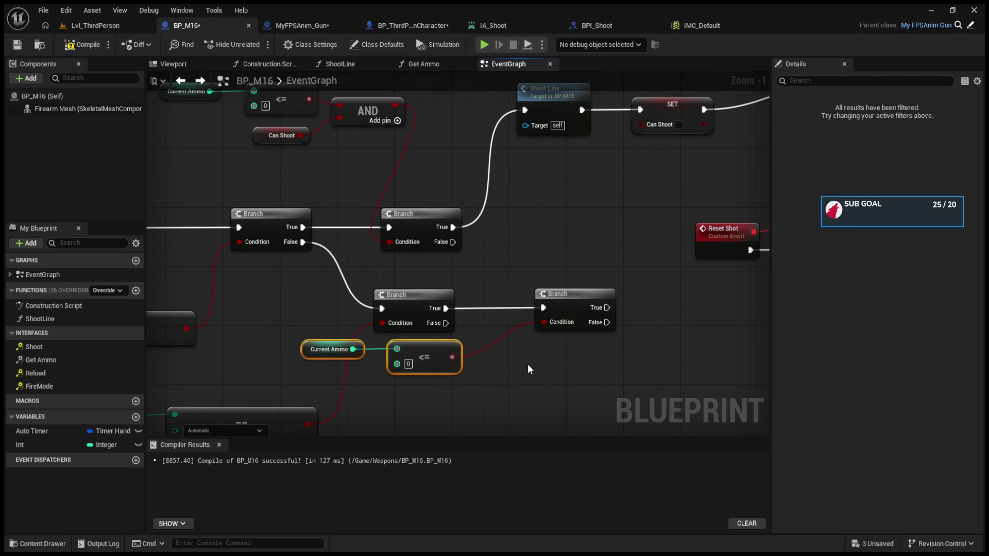
mouse_move(587, 382)
left_mouse_down()
mouse_move(554, 357)
mouse_move(751, 392)
left_mouse_up()
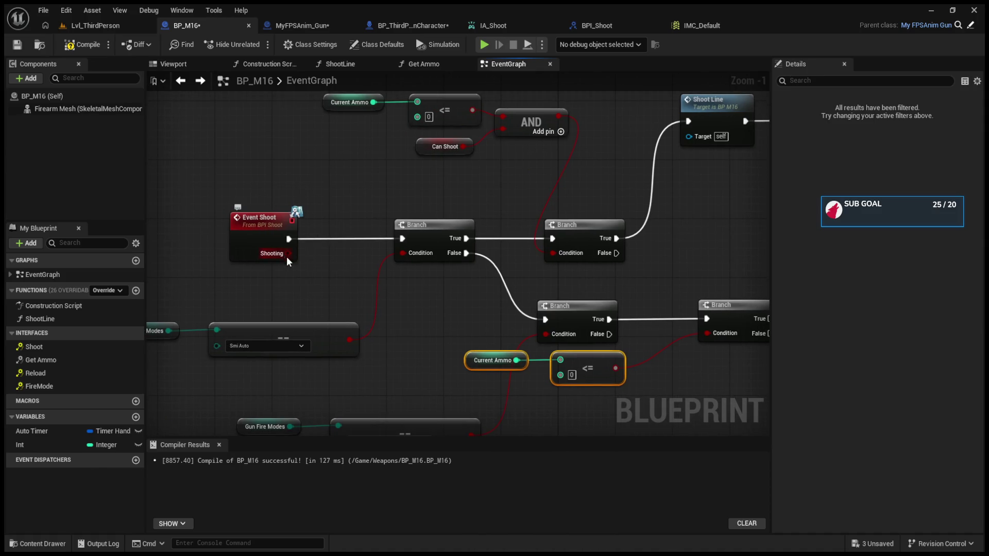
mouse_move(590, 379)
left_mouse_down()
mouse_move(554, 365)
mouse_move(525, 335)
left_mouse_up()
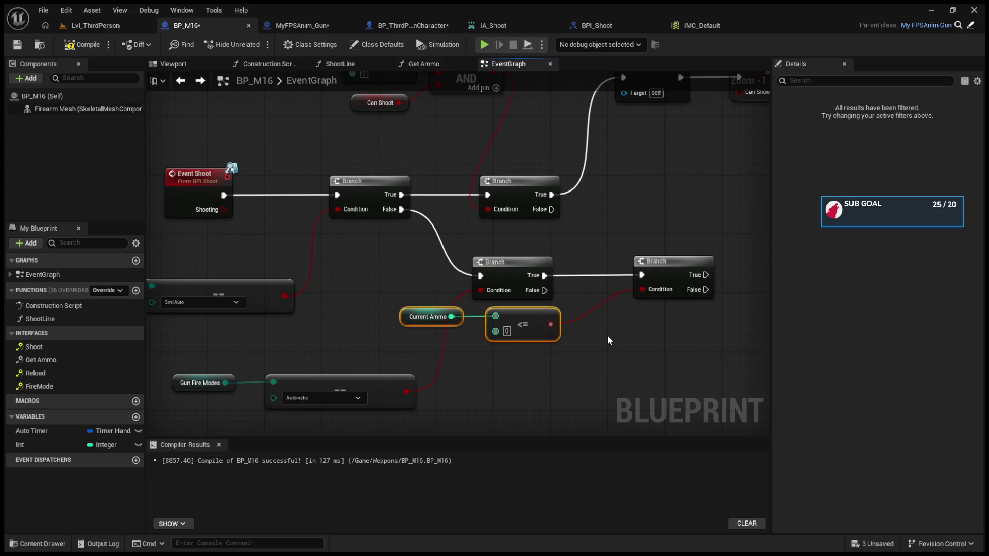
scroll(572, 297, "down", 2)
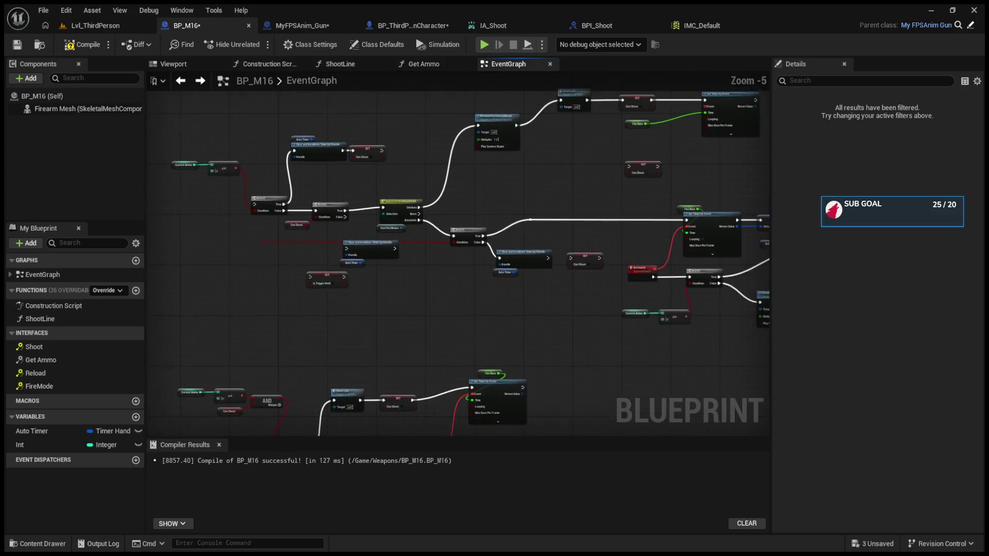
Break the Automatic event's link to the Branch and move the Set Timer and Fire Rate nodes right of the Branches.
mouse_move(470, 323)
left_mouse_down()
mouse_move(515, 368)
mouse_move(401, 391)
mouse_move(369, 387)
left_mouse_up()
mouse_move(467, 196)
left_mouse_down()
mouse_move(591, 289)
mouse_move(607, 273)
mouse_move(639, 285)
left_mouse_up()
left_click(499, 303, "alt")
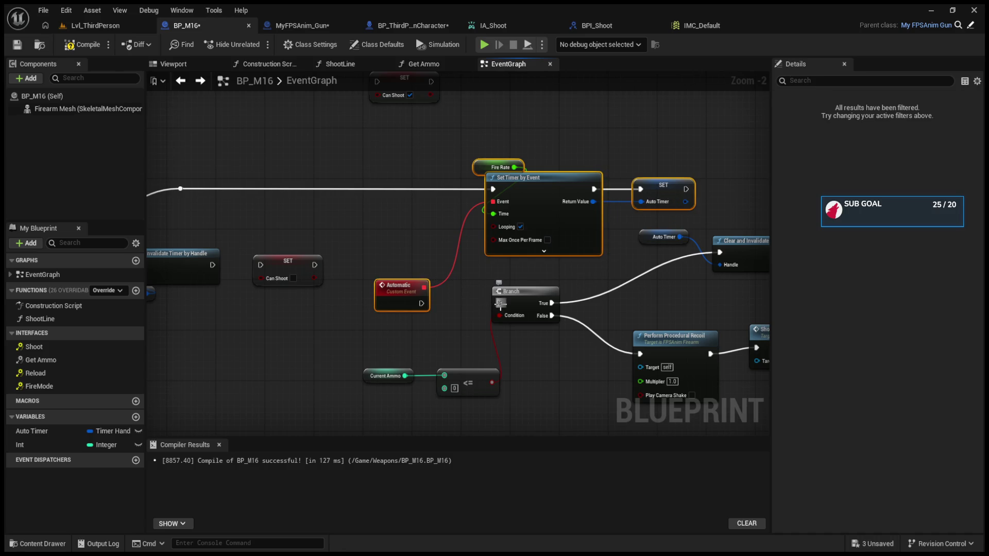
mouse_move(503, 191)
left_mouse_down()
mouse_move(475, 272)
mouse_move(497, 171)
left_mouse_up()
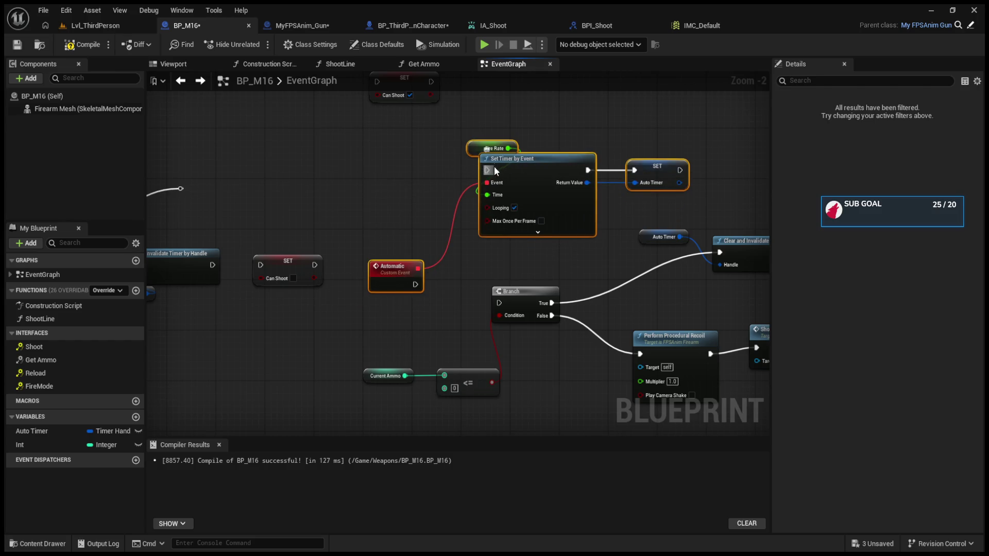
mouse_move(508, 259)
left_mouse_down()
mouse_move(431, 478)
mouse_move(123, 341)
mouse_move(366, 332)
mouse_move(587, 289)
left_mouse_up()
left_click(508, 288)
left_click_drag(508, 289, 475, 284)
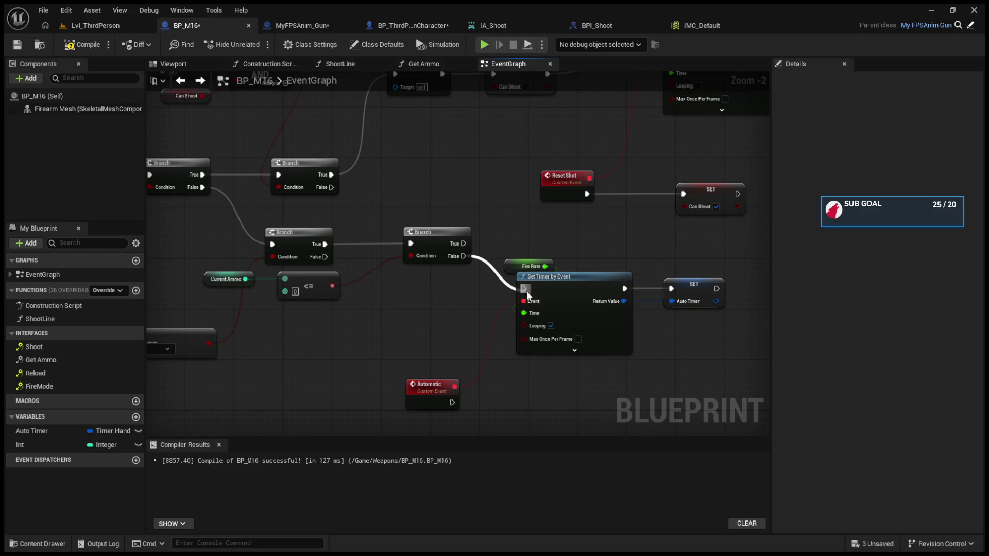
scroll(546, 291, "down", 5)
scroll(495, 293, "up", 3)
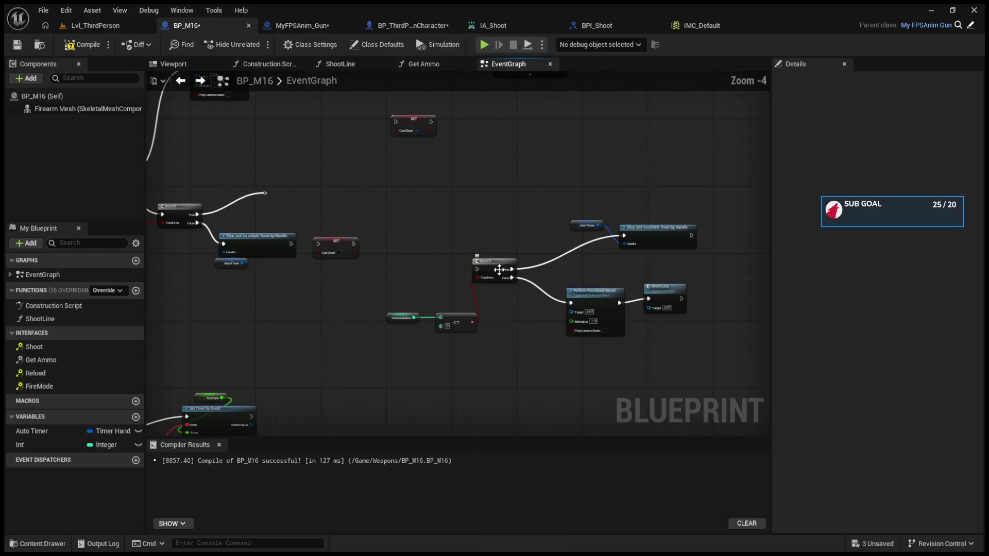
Wire the Automatic event's exec into Perform Procedural Recoil, which then runs Shoot Line.
mouse_move(705, 370)
left_mouse_down()
mouse_move(575, 293)
mouse_move(498, 270)
left_mouse_up()
left_click(515, 340)
left_click_drag(665, 344, 581, 280)
left_click_drag(481, 337, 639, 252)
left_click_drag(432, 407, 479, 336)
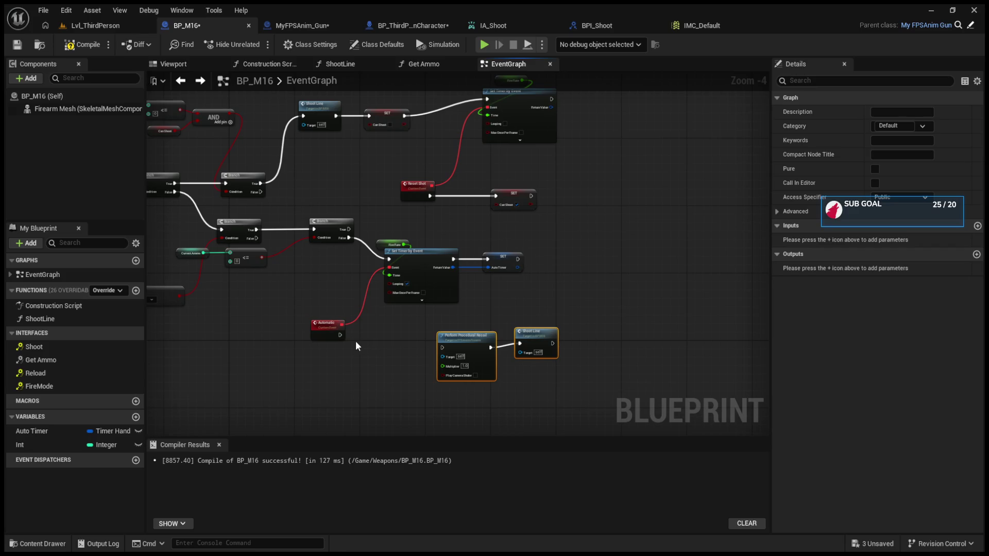
mouse_move(343, 335)
left_mouse_down()
mouse_move(442, 347)
mouse_move(430, 329)
left_mouse_up()
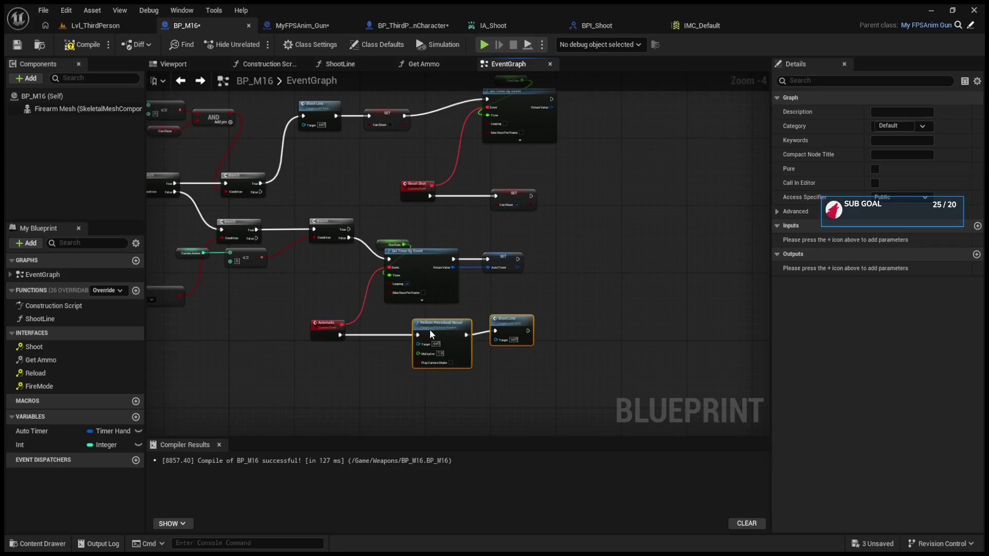
scroll(429, 329, "up", 2)
left_click(430, 322)
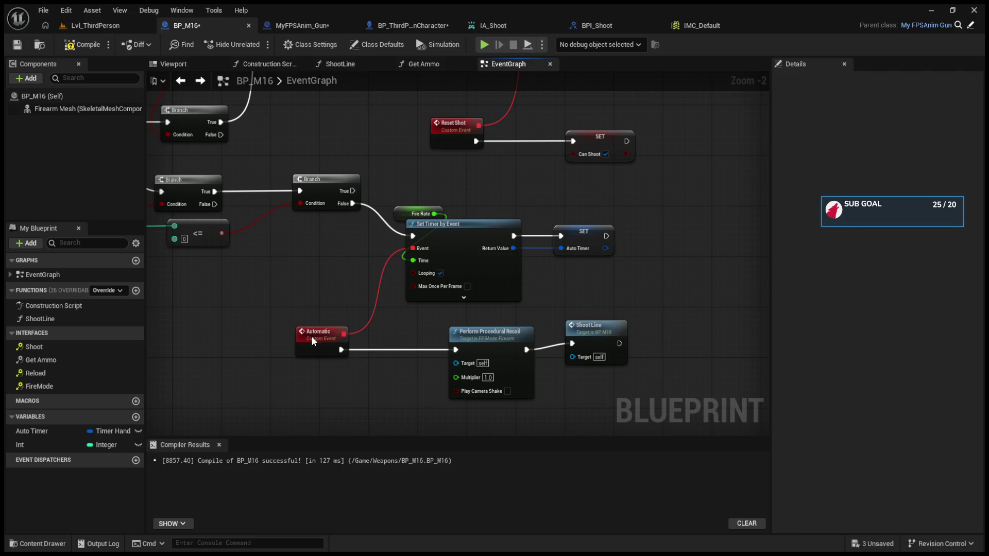
left_click(352, 335)
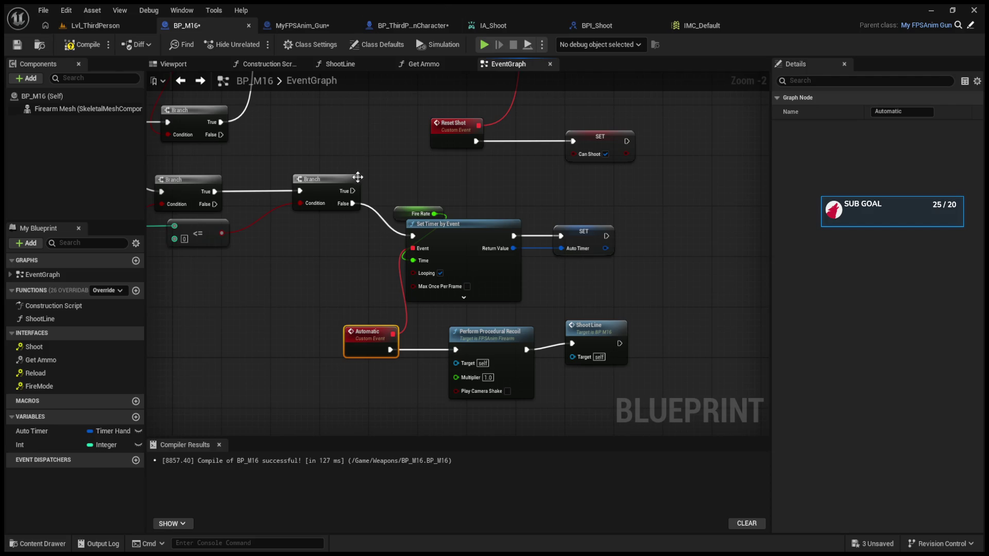
Paste a duplicate Shoot Line node and drive it from the ammo Branch's False output.
left_click_drag(402, 198, 613, 362)
left_click_drag(469, 229, 604, 254)
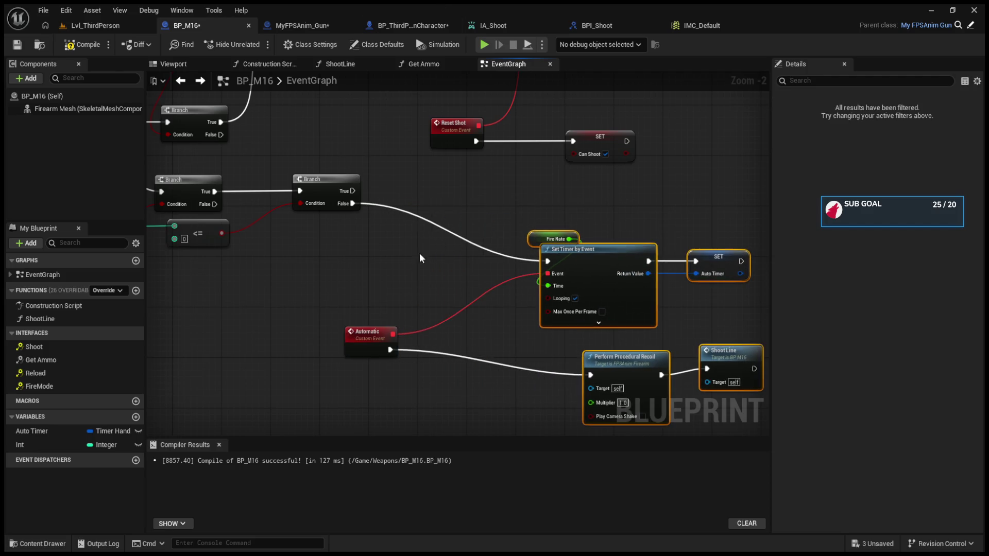
mouse_move(367, 333)
left_mouse_down()
mouse_move(472, 345)
mouse_move(521, 369)
left_mouse_up()
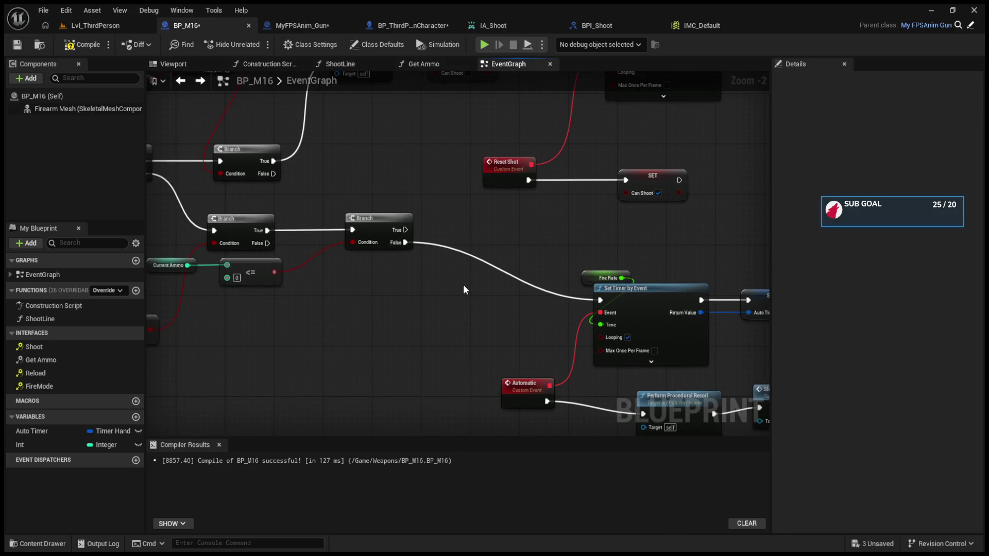
left_click_drag(450, 283, 293, 219)
left_click(614, 331)
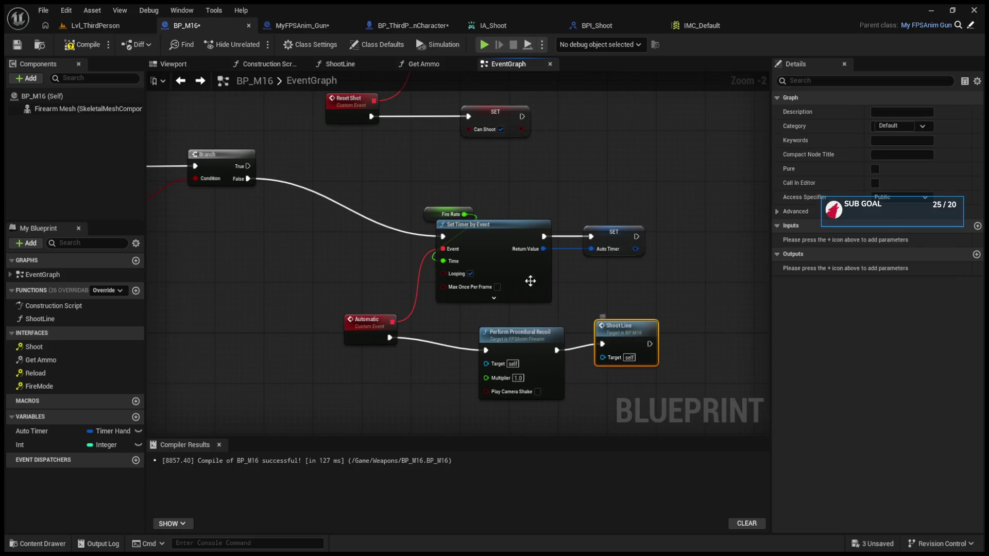
left_click_drag(545, 288, 677, 387)
key("ctrl+v")
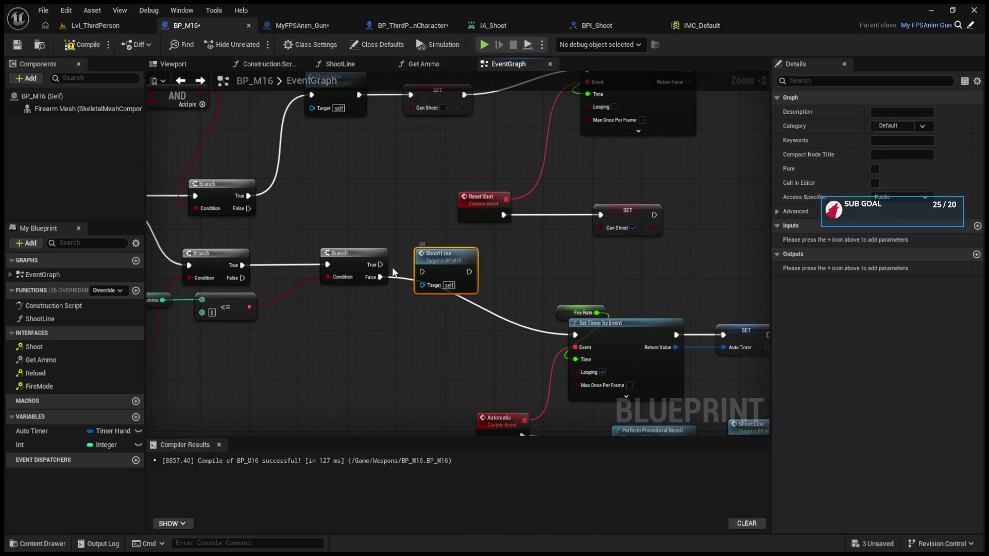
left_click_drag(398, 265, 435, 270)
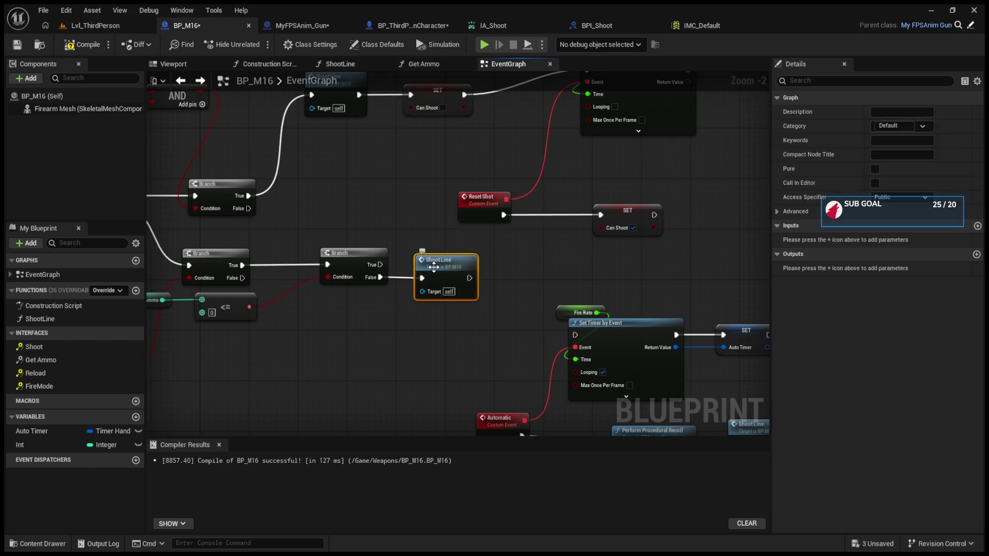
Add a new Branch after Shoot Line, conditioned on Shooting, whose True starts Set Timer by Event.
left_click(387, 297)
mouse_move(402, 302)
left_mouse_down()
mouse_move(521, 276)
mouse_move(517, 265)
mouse_move(763, 305)
mouse_move(882, 301)
left_mouse_up()
mouse_move(353, 244)
left_mouse_down()
mouse_move(160, 212)
mouse_move(712, 291)
mouse_move(505, 288)
mouse_move(478, 304)
mouse_move(753, 428)
mouse_move(672, 295)
left_mouse_up()
left_click_drag(464, 197, 503, 265)
left_click_drag(398, 232, 696, 398)
left_click_drag(544, 249, 629, 243)
left_click(524, 193)
mouse_move(470, 192)
left_mouse_down()
mouse_move(552, 270)
mouse_move(570, 244)
left_mouse_up()
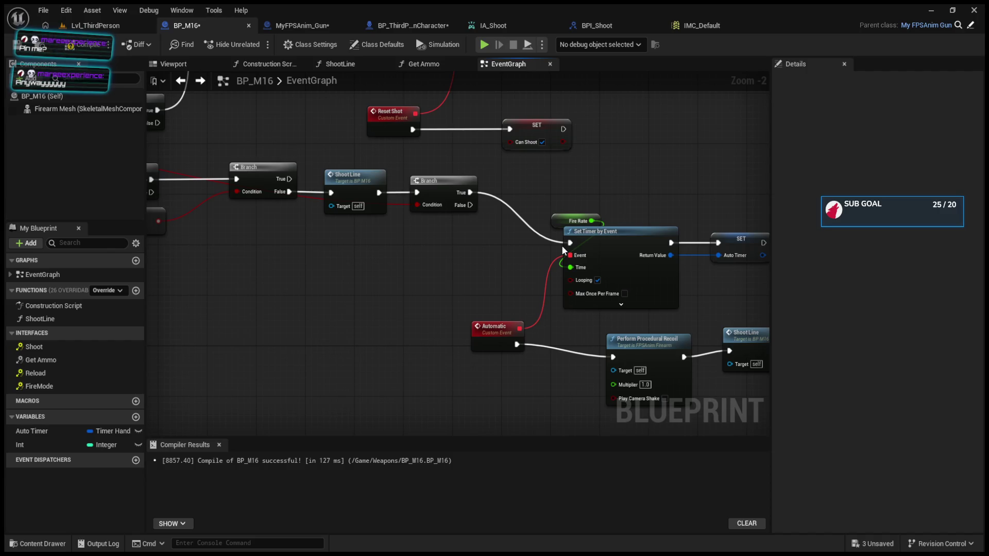
Raise the timer node group and move Reset Shot with its SET node out of the way.
left_click_drag(489, 206, 718, 388)
mouse_move(535, 244)
left_mouse_down()
mouse_move(524, 192)
mouse_move(552, 271)
left_mouse_up()
mouse_move(289, 178)
left_mouse_down()
mouse_move(467, 205)
mouse_move(461, 166)
left_mouse_up()
left_click_drag(468, 243, 680, 415)
left_click_drag(545, 261, 546, 259)
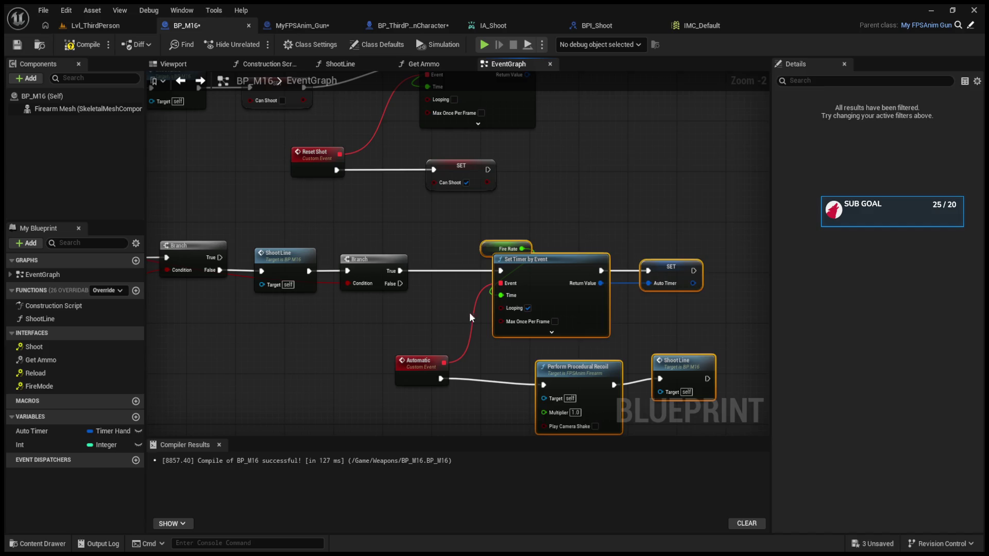
Realign the Automatic event, Perform Procedural Recoil and Shoot Line, shifting the group further right.
left_click(453, 329)
left_click_drag(406, 362, 421, 370)
left_click_drag(553, 377, 504, 377)
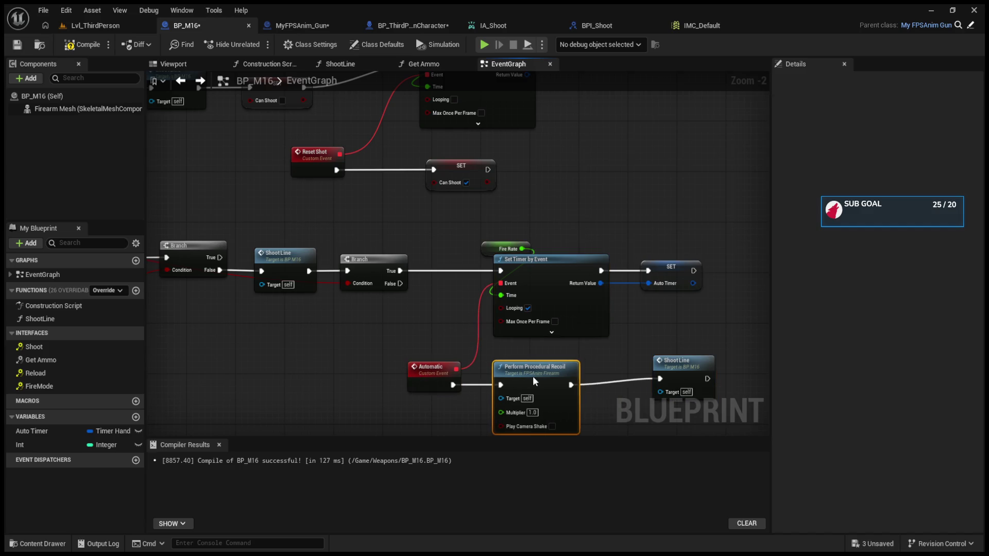
left_click_drag(685, 373, 654, 378)
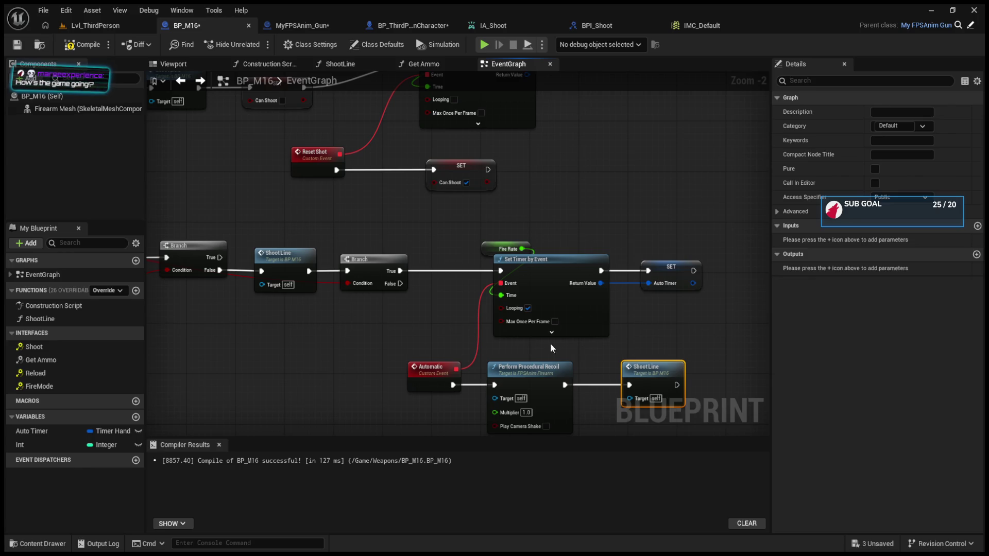
left_click_drag(581, 345, 668, 352)
left_click_drag(490, 292, 392, 241)
mouse_move(428, 193)
left_mouse_down()
mouse_move(624, 386)
mouse_move(704, 399)
left_mouse_up()
left_click_drag(430, 335, 541, 329)
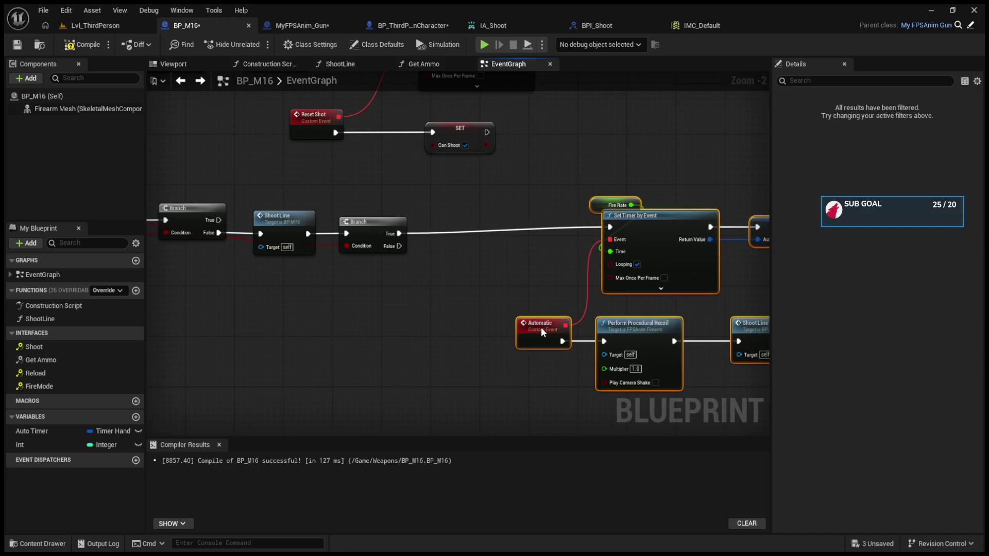
left_click(417, 279)
Add a Clear and Invalidate Timer by Handle node off the new Branch's False output.
mouse_move(342, 309)
left_mouse_down()
mouse_move(574, 324)
mouse_move(387, 415)
mouse_move(449, 427)
mouse_move(448, 410)
left_mouse_up()
left_click_drag(393, 435, 349, 376)
left_click_drag(467, 308, 468, 348)
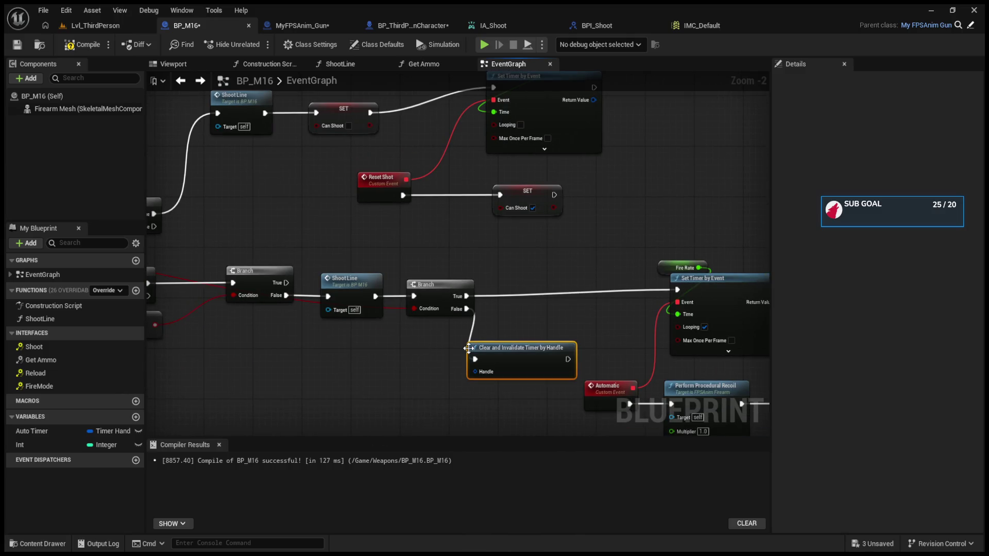
Plug the Auto Timer variable into the clear node's Handle and compile BP_M16.
left_click(48, 430)
left_click_drag(493, 361, 493, 360)
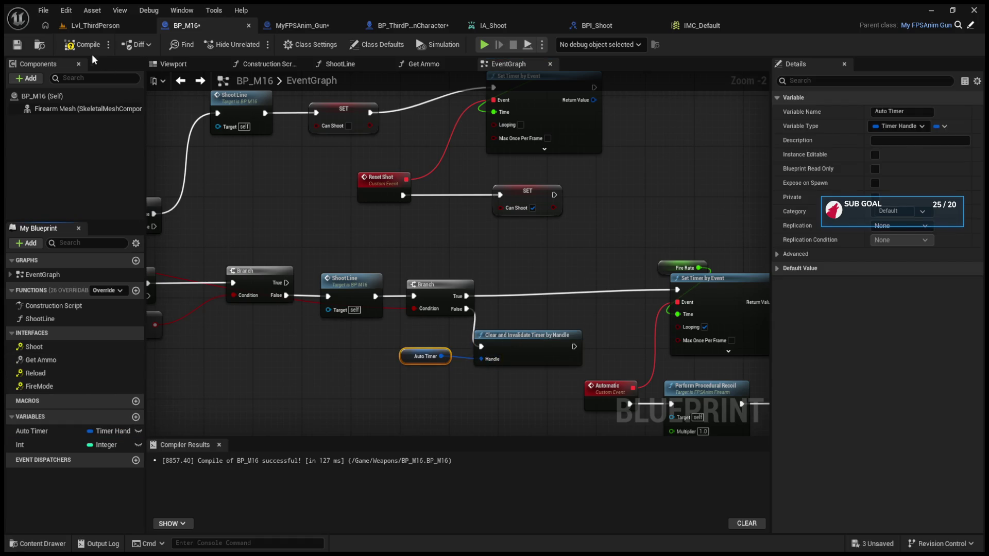
key("F7")
left_click_drag(506, 342, 513, 336)
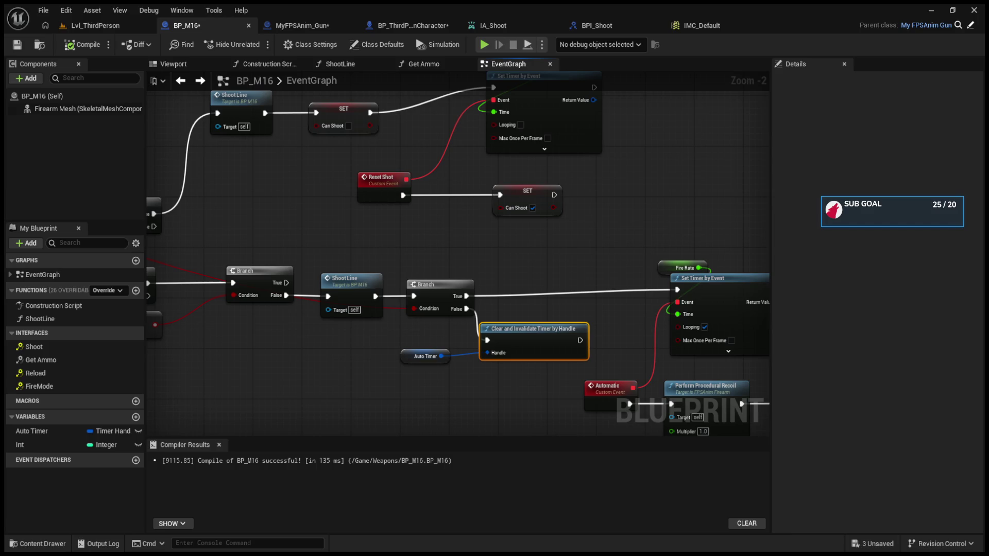
mouse_move(660, 238)
left_mouse_down()
mouse_move(718, 289)
mouse_move(596, 262)
mouse_move(668, 270)
mouse_move(763, 309)
mouse_move(729, 309)
mouse_move(630, 258)
mouse_move(486, 236)
left_mouse_up()
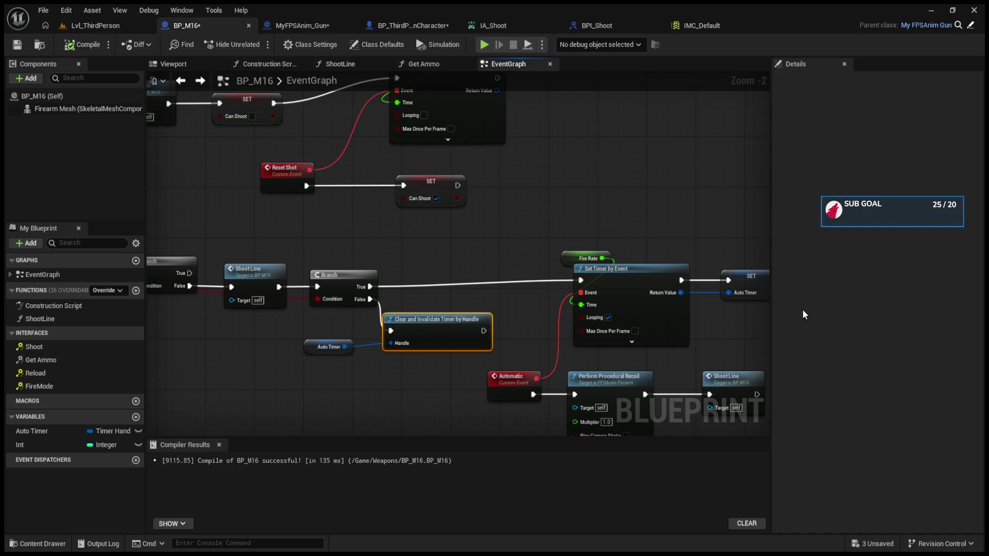
Nudge the Auto Timer node down and shift Current Ammo and the <= node right.
mouse_move(686, 390)
left_mouse_down()
mouse_move(580, 346)
mouse_move(604, 339)
left_mouse_up()
mouse_move(249, 296)
left_mouse_down()
mouse_move(248, 308)
mouse_move(390, 330)
left_mouse_up()
left_click(320, 239)
left_click_drag(221, 287, 515, 301)
mouse_move(528, 346)
left_mouse_down()
mouse_move(321, 285)
mouse_move(370, 311)
mouse_move(474, 297)
left_mouse_up()
mouse_move(621, 327)
left_mouse_down()
mouse_move(421, 320)
mouse_move(580, 337)
left_mouse_up()
Add two reroute points so the red condition wire runs lower through the graph.
double_click(398, 247)
mouse_move(400, 246)
left_mouse_down()
mouse_move(400, 350)
mouse_move(485, 380)
mouse_move(603, 356)
left_mouse_up()
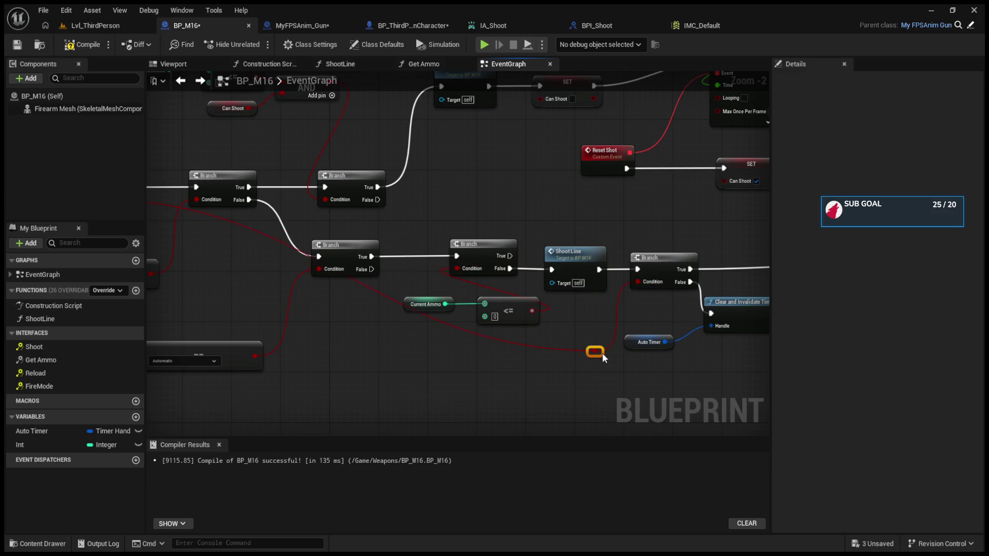
double_click(380, 295)
left_click_drag(339, 306, 498, 320)
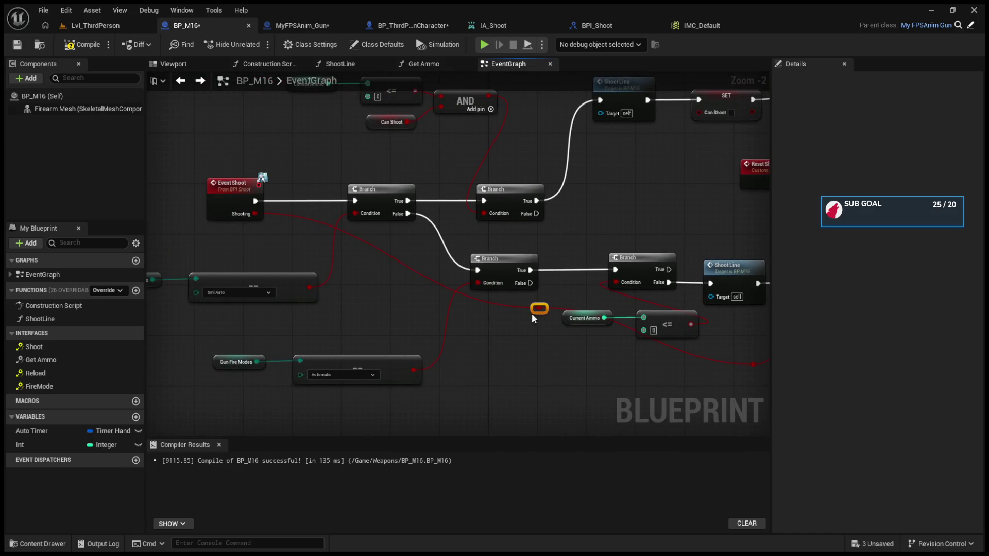
mouse_move(281, 404)
left_mouse_down()
mouse_move(402, 397)
mouse_move(522, 363)
left_mouse_up()
Reposition the Gun Fire Modes getters beside the Automatic and semi-auto comparison nodes.
left_click_drag(452, 367, 463, 351)
left_click_drag(393, 335, 570, 425)
left_click(367, 348)
left_click(367, 348)
mouse_move(367, 349)
left_mouse_down()
mouse_move(548, 308)
mouse_move(468, 332)
left_mouse_up()
left_click(490, 349, "ctrl")
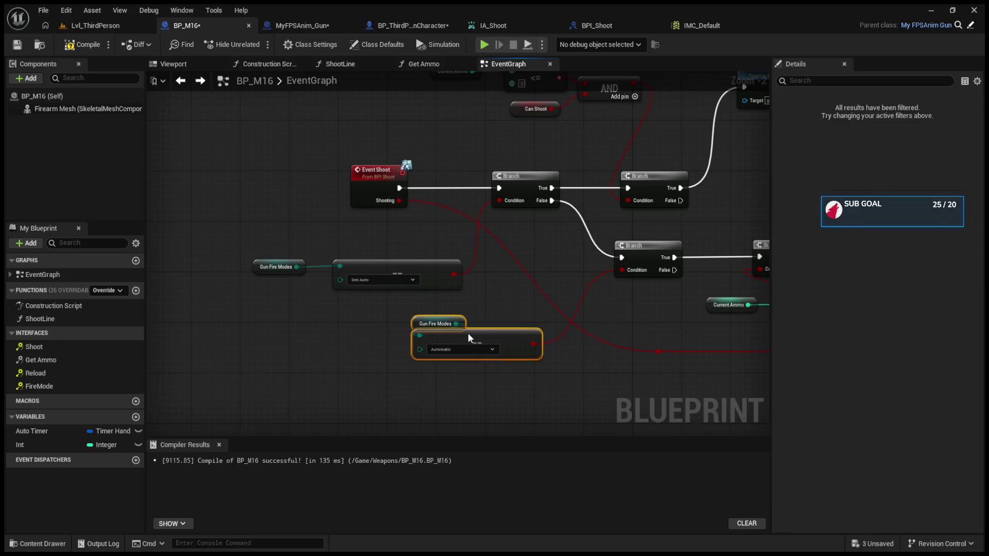
mouse_move(256, 265)
left_mouse_down()
mouse_move(353, 251)
mouse_move(423, 275)
mouse_move(424, 255)
mouse_move(306, 230)
mouse_move(213, 228)
left_mouse_up()
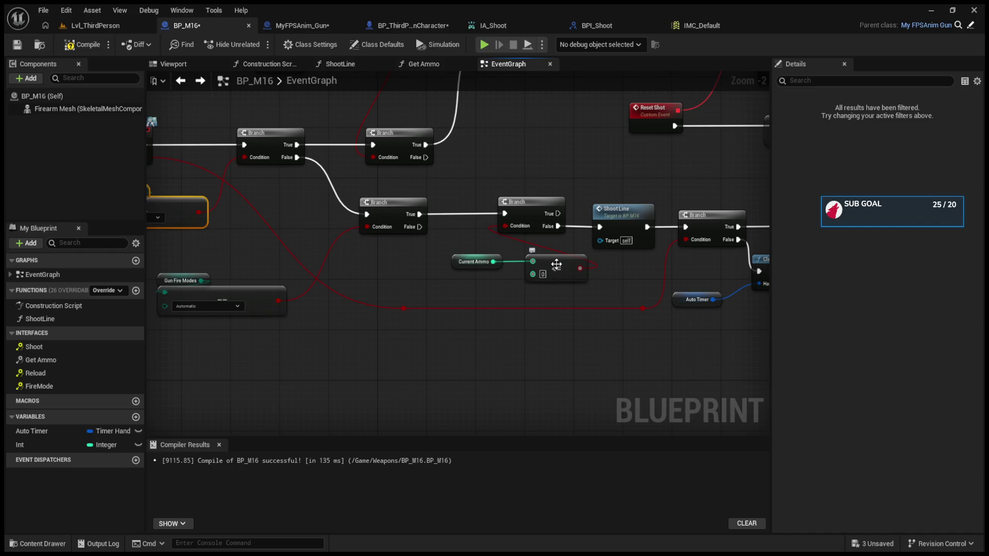
mouse_move(603, 249)
left_mouse_down()
mouse_move(498, 251)
mouse_move(542, 274)
mouse_move(519, 261)
mouse_move(711, 283)
mouse_move(752, 299)
left_mouse_up()
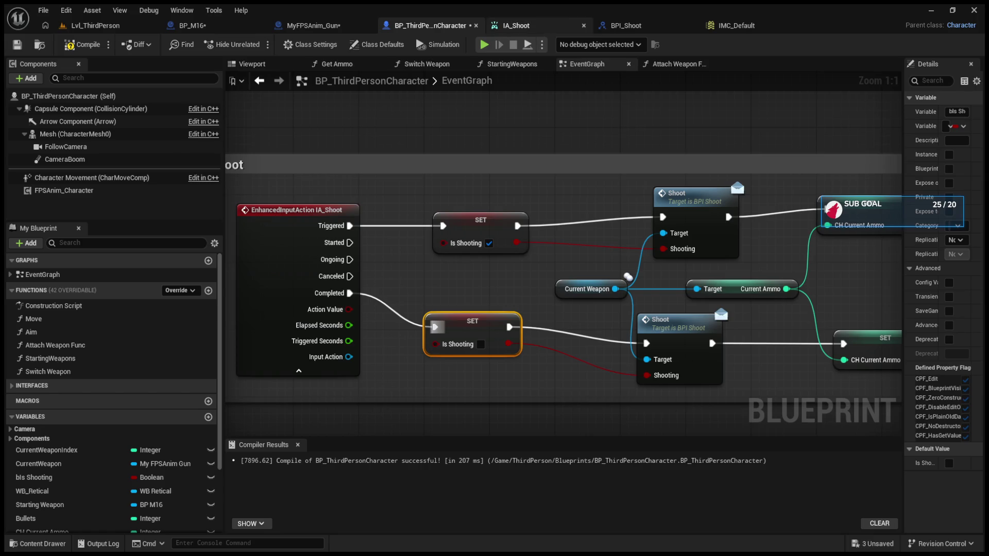
Also set Is Shooting false on IA_Shoot's Canceled output, then start playing Lvl_ThirdPerson.
left_click(510, 25)
left_click(438, 27)
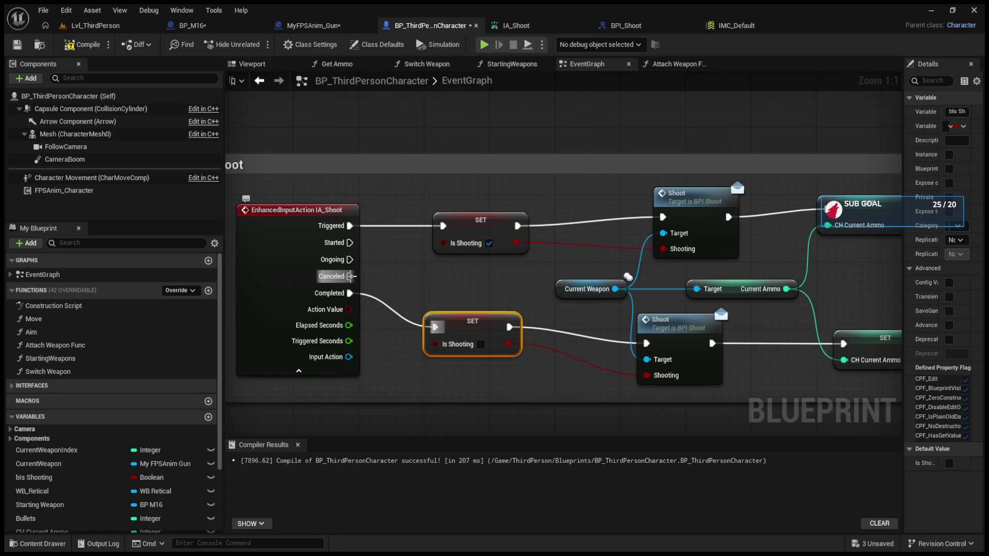
left_click_drag(352, 276, 436, 326)
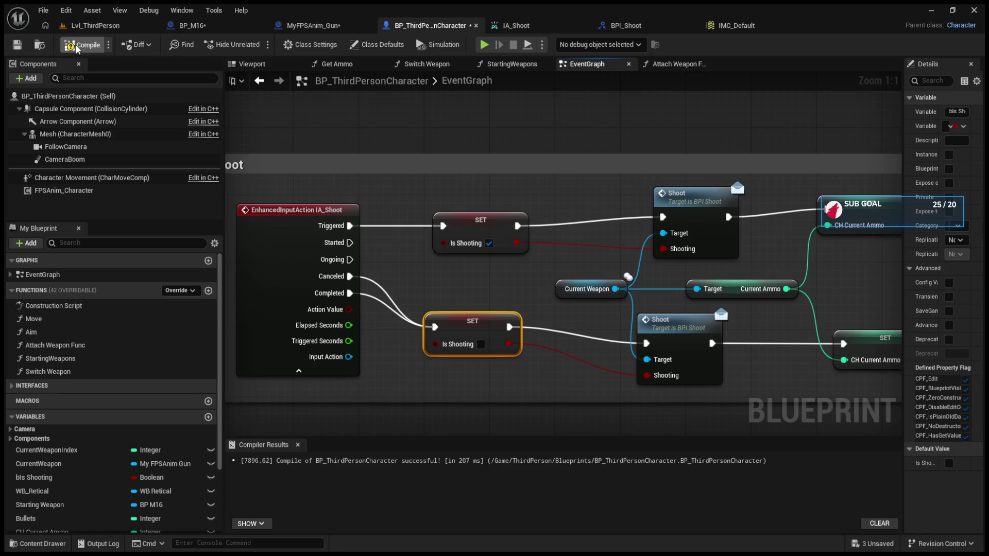
left_click(87, 25)
left_click(253, 45)
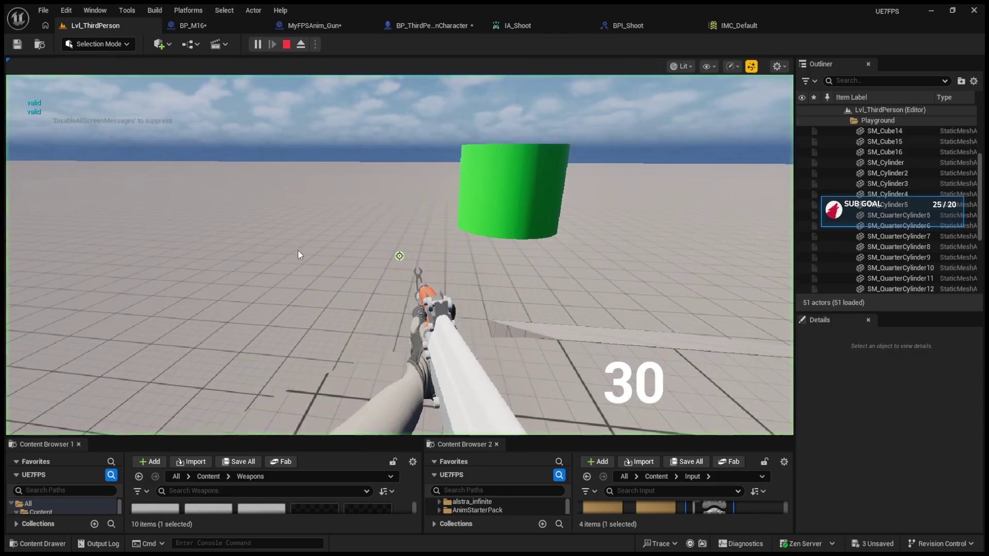
Test-walk the player forward in the level, then stop play.
left_click(309, 256)
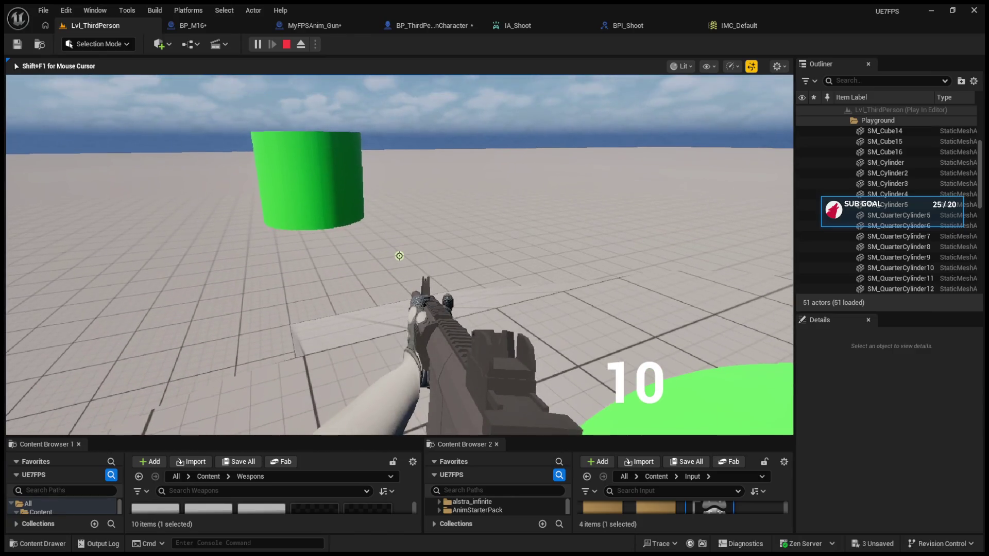
key("w")
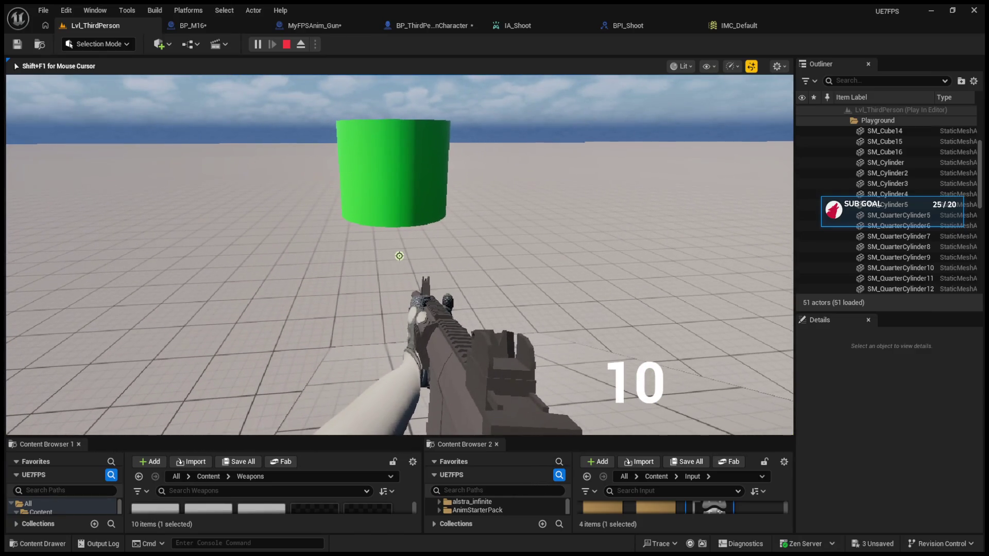
key("Escape")
Check the MyFPSAnim_Gun and BP_ThirdPersonCharacter blueprints, then restart play in the level.
left_click(314, 25)
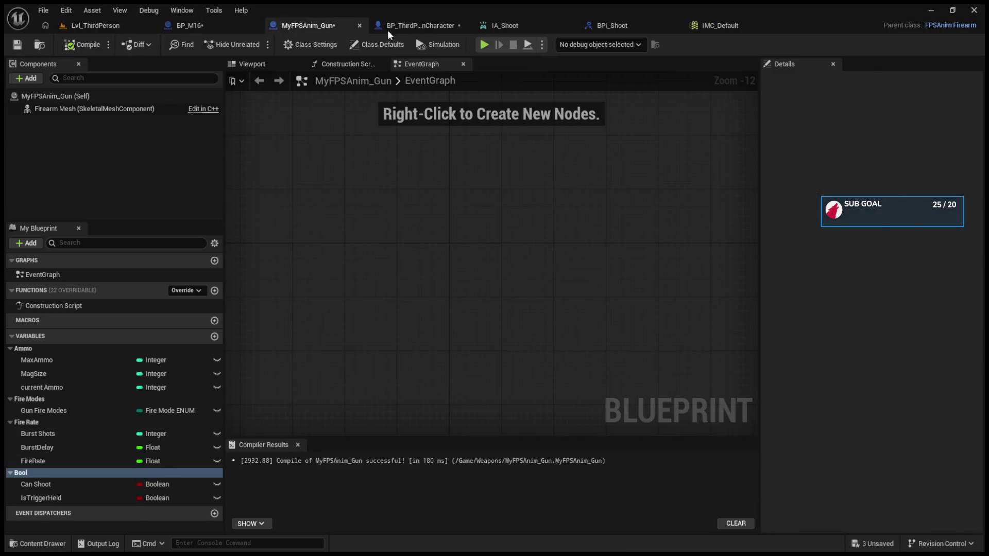
left_click(431, 25)
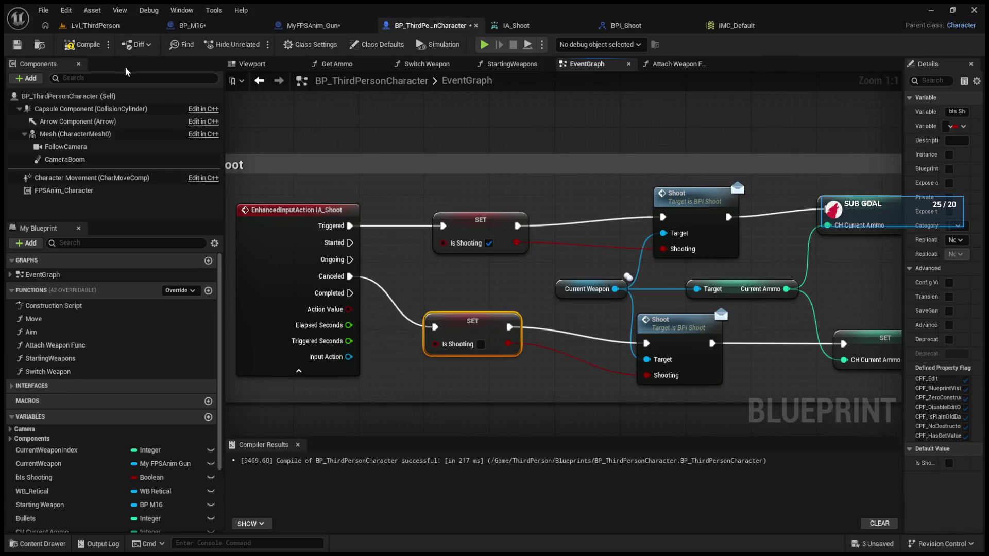
left_click(100, 27)
left_click(256, 45)
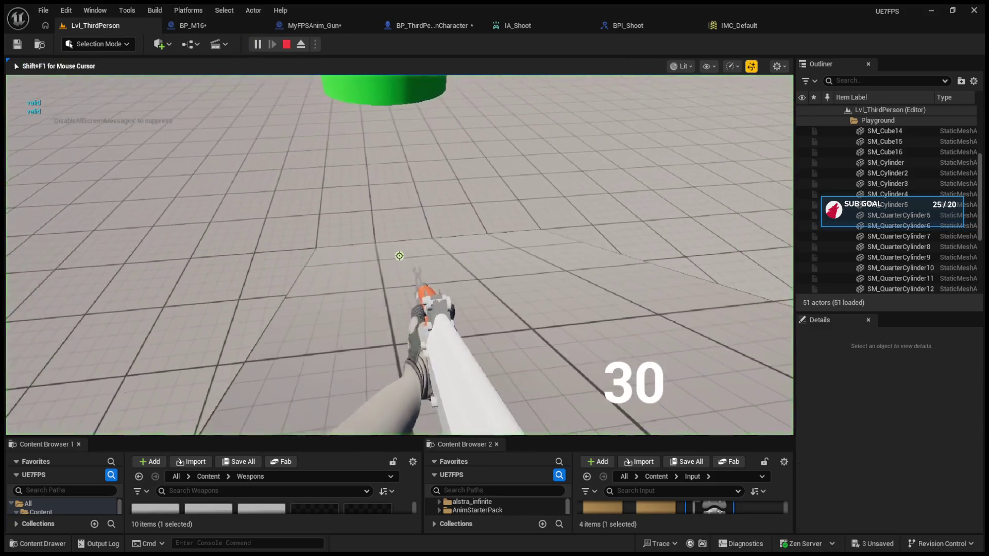
Fire five shots, dropping ammo from 30 to 25, switch weapon with 1, and stop play.
left_click(399, 256)
left_click(399, 256)
left_click(399, 256)
left_click(399, 256)
left_click(399, 256)
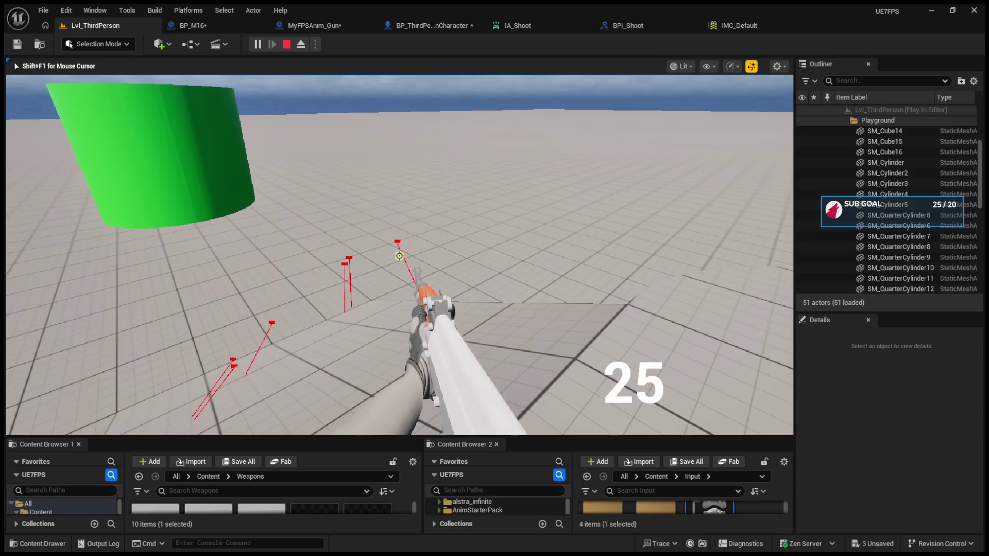
key("1")
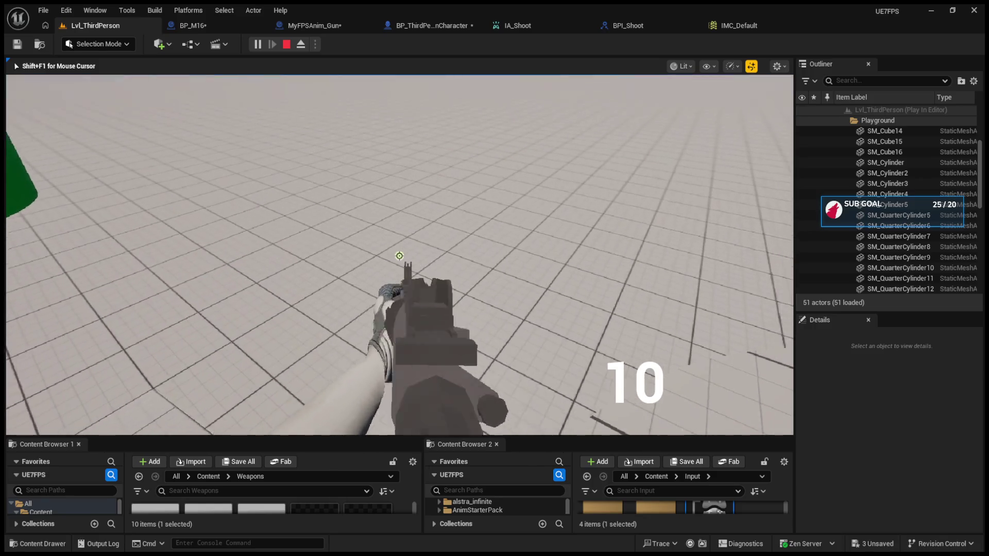
key("Escape")
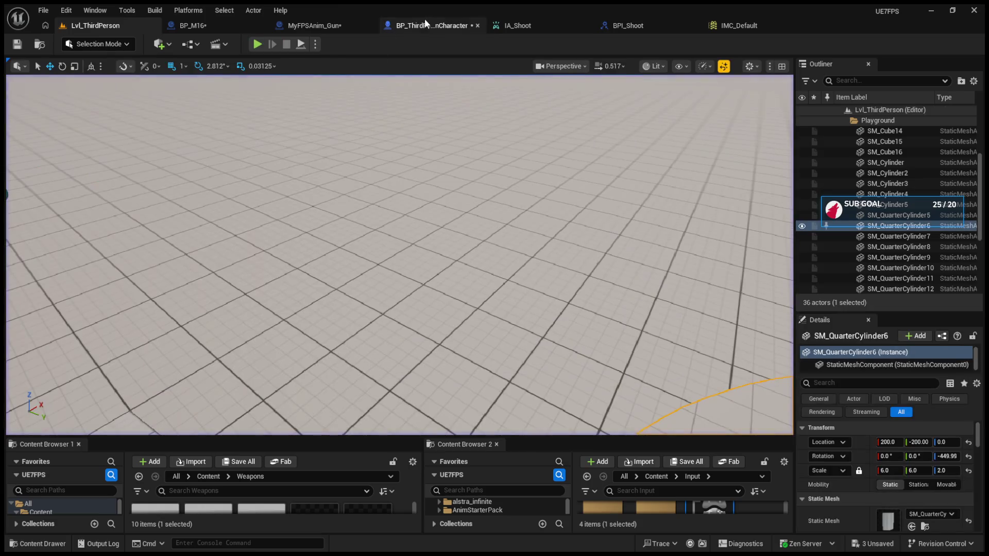
left_click(424, 30)
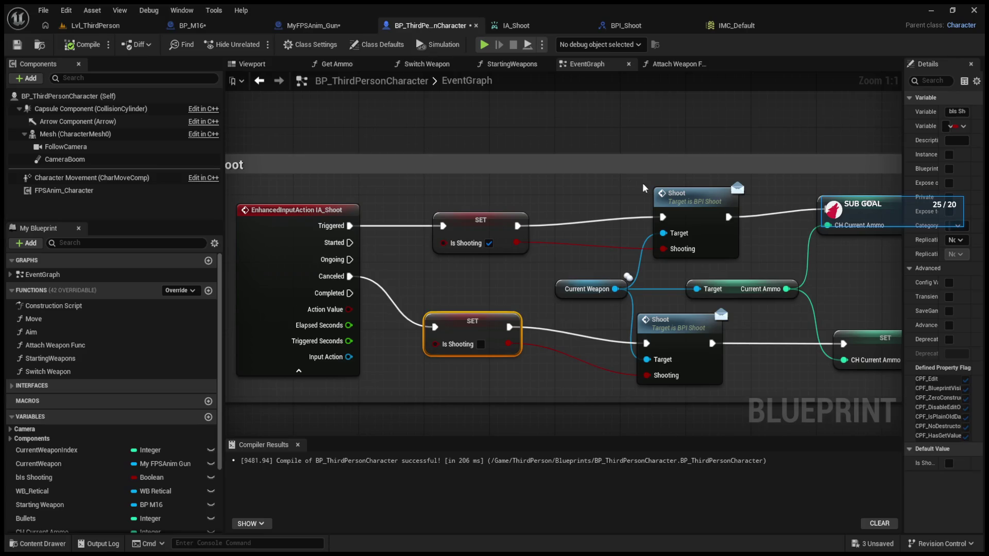
double_click(679, 201)
left_click(555, 22)
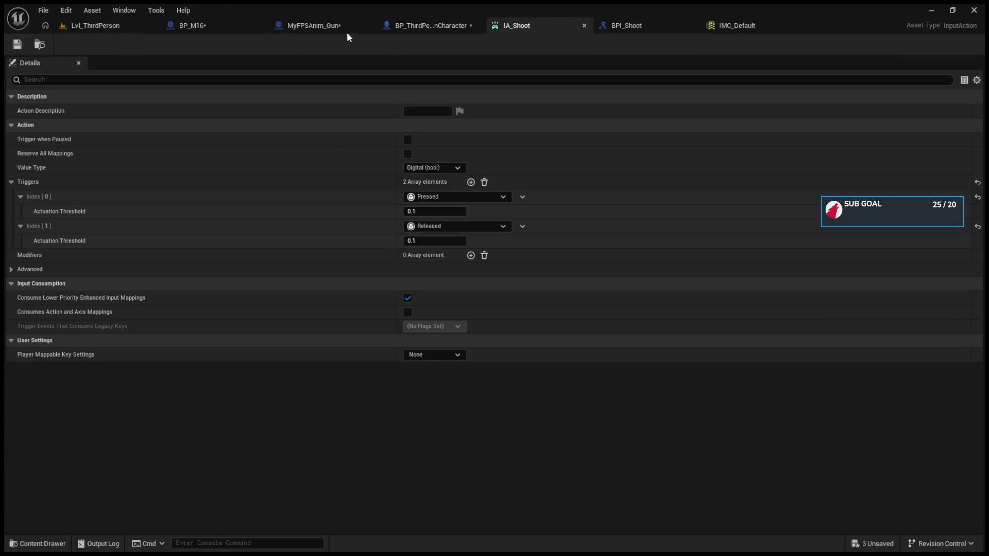
left_click(320, 24)
left_click(205, 24)
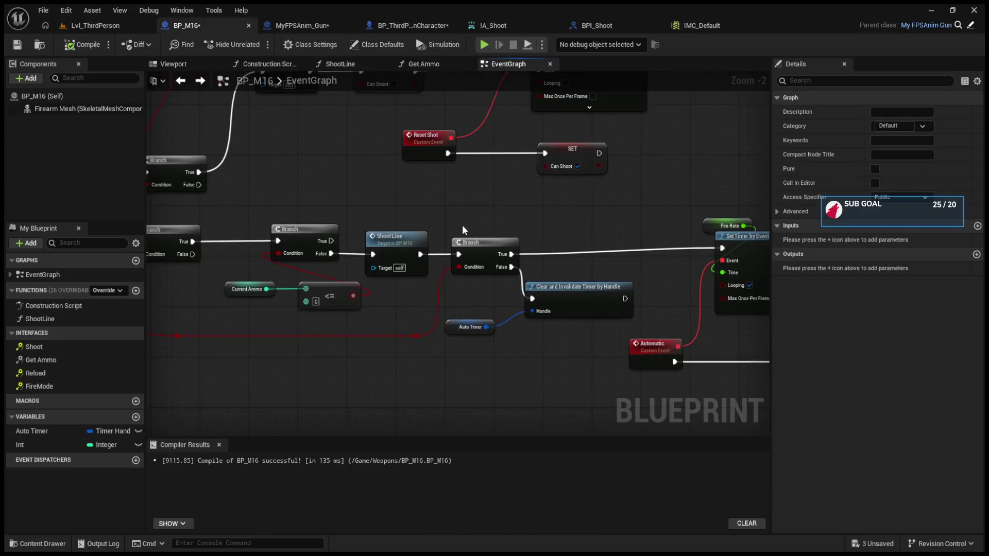
left_click(444, 271)
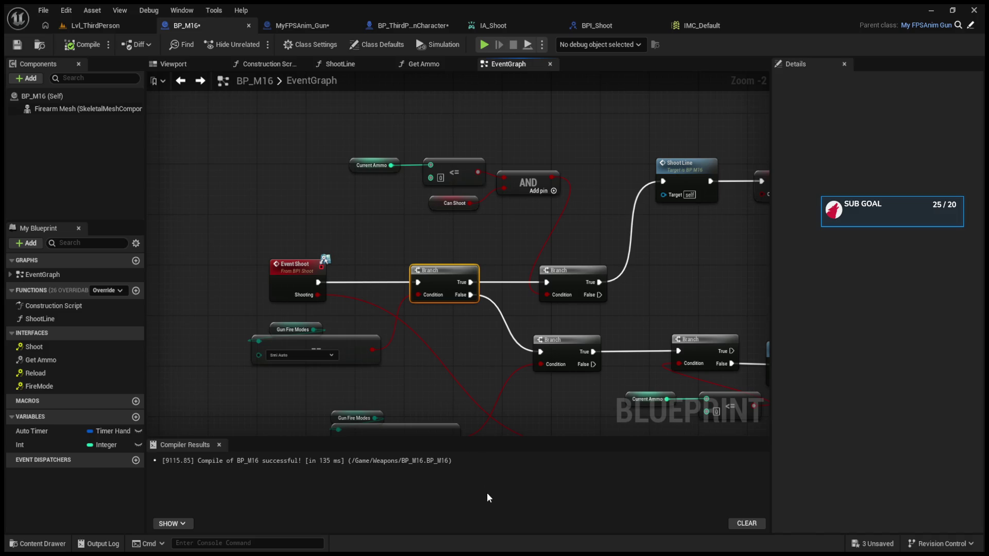
left_click(103, 26)
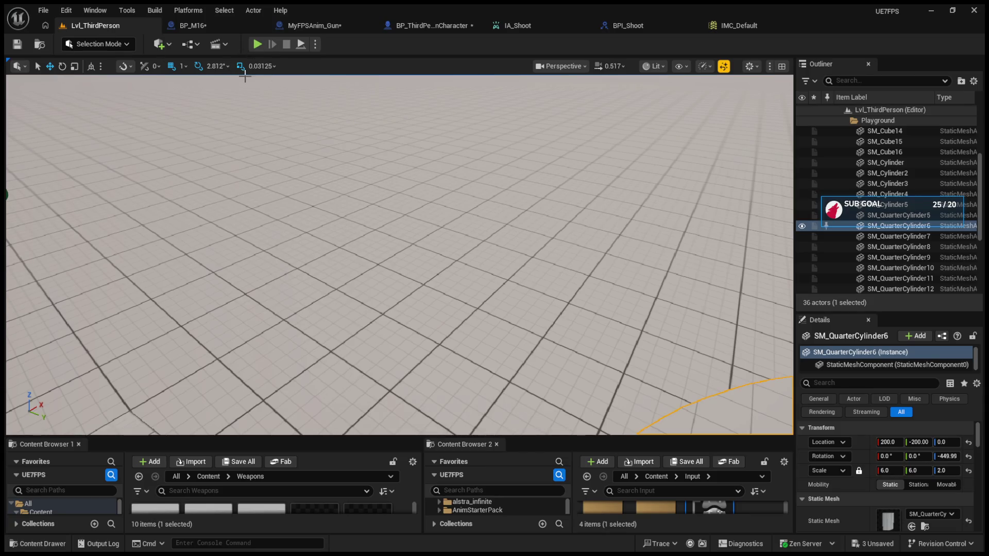
left_click(256, 44)
Fire to hit the Branch breakpoint, step over twice, then stop the debugging session.
scroll(404, 282, "up", 1)
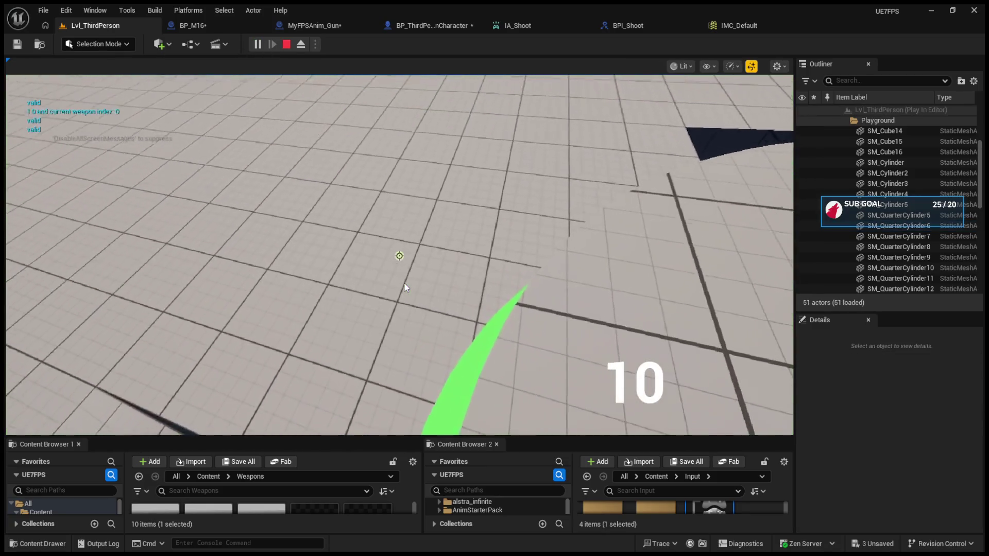
left_click(404, 282)
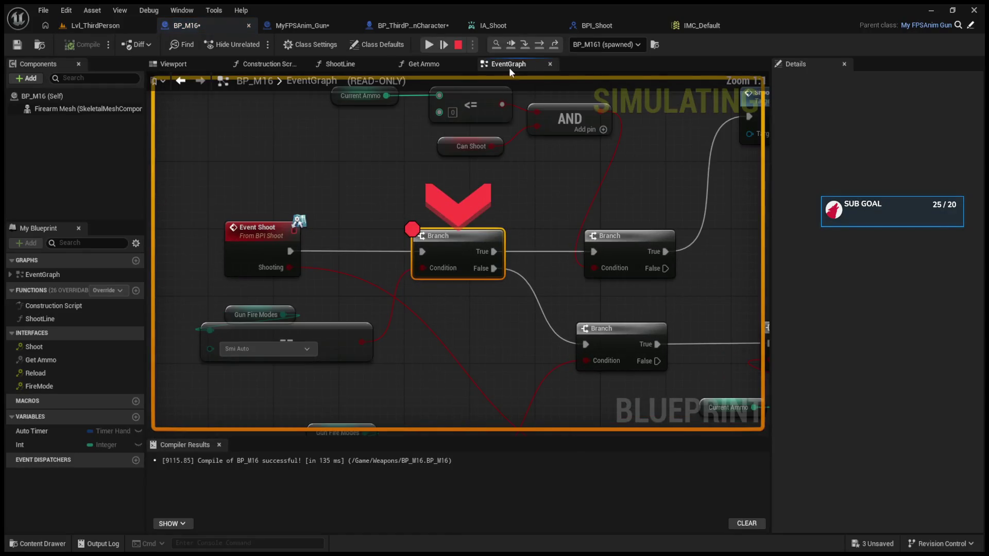
left_click(539, 44)
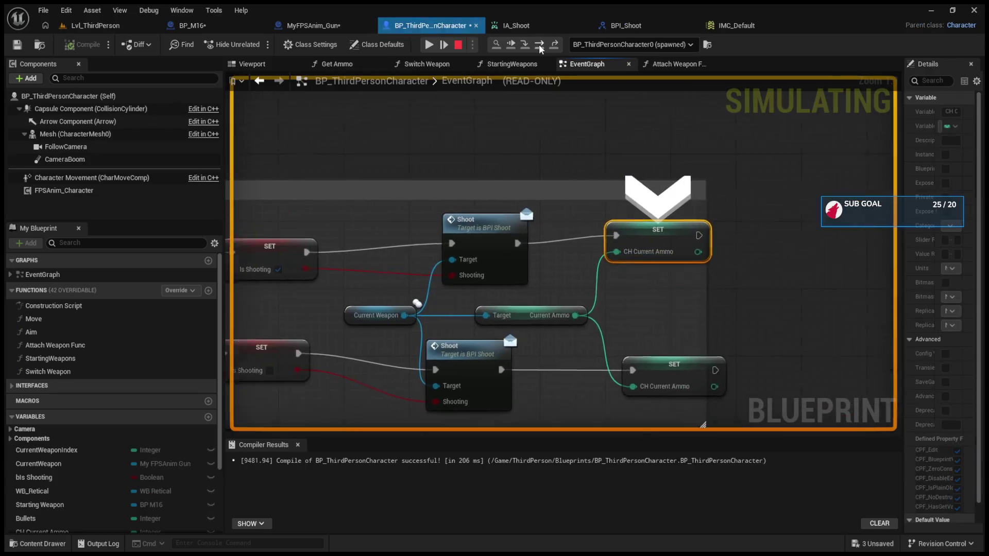
left_click(539, 45)
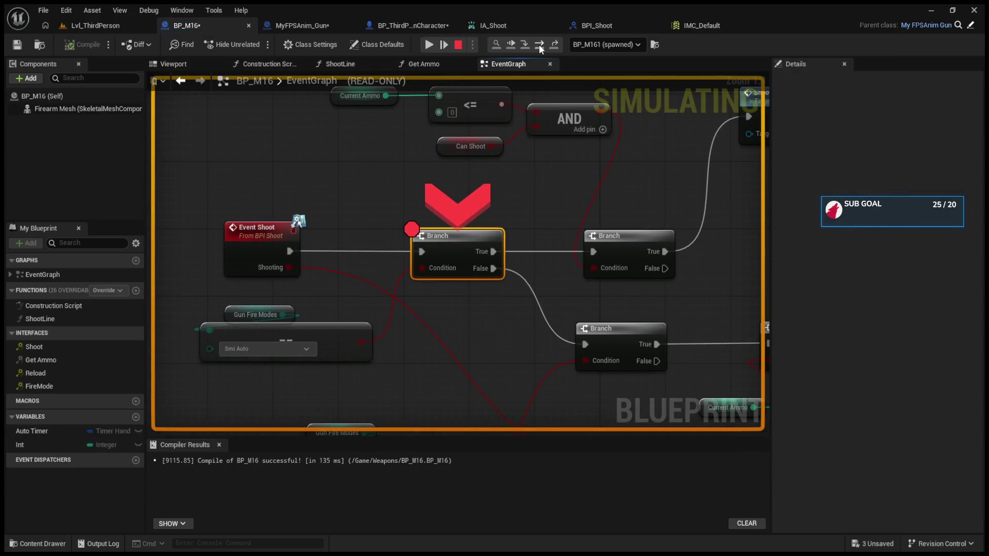
left_click(458, 44)
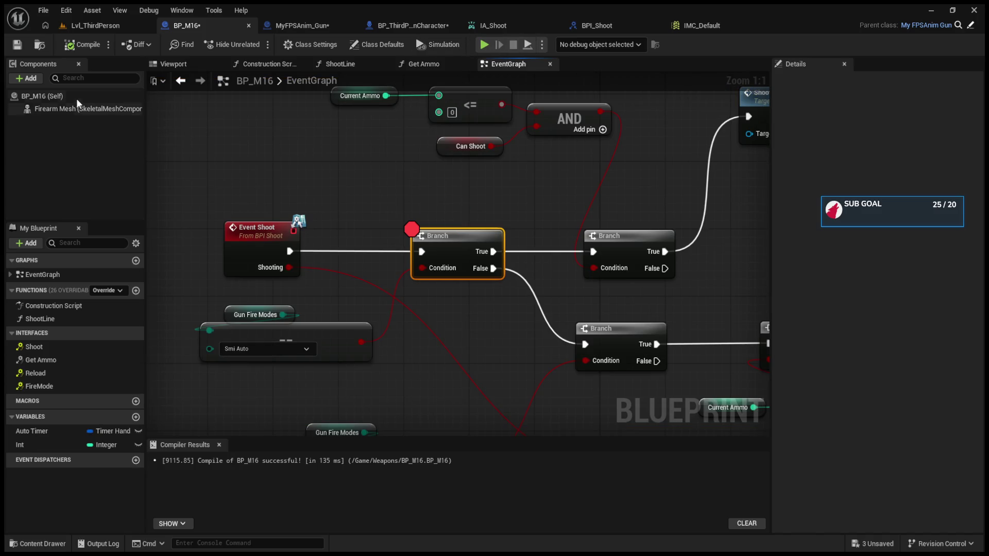
Delete the <= node and feed Current Ammo into a new >= 0 comparison instead.
left_click(78, 98)
left_click_drag(553, 138, 488, 168)
left_click_drag(249, 106, 520, 157)
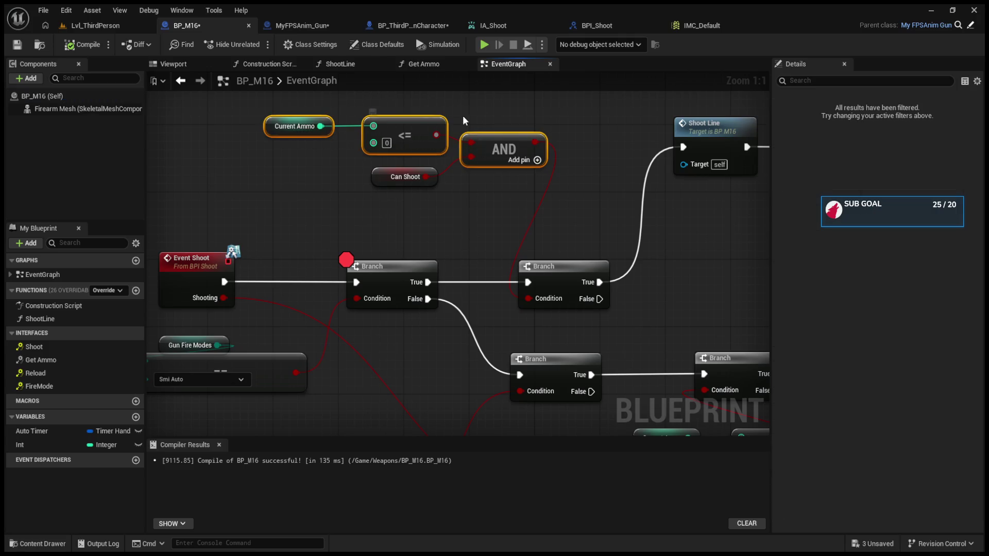
left_click_drag(420, 113, 454, 147)
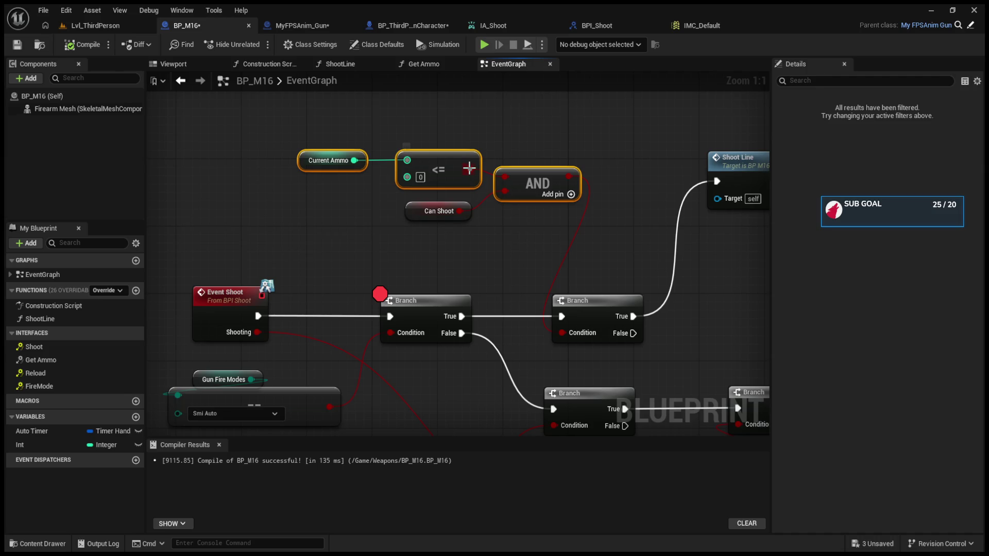
left_click(444, 186)
key("Delete")
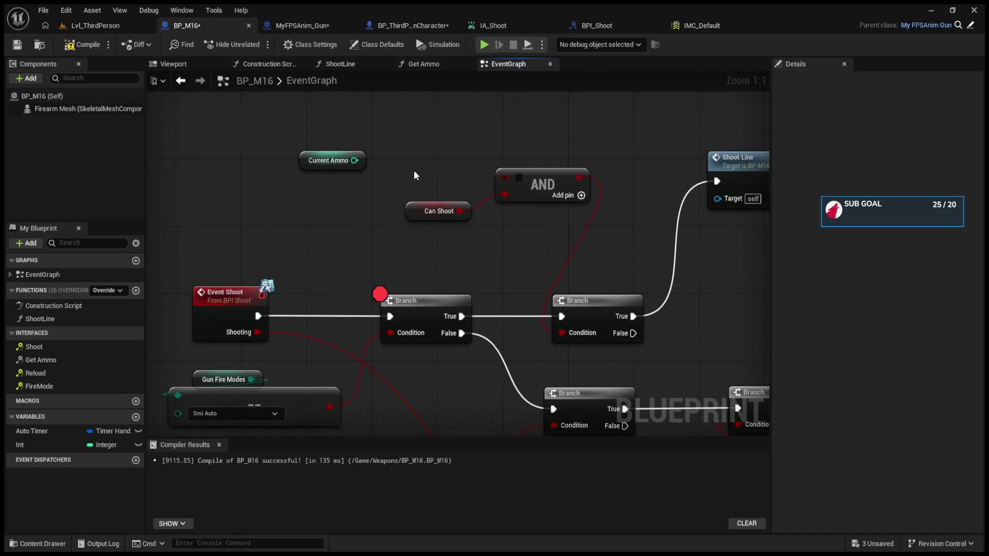
mouse_move(355, 161)
left_mouse_down()
mouse_move(433, 179)
mouse_move(457, 160)
mouse_move(505, 177)
left_mouse_up()
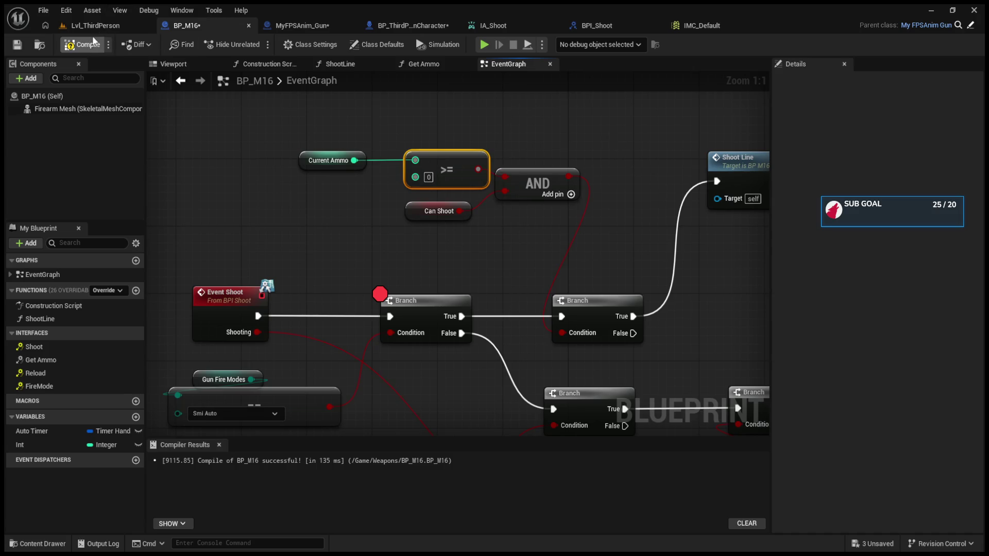
left_click(100, 26)
Play the level and fire a shot to hit the breakpoint. Step through the fire logic, auto-fire timer and character ammo update.
left_click(253, 44)
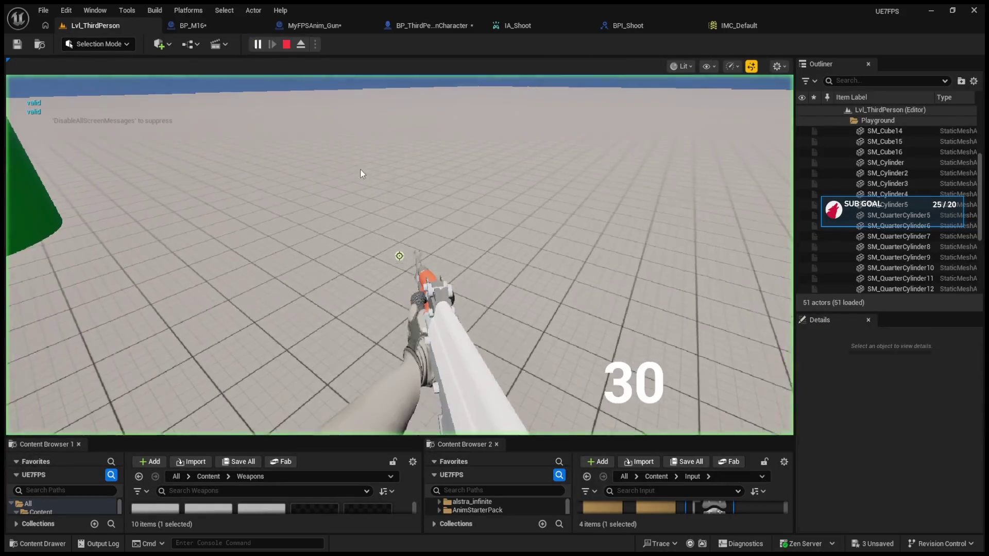
left_click(402, 217)
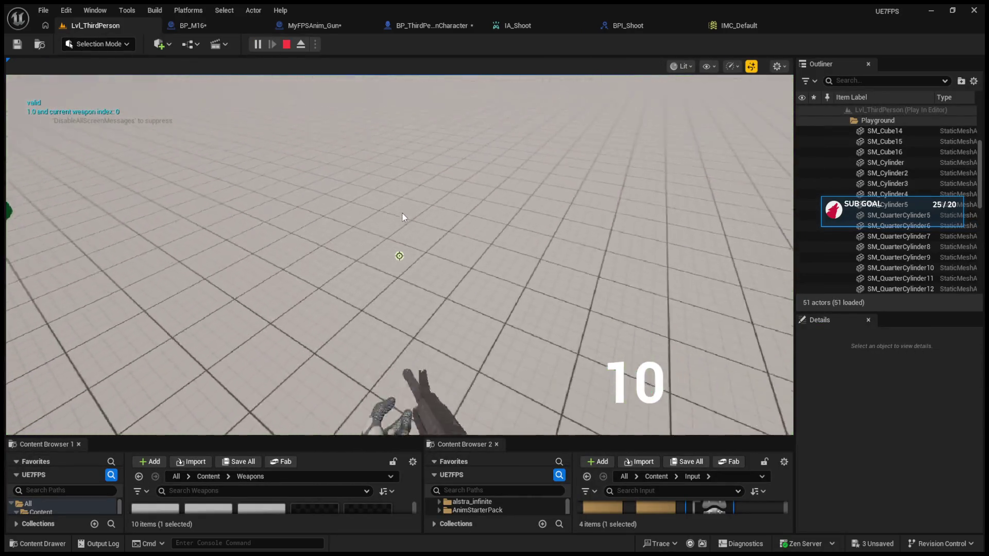
left_click(442, 211)
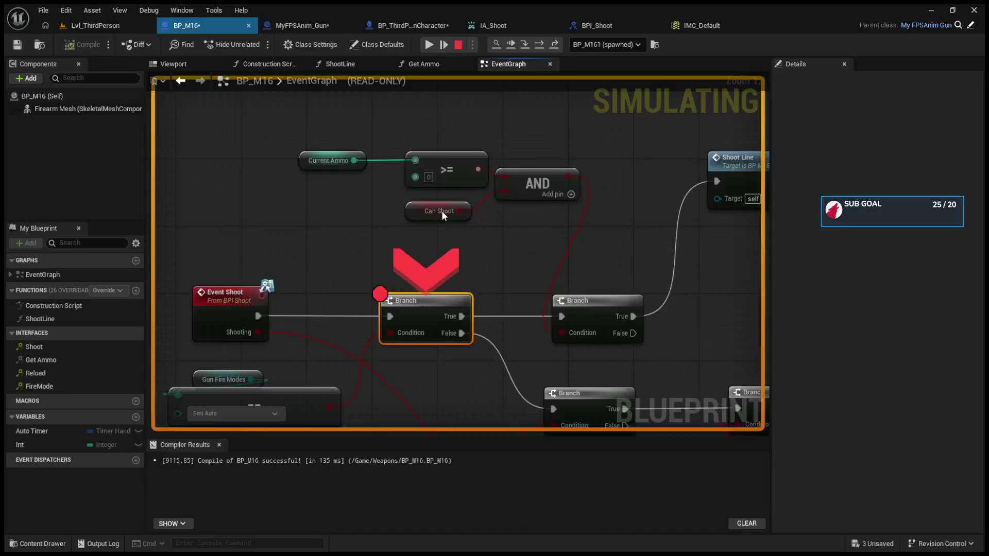
left_click(538, 47)
left_click(538, 46)
left_click(539, 46)
left_click(539, 46)
left_click(539, 46)
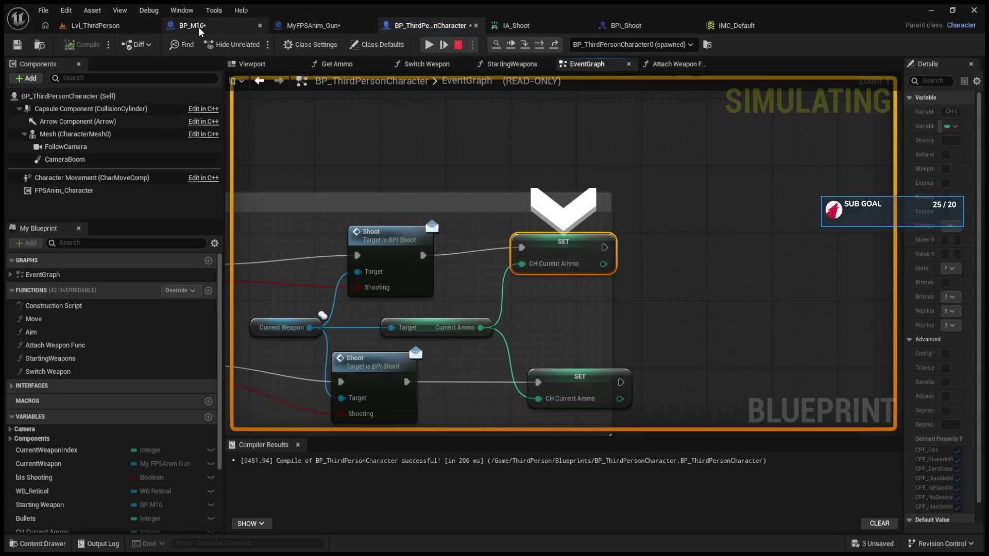
left_click(539, 46)
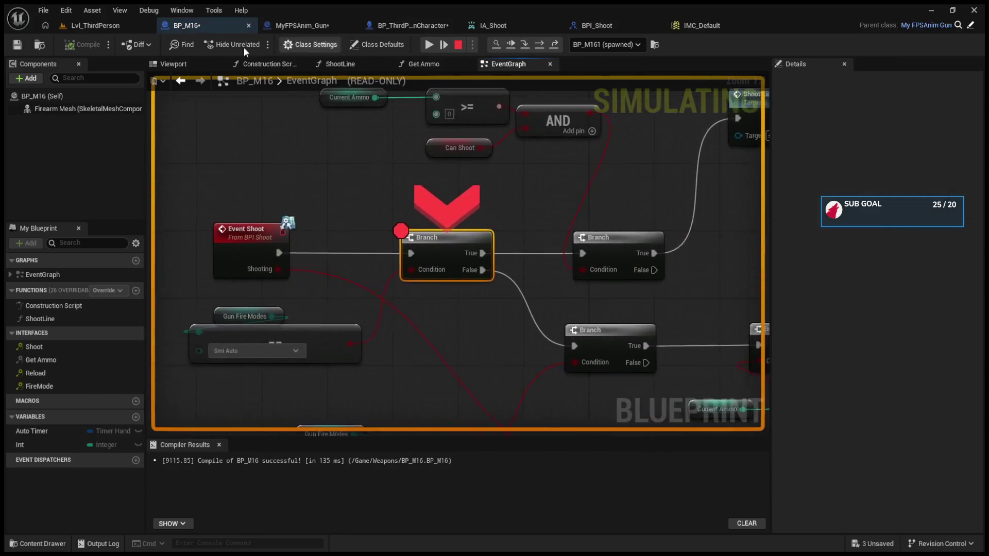
Stop that session, return to the BP_M16 EventGraph and start a new play test.
left_click(103, 26)
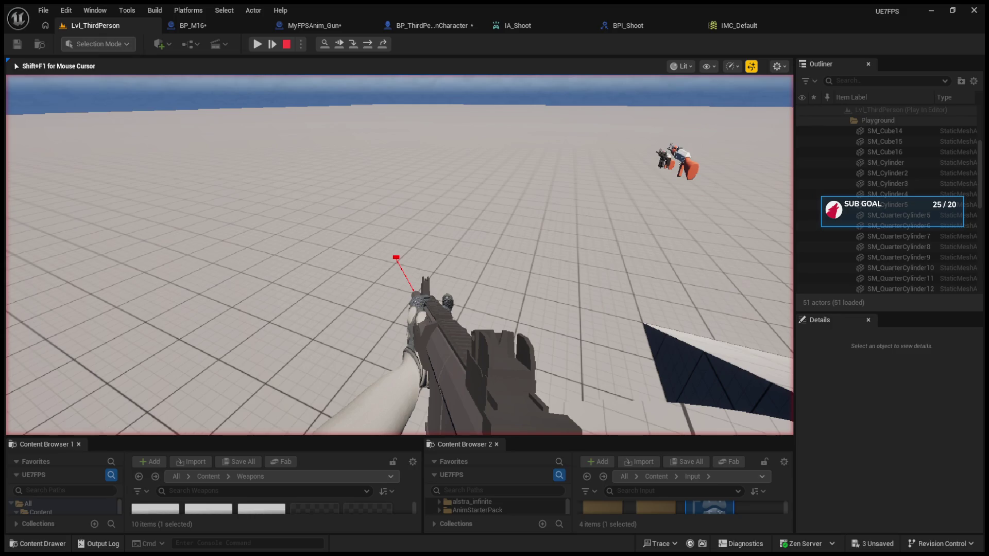
key("Escape")
left_click(309, 25)
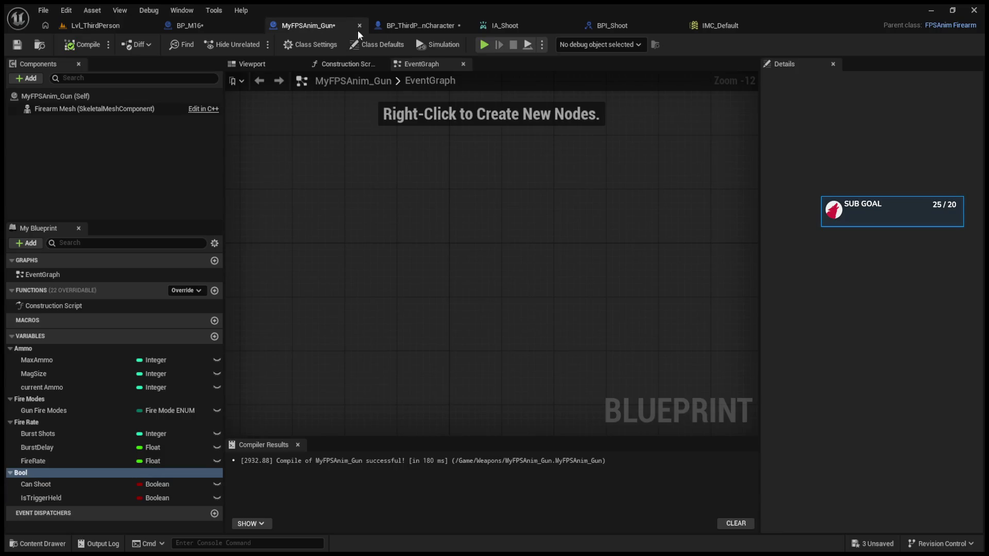
left_click(428, 25)
left_click(196, 26)
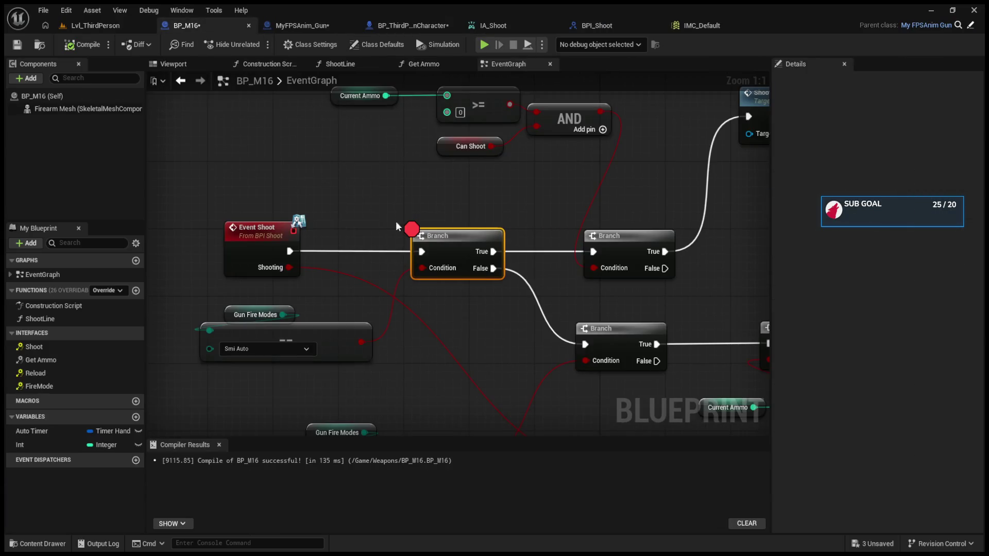
left_click(431, 238)
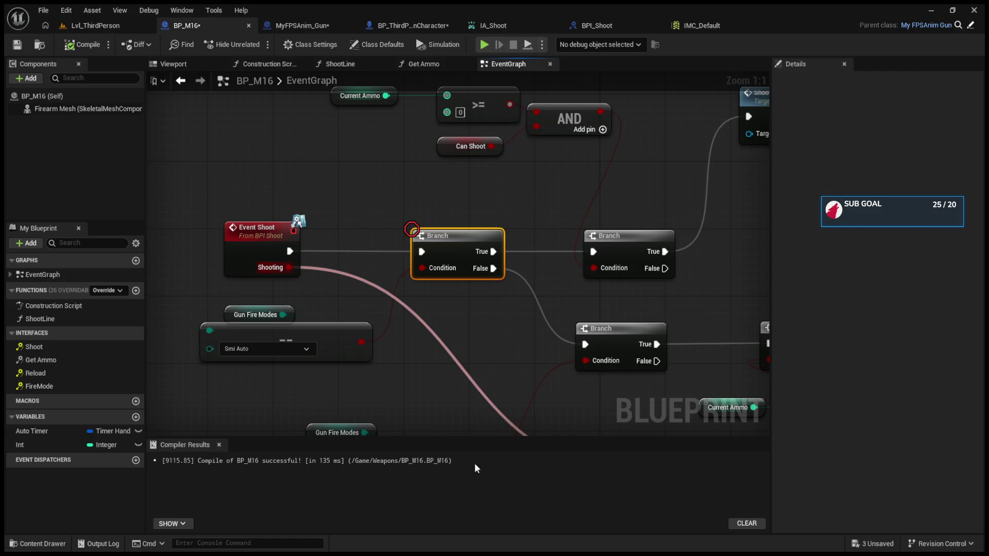
left_click(484, 44)
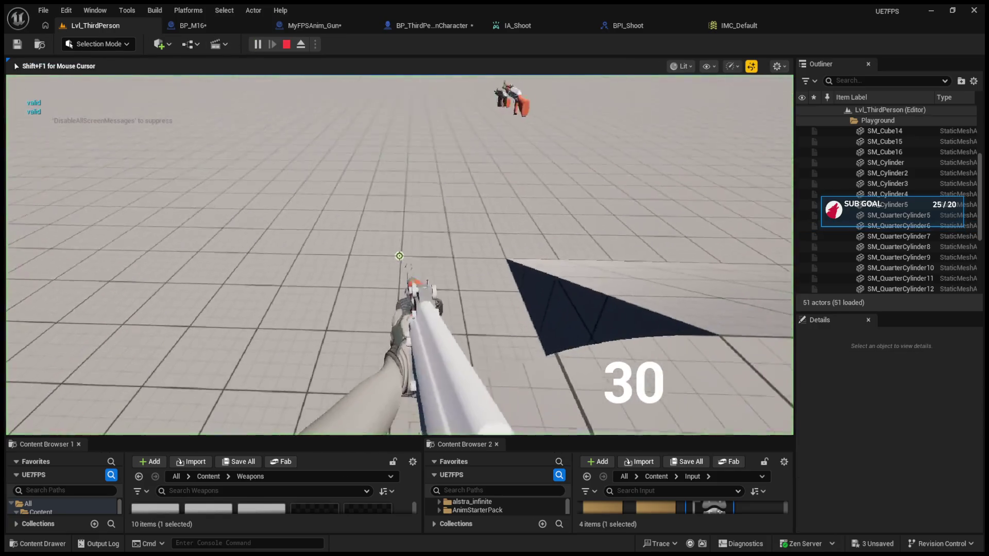
Fire the rifle repeatedly in play until the magazine is nearly empty.
scroll(399, 256, "up", 1)
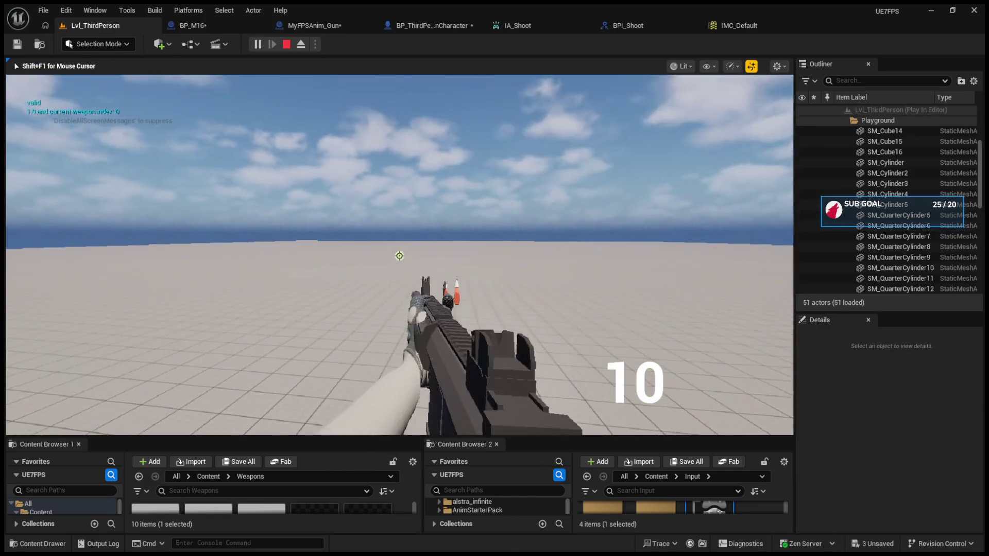
left_click(400, 256)
left_click(399, 256)
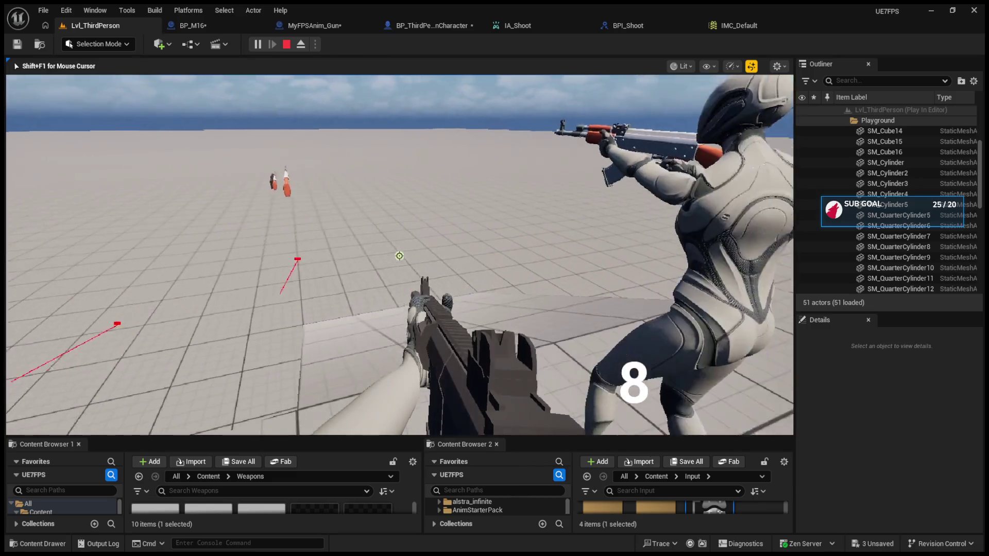
left_click(400, 256)
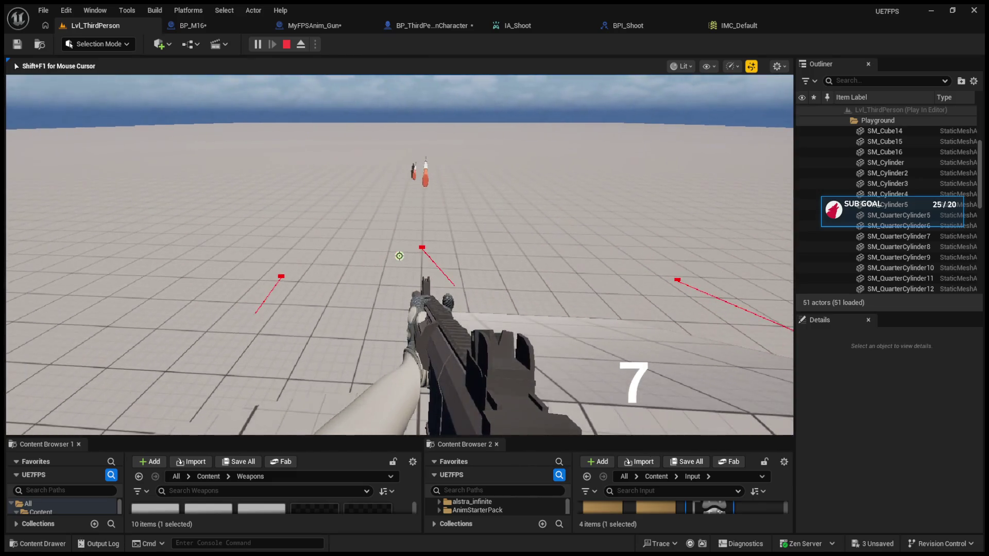
left_click(399, 256)
left_click(400, 256)
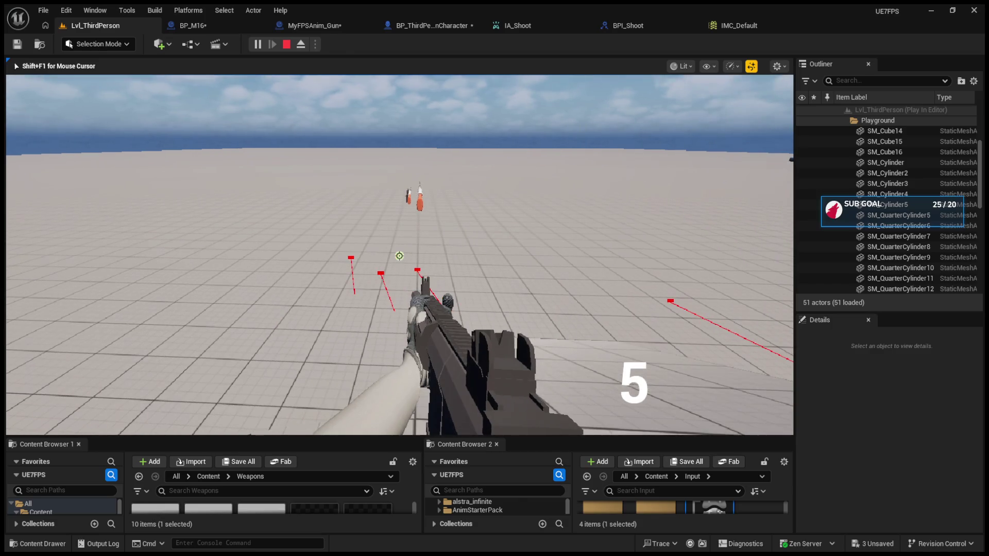
left_click(400, 256)
left_click(399, 256)
left_click(399, 256)
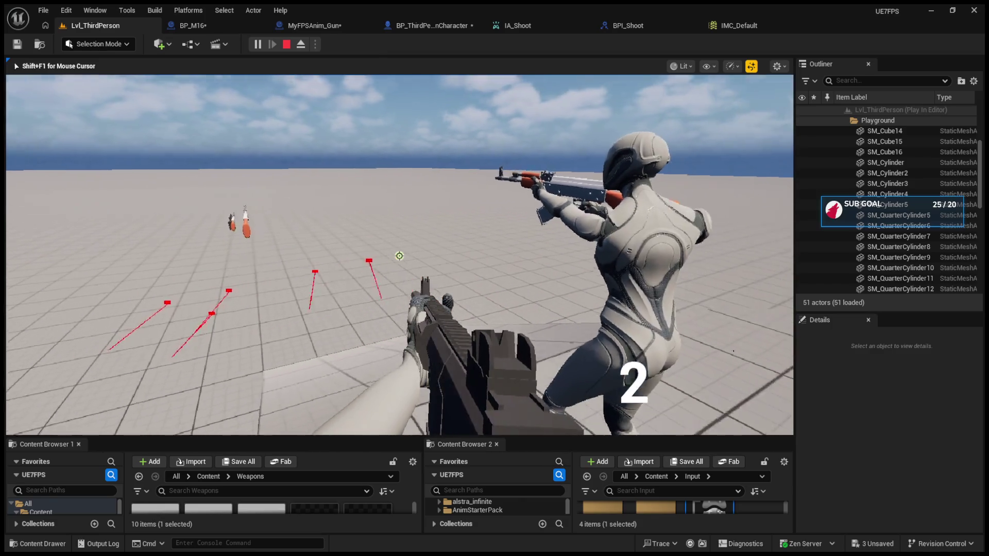
left_click(399, 256)
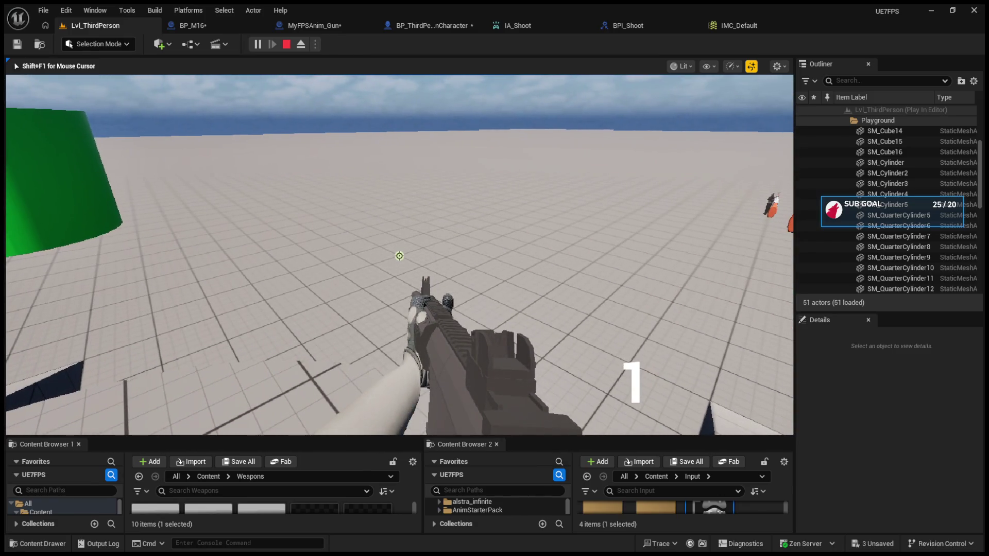
Switch to the second weapon, test Automatic fire, then stop the play session.
key("r")
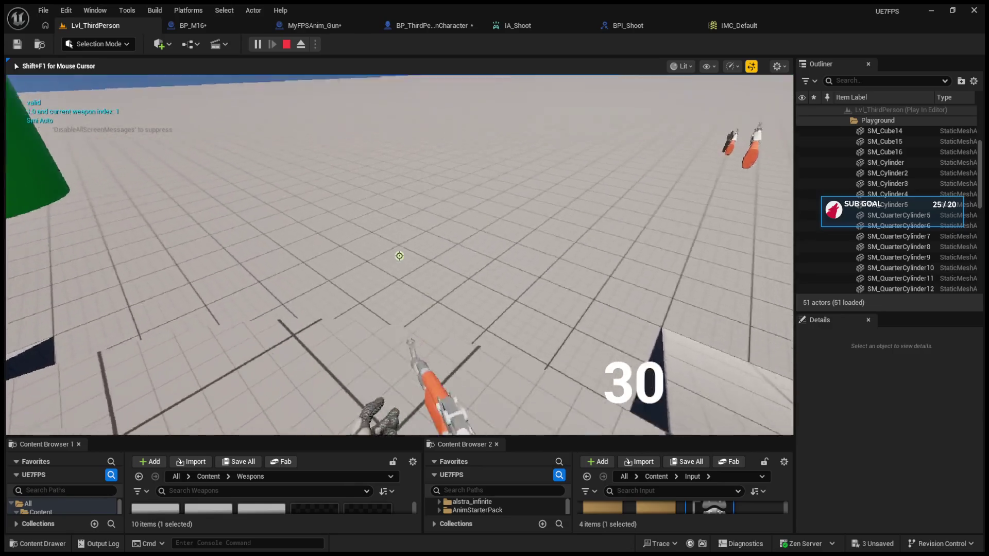
scroll(400, 256, "down", 1)
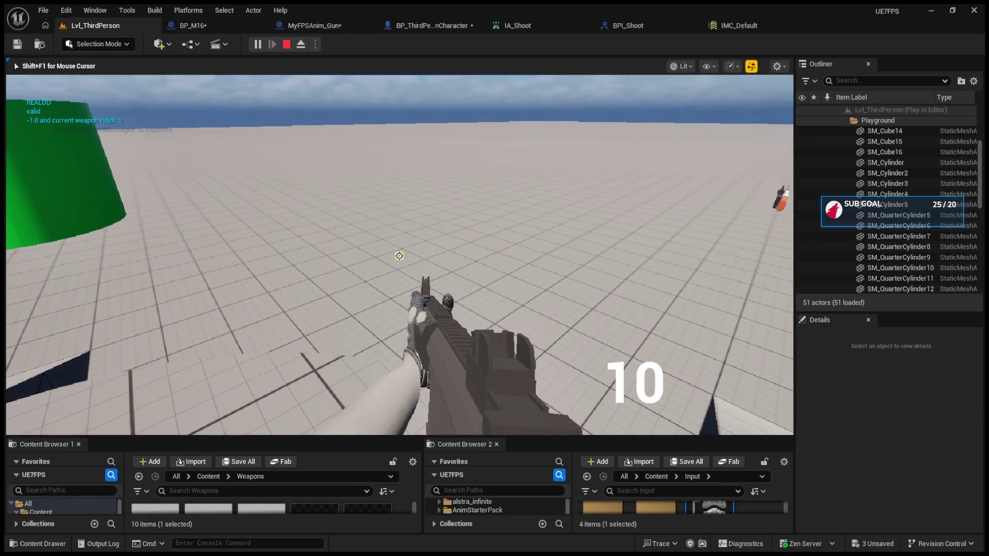
left_click(399, 256)
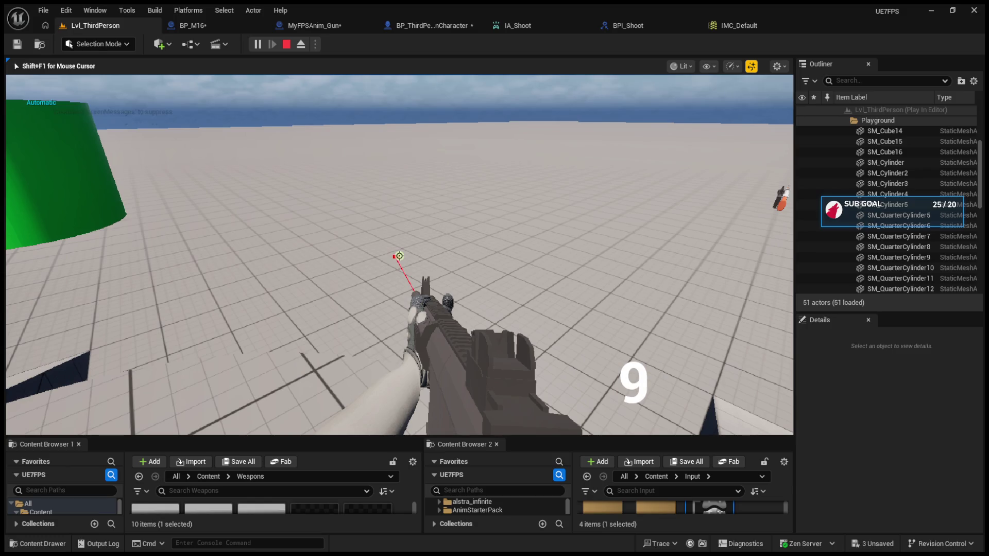
left_click(399, 256)
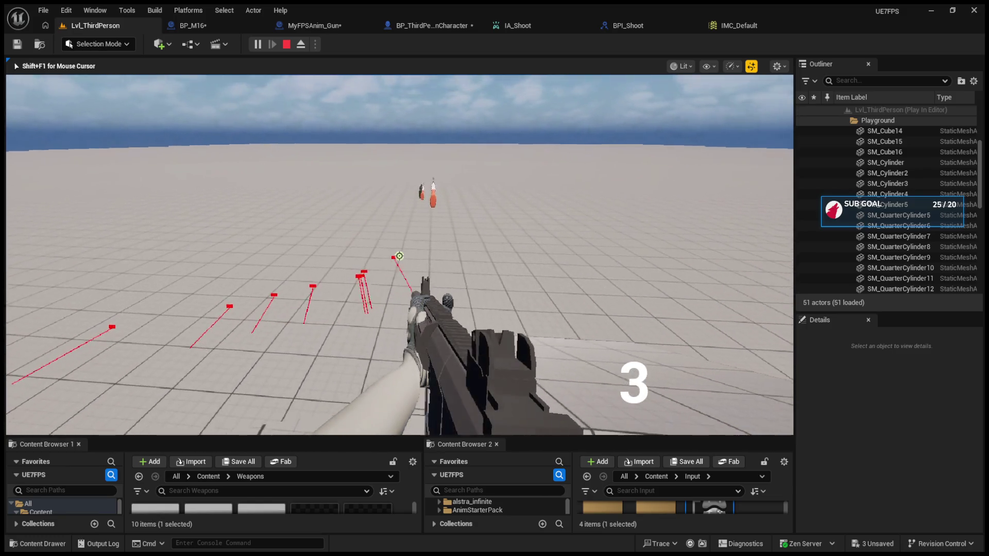
key("Escape")
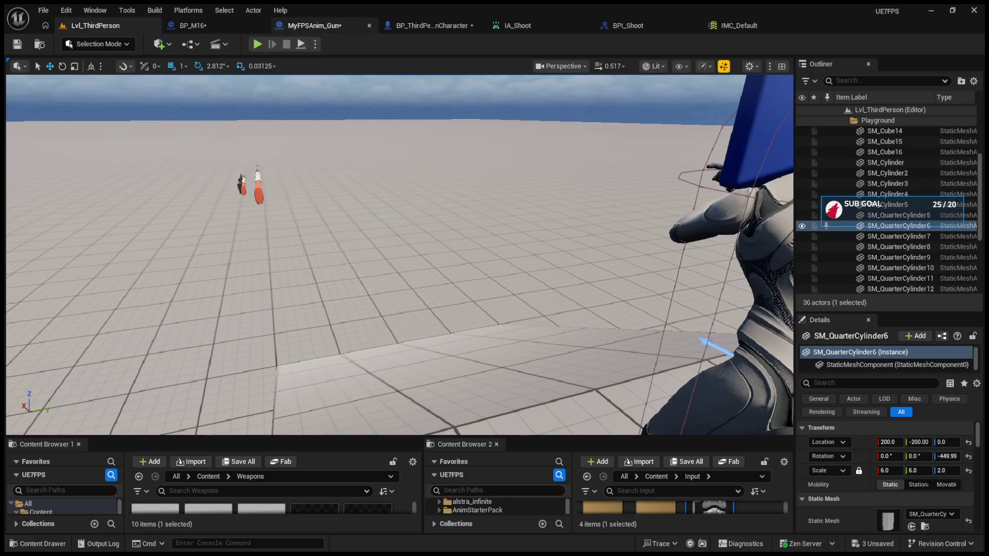
In BP_ThirdPersonCharacter, cut the wire from the lower SET Is Shooting to the lower Shoot call, then recompile.
left_click(433, 25)
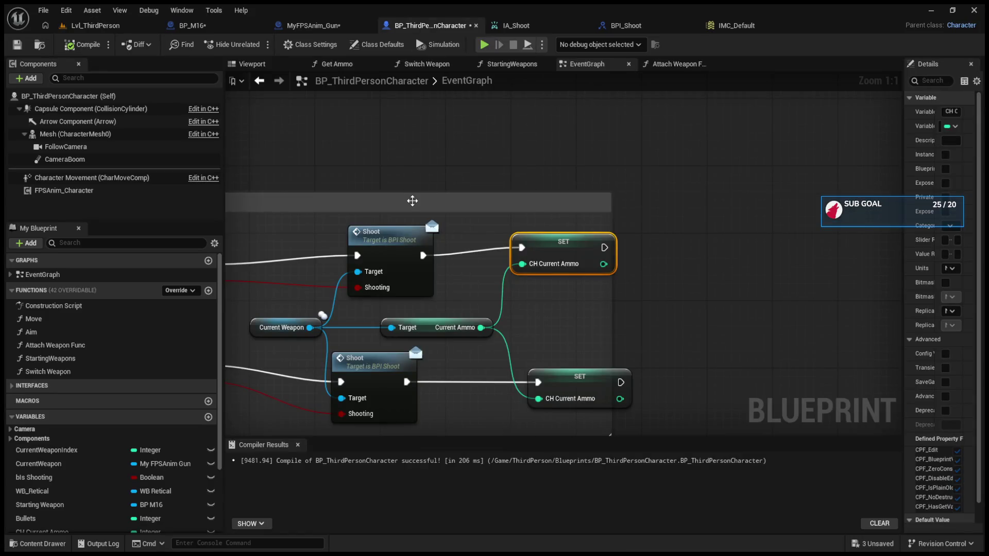
mouse_move(412, 201)
left_mouse_down()
mouse_move(472, 216)
mouse_move(692, 185)
left_mouse_up()
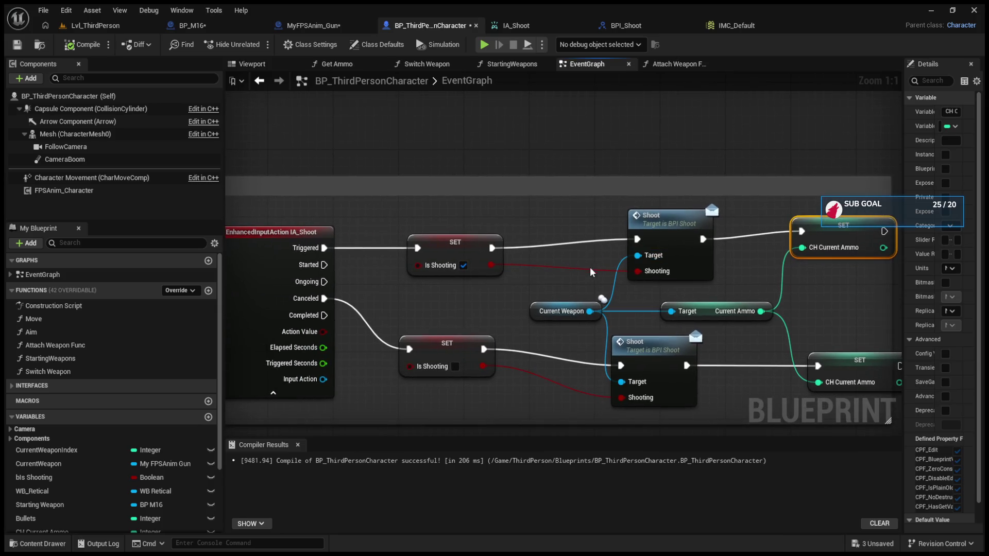
left_click(484, 349, "alt")
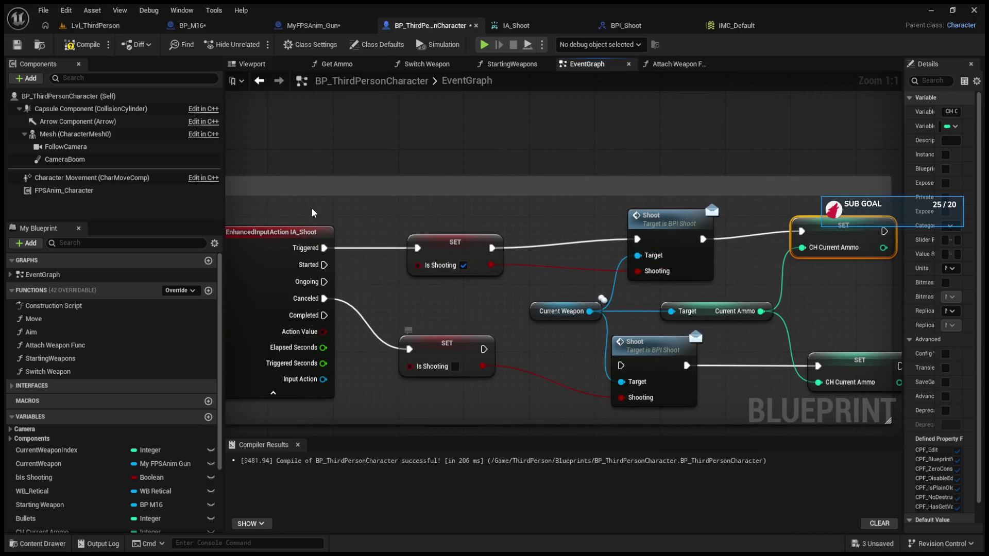
left_click(80, 45)
left_click(91, 27)
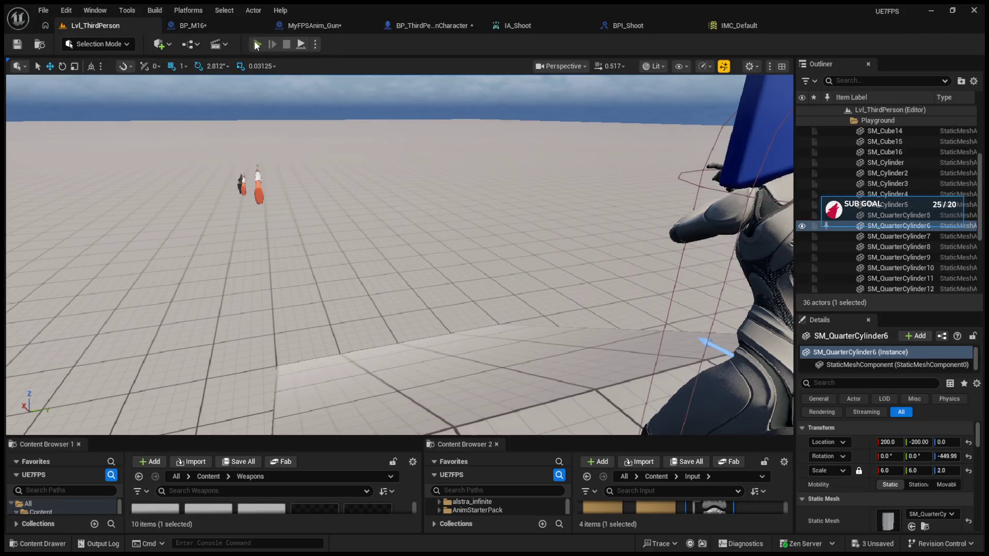
left_click(256, 44)
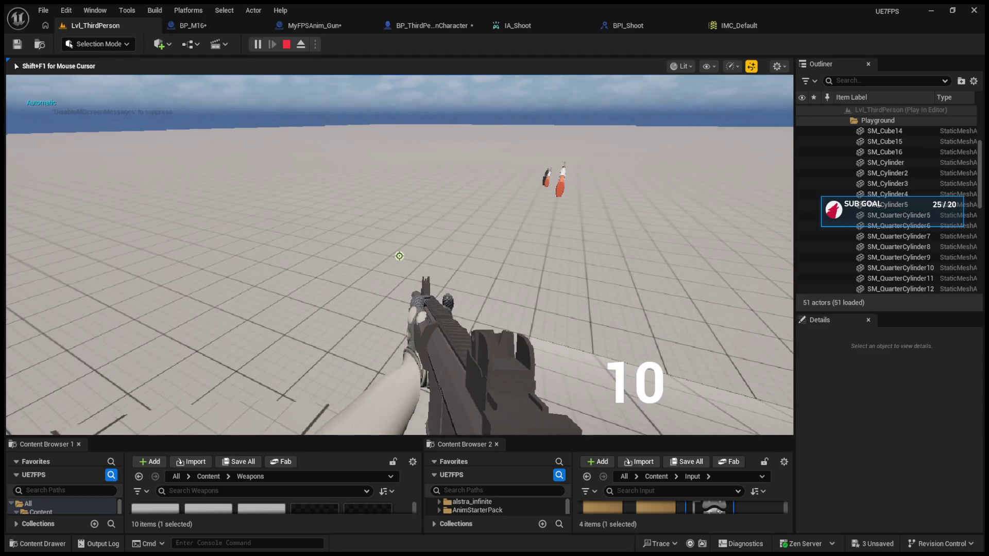
left_click(399, 256)
left_click(399, 256)
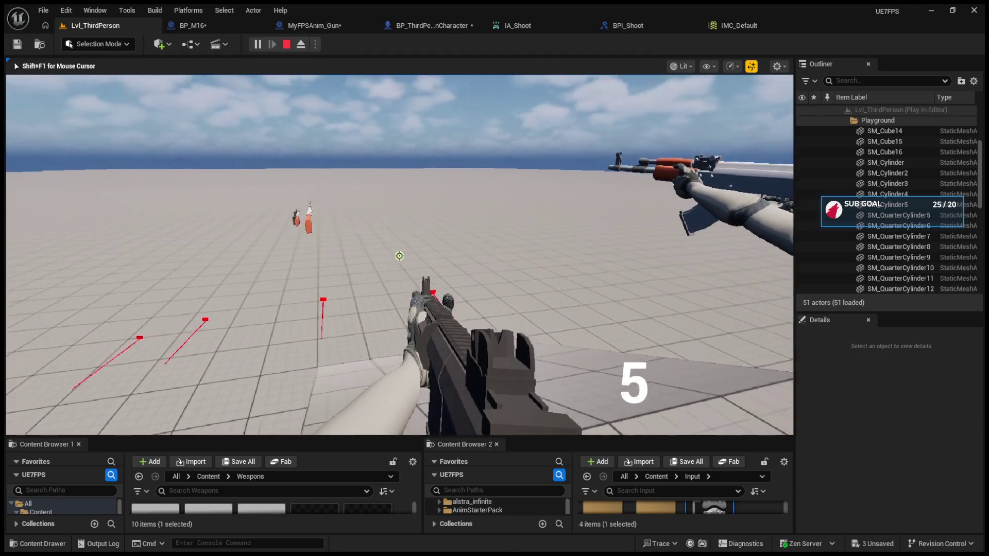
key("b")
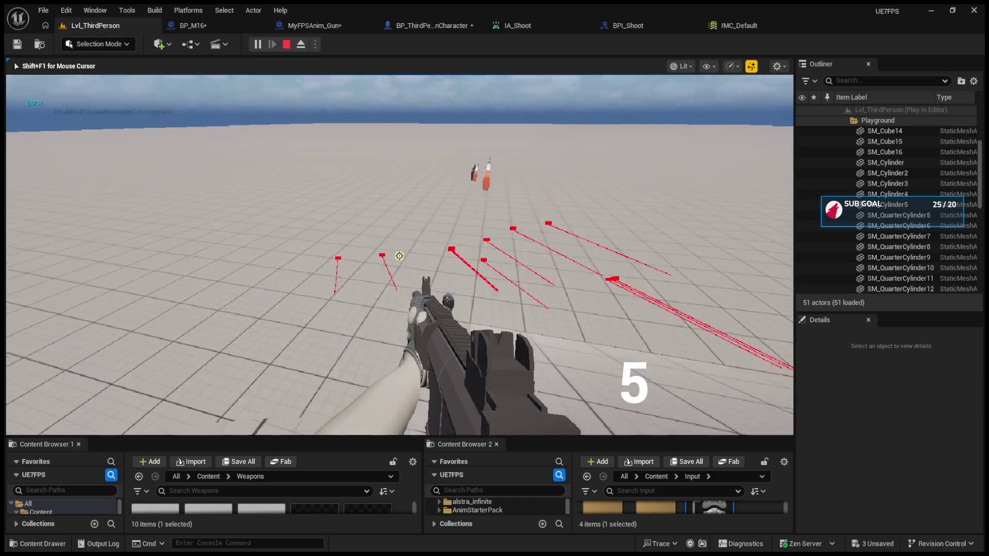
key("b")
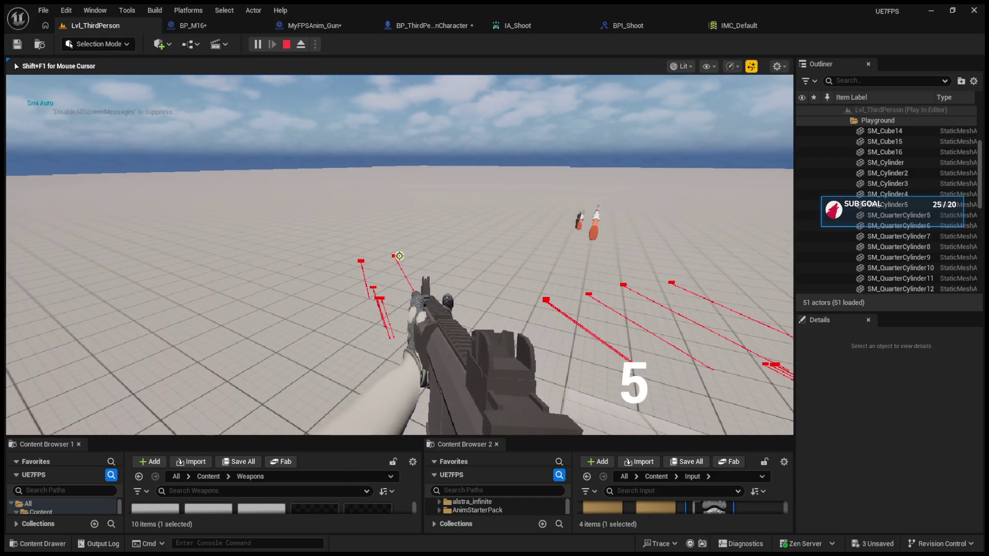
left_click(399, 256)
left_click(400, 256)
left_click(399, 256)
key("Escape")
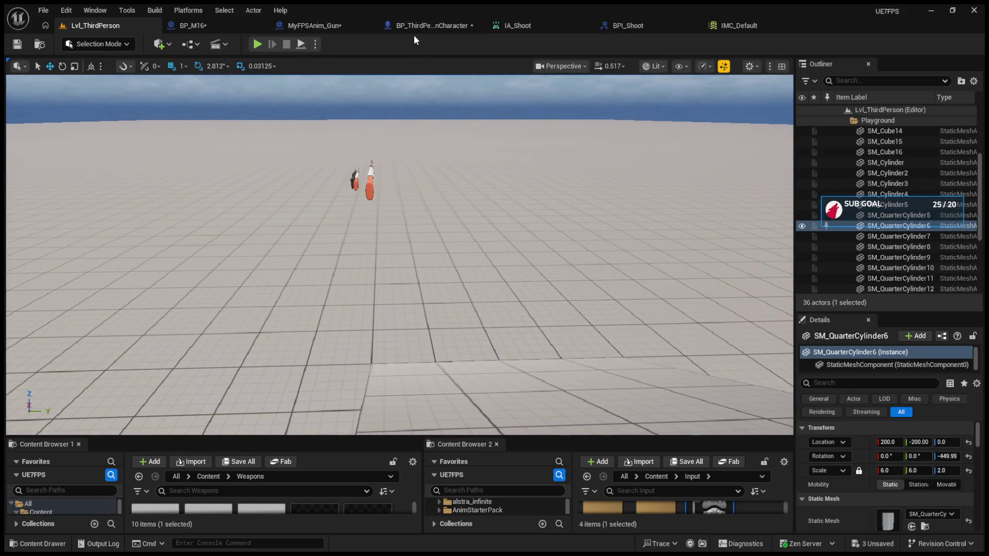
left_click(414, 31)
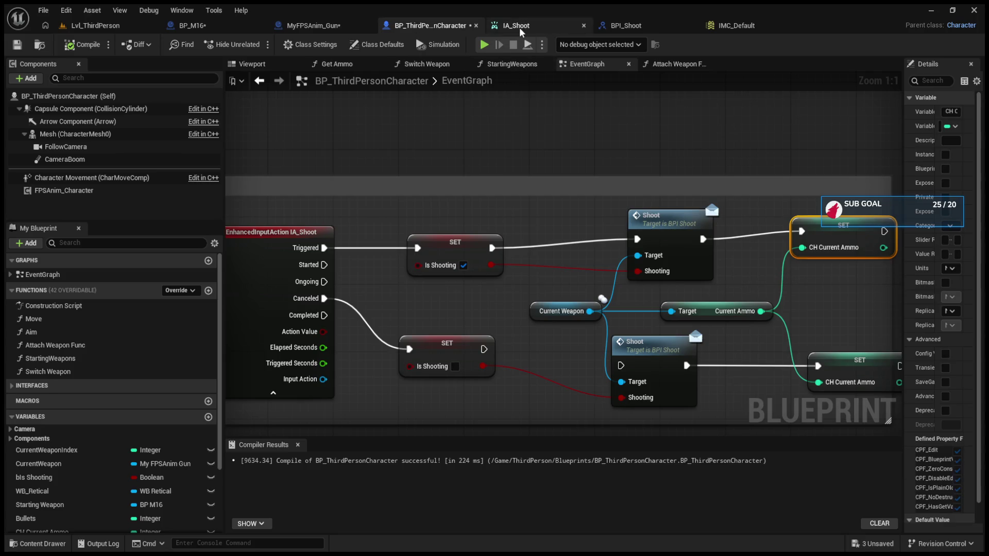
In BP_M16, unhook the condition of the Branch after Shoot Line and delete the leftover reroute knot.
left_click(191, 26)
mouse_move(695, 309)
left_mouse_down()
mouse_move(433, 243)
mouse_move(340, 240)
left_mouse_up()
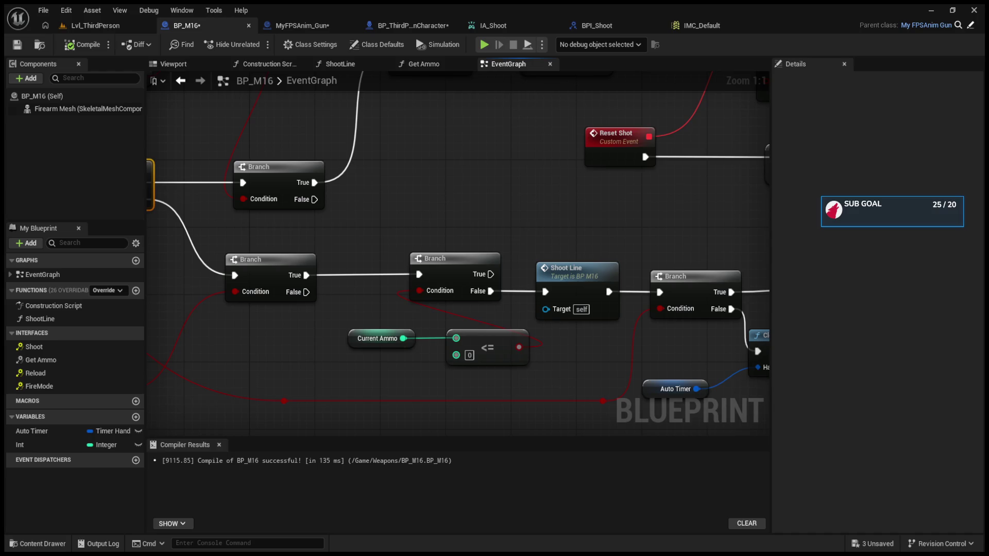
mouse_move(494, 283)
left_mouse_down()
mouse_move(729, 302)
mouse_move(814, 275)
mouse_move(595, 264)
left_mouse_up()
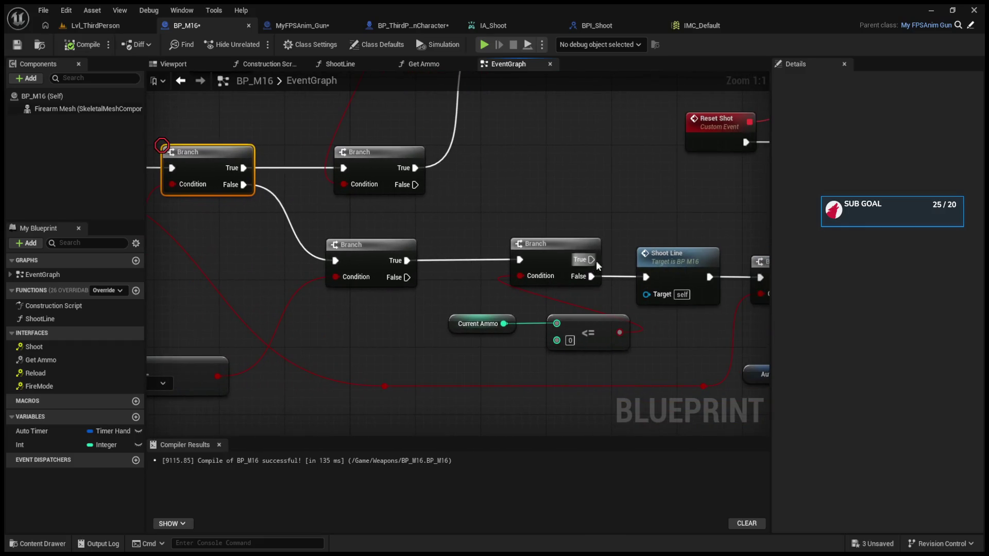
left_click_drag(617, 224, 546, 207)
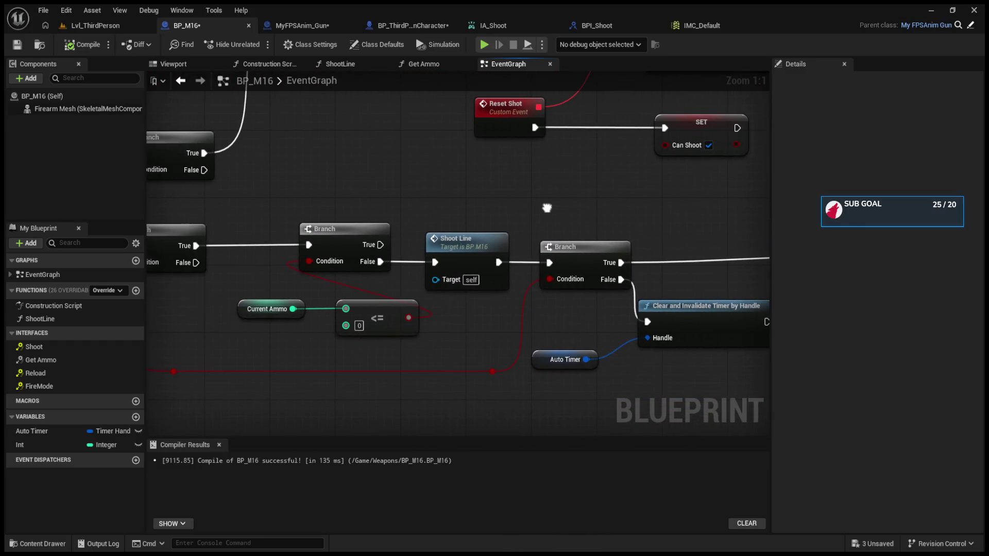
left_click(550, 280, "alt")
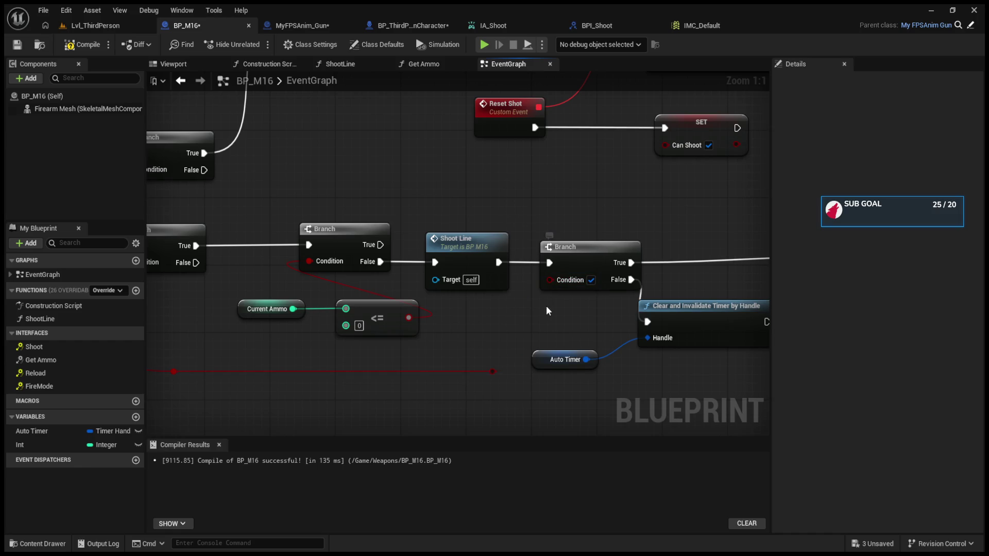
left_click_drag(607, 281, 594, 271)
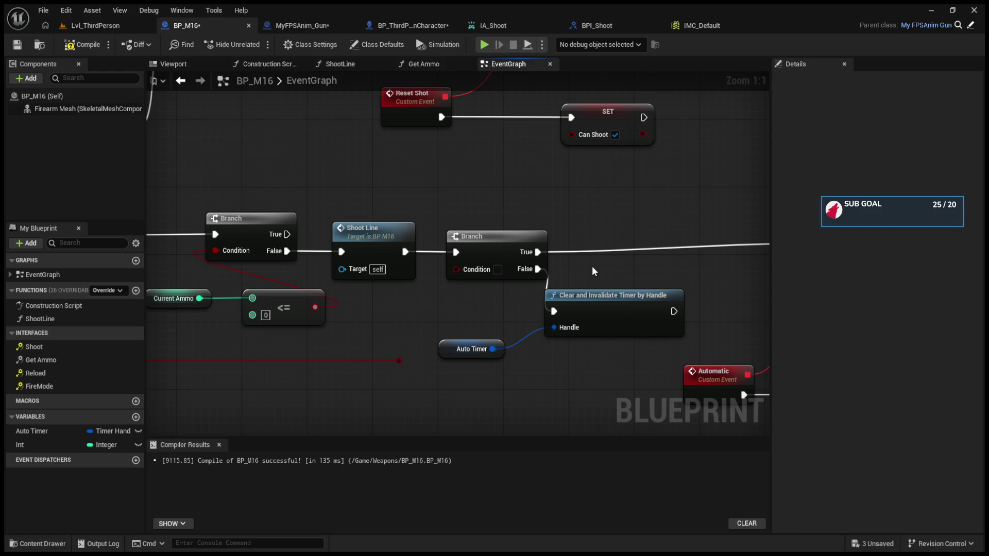
left_click(399, 361)
key("Delete")
Rearrange the Current Ammo comparison and Branch nodes, and feed the rerouted wire into the Branch Condition.
mouse_move(399, 386)
left_mouse_down()
mouse_move(496, 391)
mouse_move(237, 302)
left_mouse_up()
mouse_move(391, 317)
left_mouse_down()
mouse_move(311, 322)
mouse_move(354, 333)
left_mouse_up()
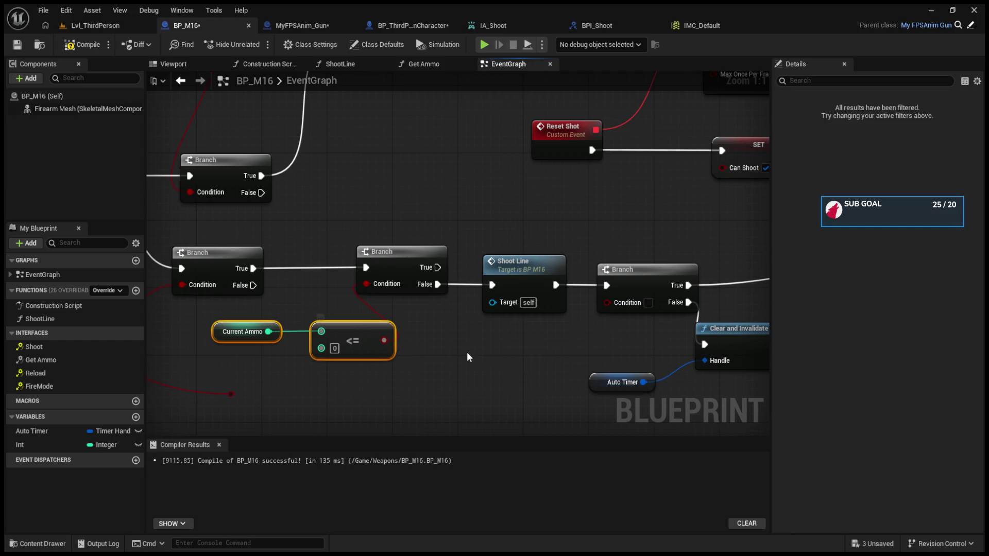
left_click_drag(467, 351, 416, 352)
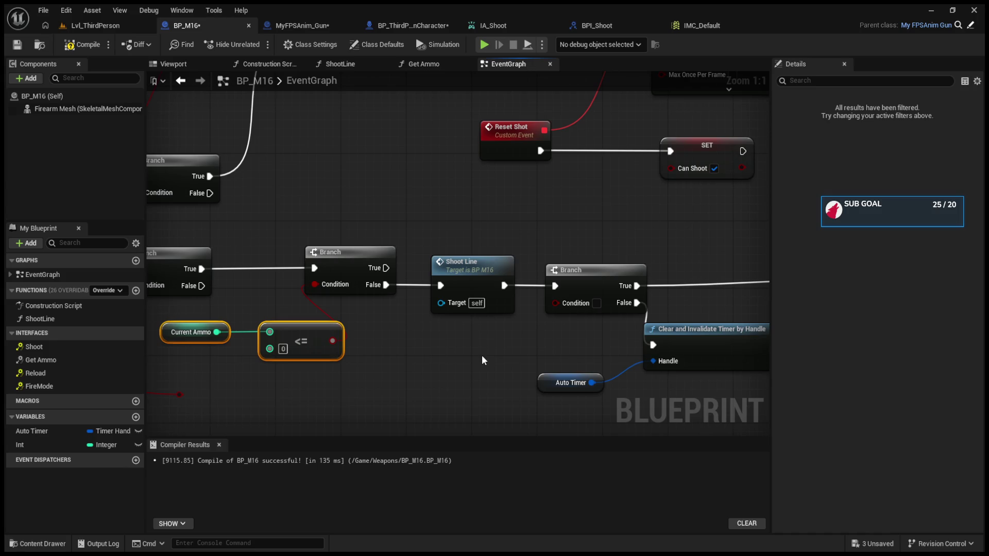
left_click_drag(483, 359, 375, 360)
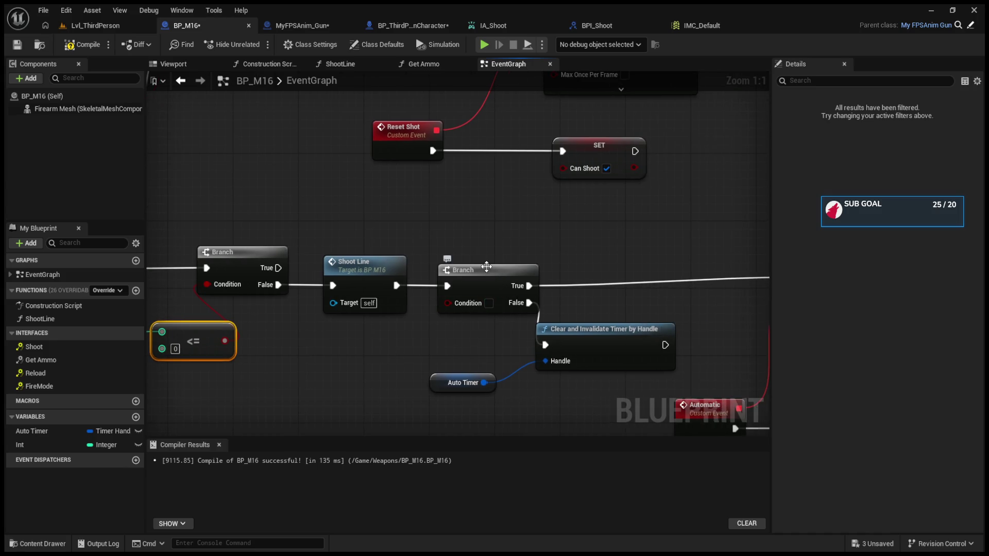
mouse_move(483, 269)
left_mouse_down()
mouse_move(951, 257)
mouse_move(833, 265)
left_mouse_up()
mouse_move(860, 302)
left_mouse_down()
mouse_move(443, 308)
mouse_move(443, 300)
left_mouse_up()
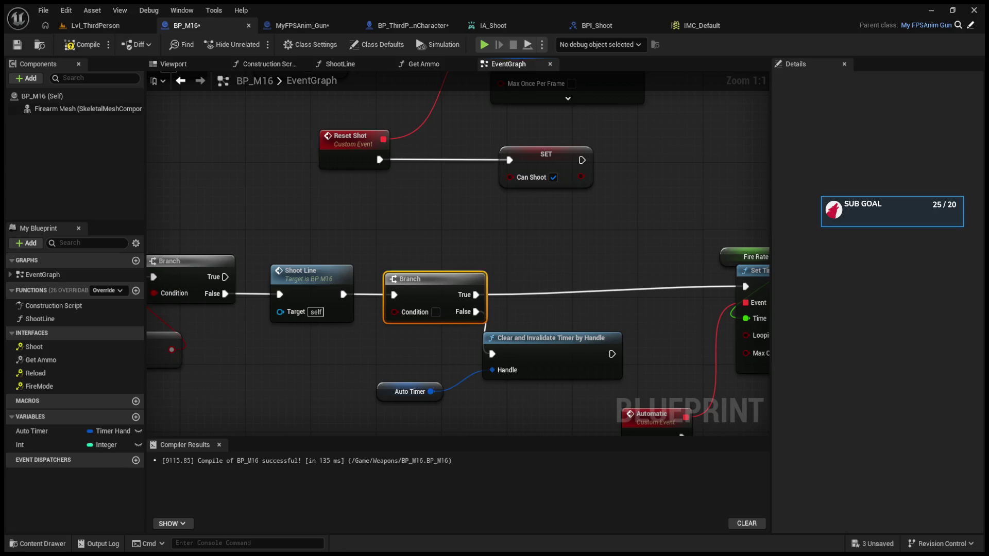
mouse_move(443, 300)
left_mouse_down()
mouse_move(528, 298)
mouse_move(569, 317)
mouse_move(617, 312)
left_mouse_up()
mouse_move(257, 382)
left_mouse_down()
mouse_move(500, 182)
mouse_move(661, 297)
mouse_move(484, 353)
mouse_move(555, 373)
mouse_move(540, 352)
left_mouse_up()
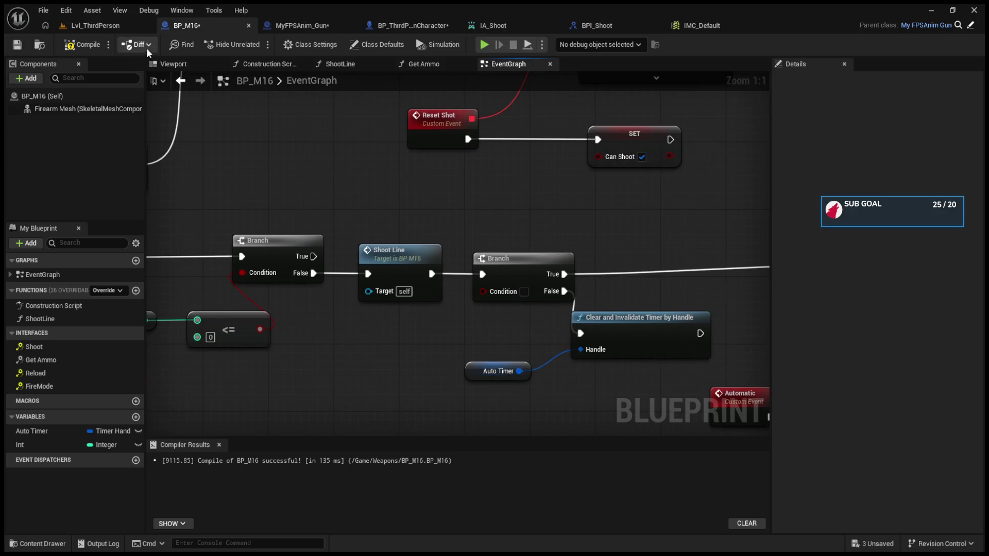
left_click(413, 26)
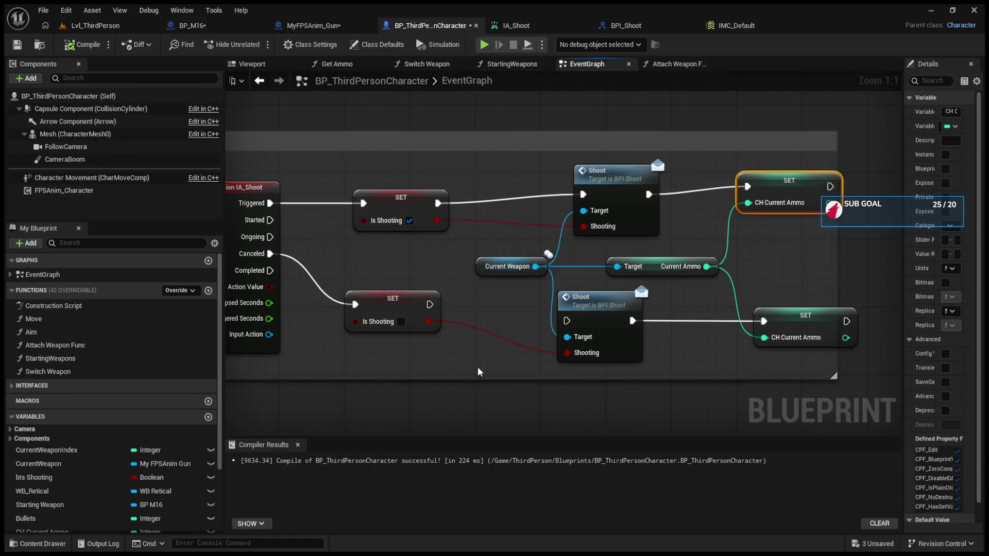
Wire the Current Weapon output into the lower Shoot call's Target pin.
left_click_drag(536, 266, 458, 389)
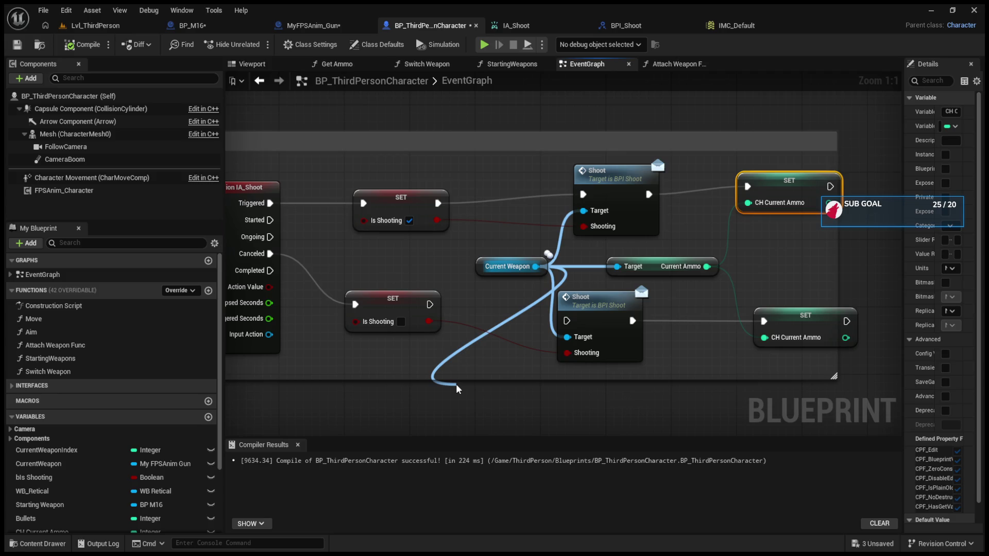
left_click_drag(458, 389, 458, 389)
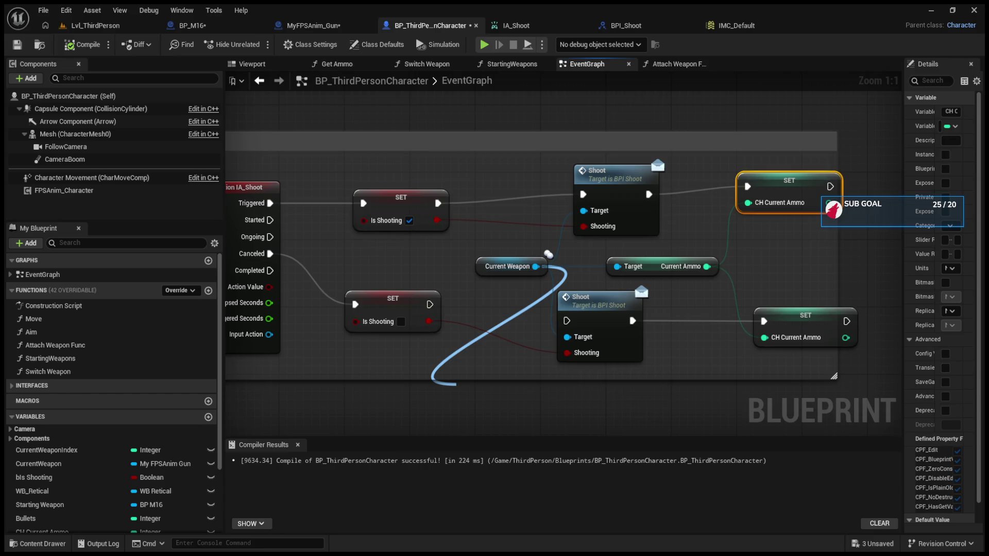
left_click_drag(456, 384, 567, 337)
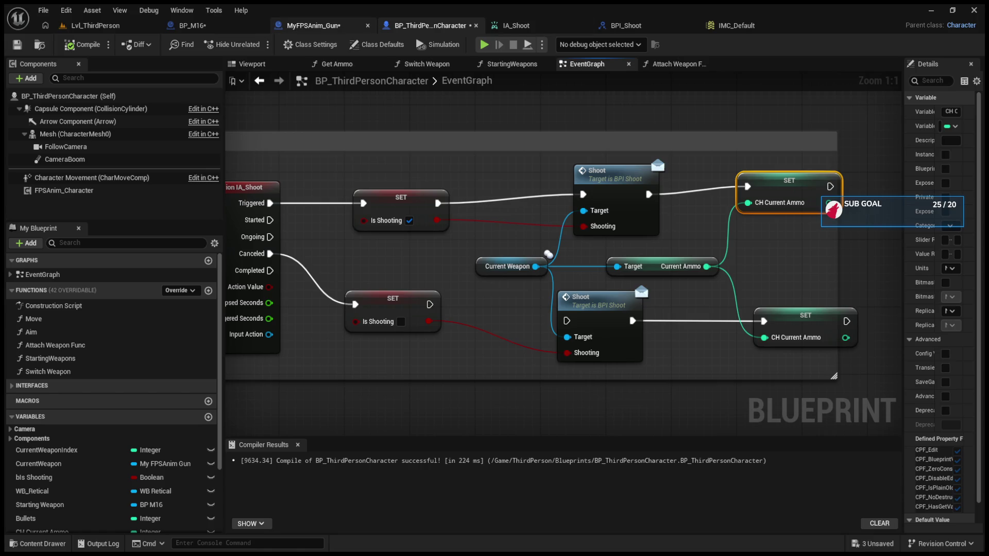
left_click(310, 22)
In BP_M16, copy the Clear and Invalidate Timer by Handle node and its Auto Timer getter, then paste a duplicate.
left_click(202, 23)
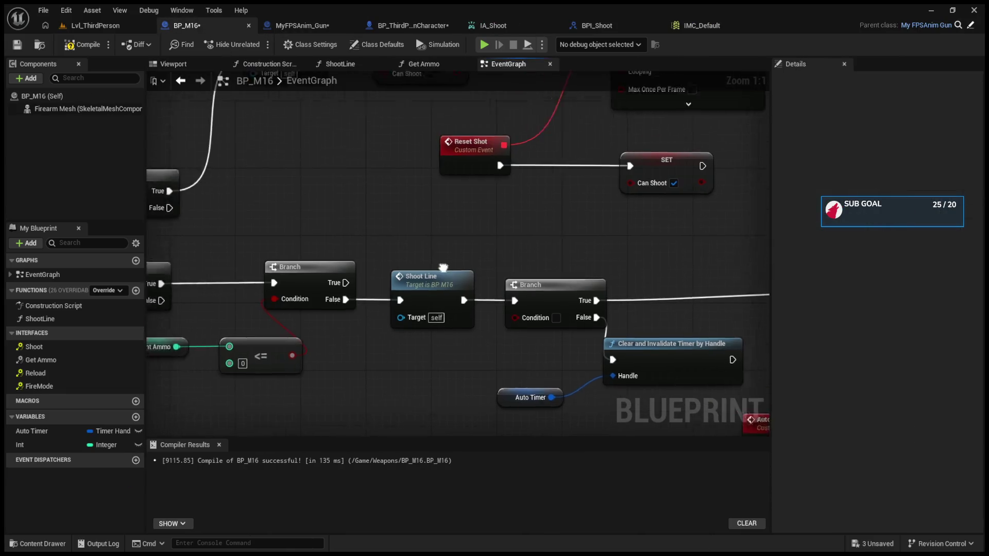
scroll(458, 241, "down", 2)
left_click_drag(453, 249, 590, 307)
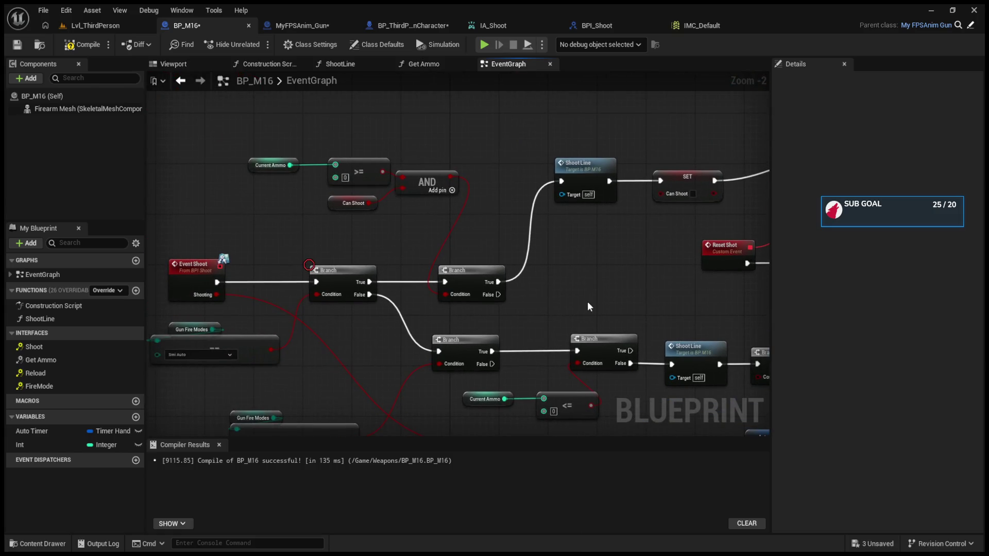
scroll(589, 307, "up", 1)
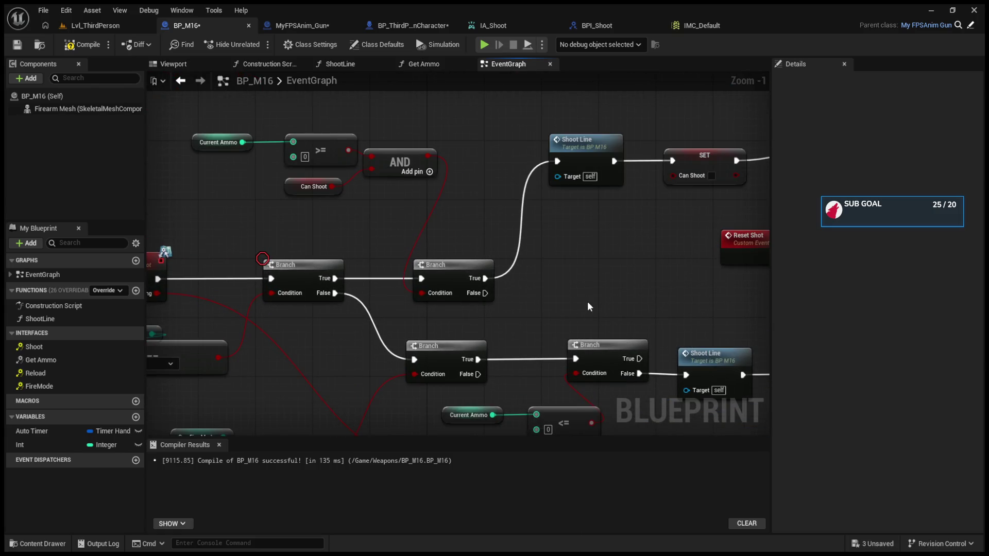
left_click_drag(521, 278, 262, 130)
left_click_drag(670, 325, 597, 298)
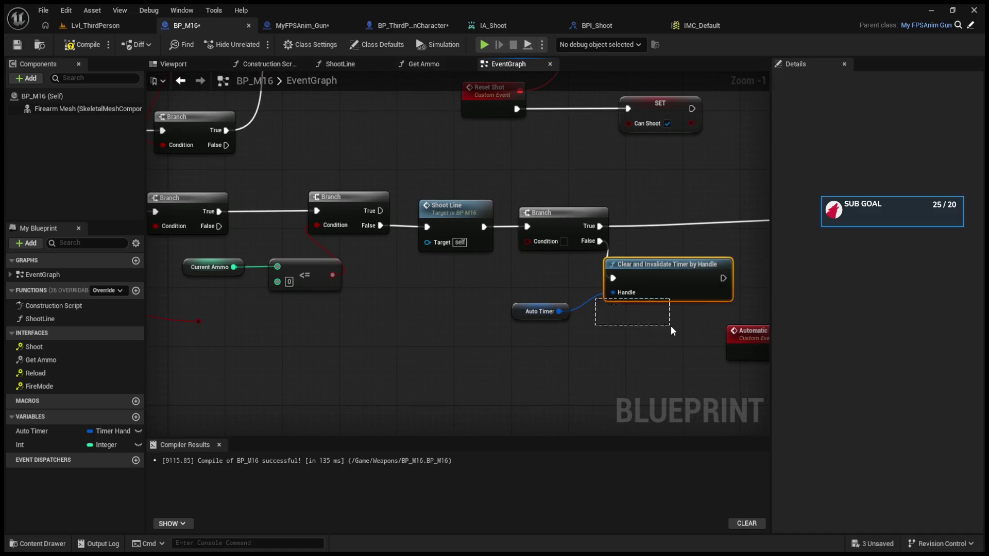
mouse_move(499, 290)
left_mouse_down()
mouse_move(647, 327)
mouse_move(790, 416)
left_mouse_up()
key("ctrl+c")
key("ctrl+v")
mouse_move(437, 219)
left_mouse_down()
mouse_move(446, 231)
mouse_move(656, 235)
mouse_move(563, 226)
mouse_move(563, 216)
mouse_move(508, 312)
mouse_move(554, 353)
mouse_move(535, 384)
mouse_move(643, 298)
mouse_move(373, 270)
mouse_move(516, 336)
mouse_move(352, 312)
mouse_move(489, 353)
left_mouse_up()
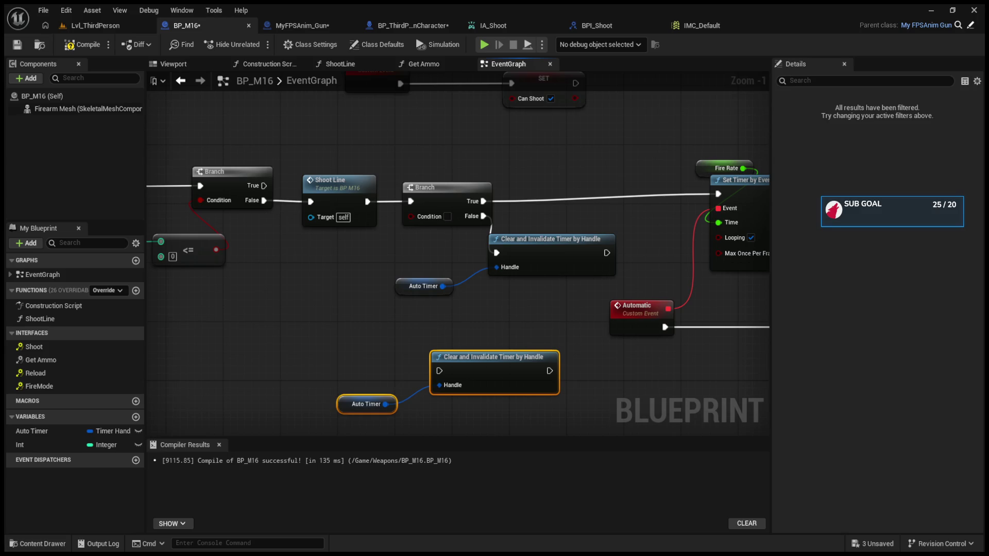
mouse_move(609, 269)
left_mouse_down()
mouse_move(532, 278)
mouse_move(680, 289)
mouse_move(591, 293)
mouse_move(732, 308)
left_mouse_up()
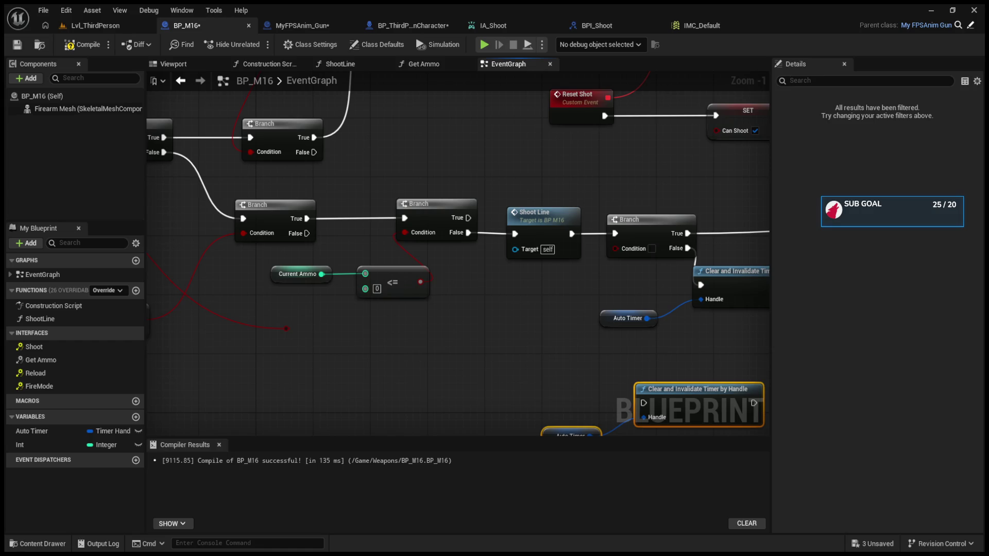
Move the copied timer-clear nodes beside the Branch and run them from its True output.
scroll(586, 280, "down", 2)
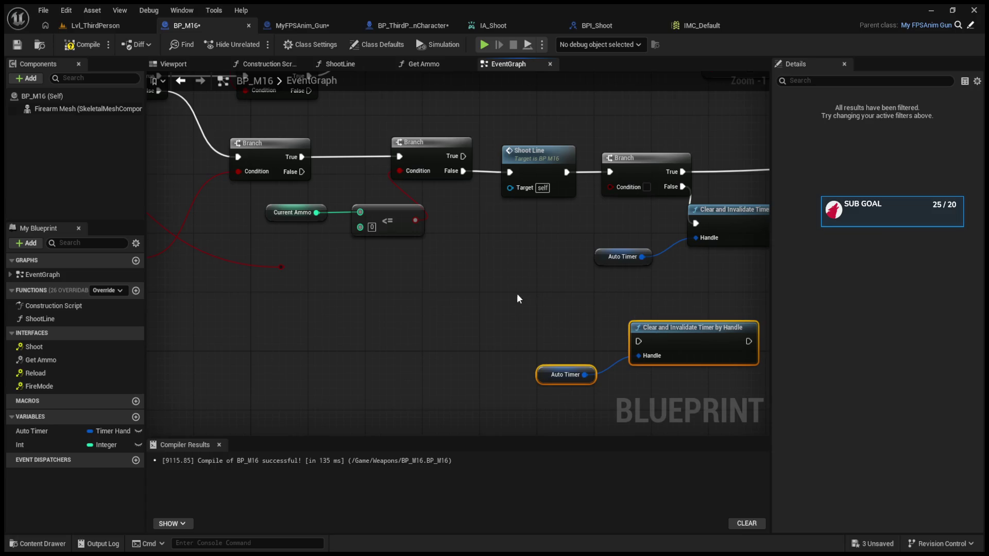
left_click_drag(687, 328, 559, 291)
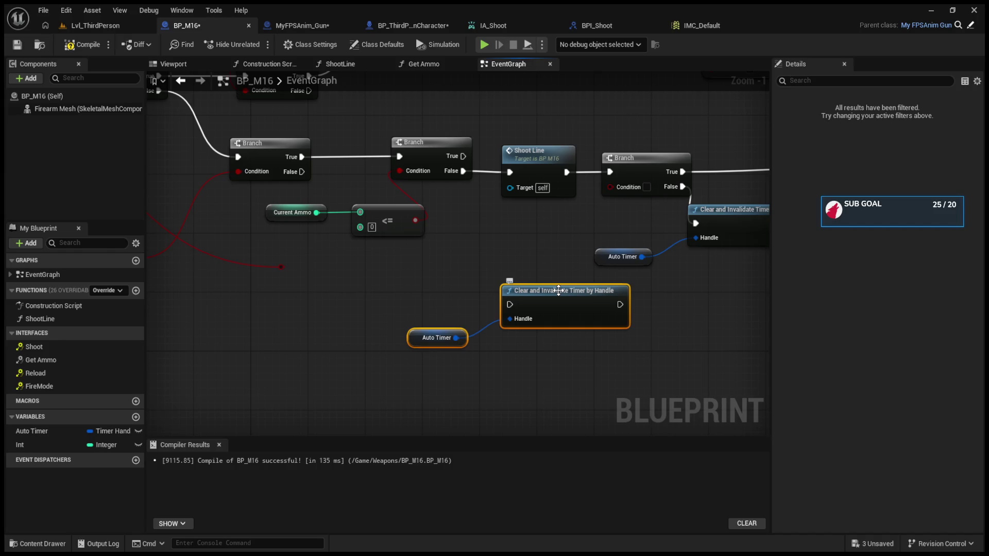
mouse_move(463, 156)
left_mouse_down()
mouse_move(511, 304)
mouse_move(537, 287)
mouse_move(507, 280)
mouse_move(563, 227)
mouse_move(575, 102)
left_mouse_up()
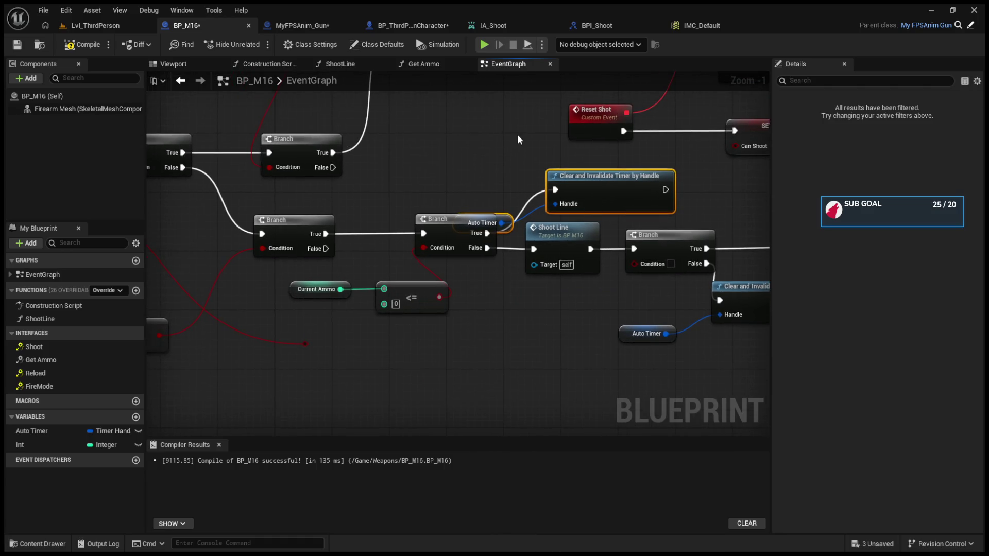
left_click_drag(506, 218, 482, 150)
left_click(483, 163)
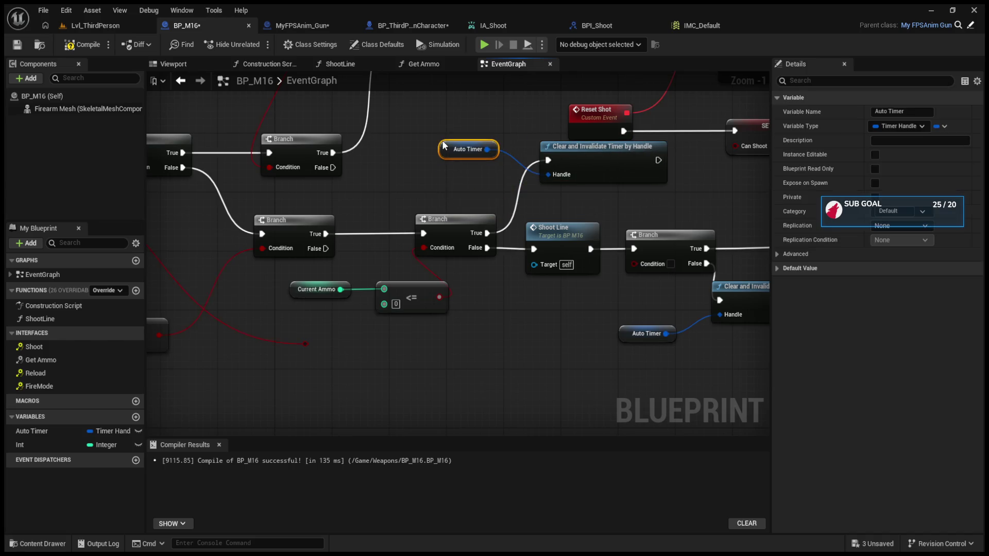
left_click_drag(568, 157, 575, 179)
left_click_drag(443, 152, 449, 174)
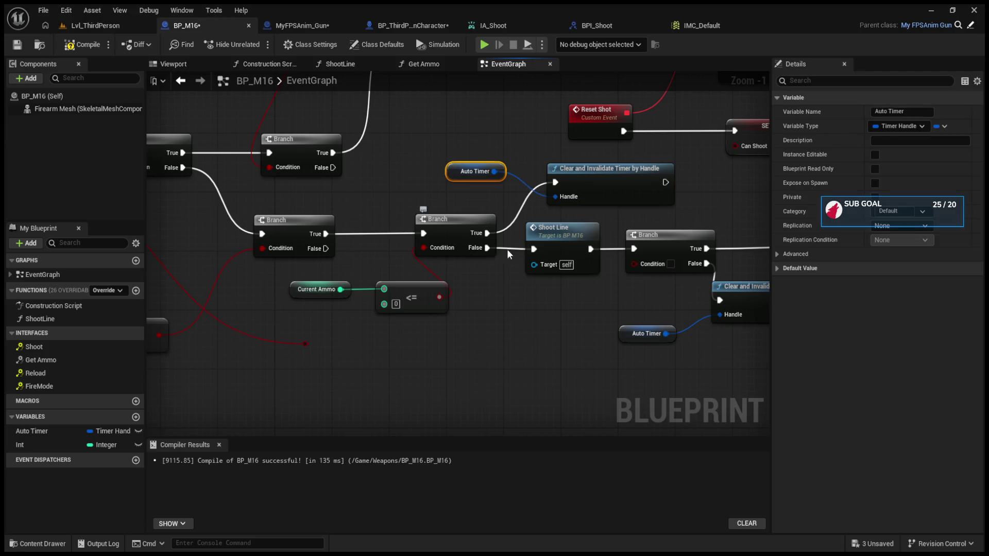
Connect a condition wire into the Branch after Shoot Line.
left_click_drag(570, 250, 537, 252)
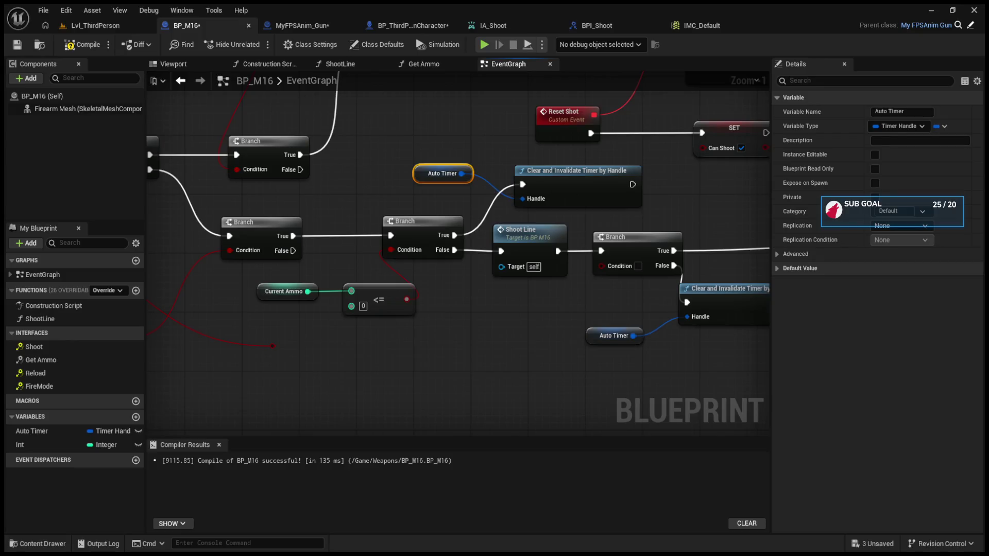
mouse_move(282, 346)
left_mouse_down()
mouse_move(287, 336)
mouse_move(366, 336)
mouse_move(684, 257)
left_mouse_up()
left_click(523, 315)
left_click_drag(570, 294, 328, 295)
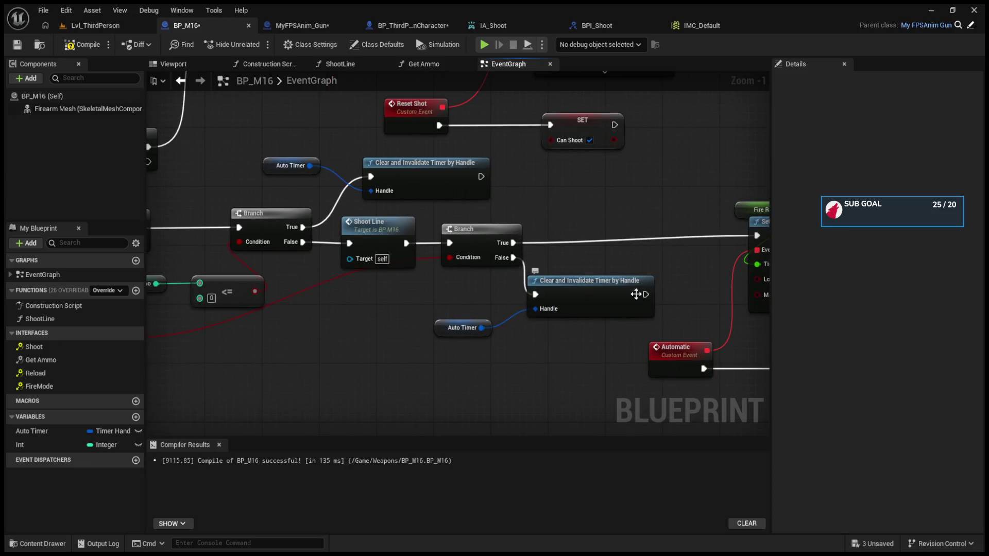
left_click_drag(683, 296, 573, 301)
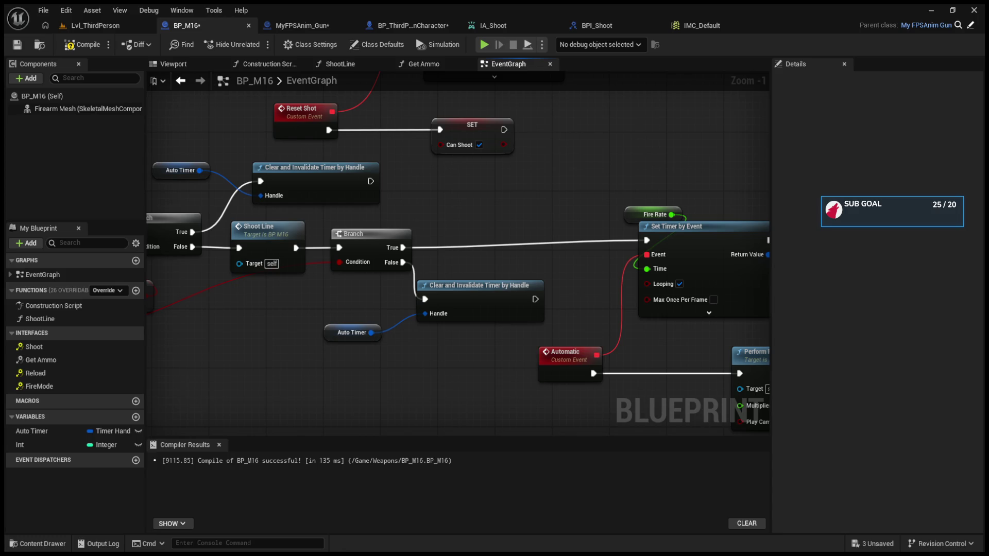
Start a play-in-editor session in Lvl_ThirdPerson and focus the game view.
left_click(71, 26)
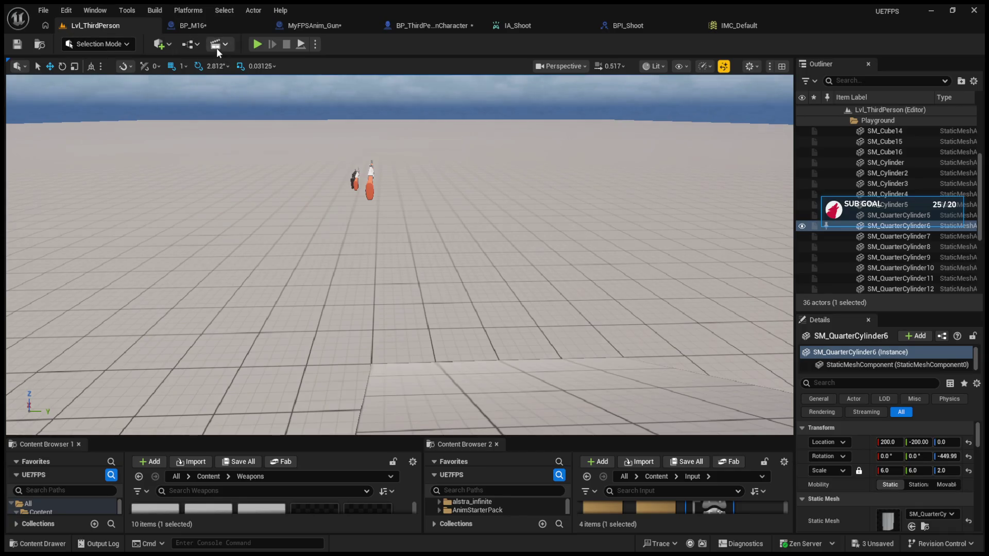
left_click(256, 44)
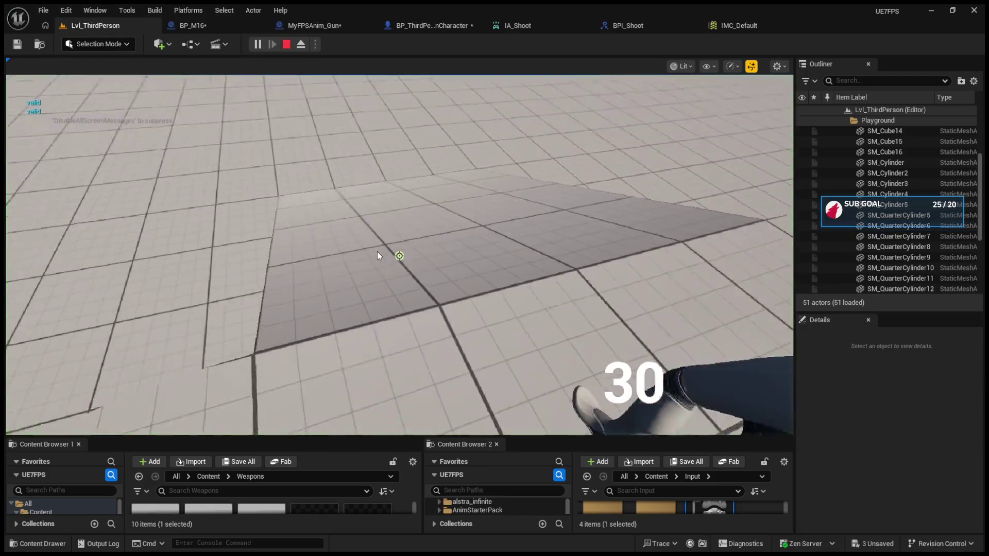
left_click(378, 251)
left_click(359, 248)
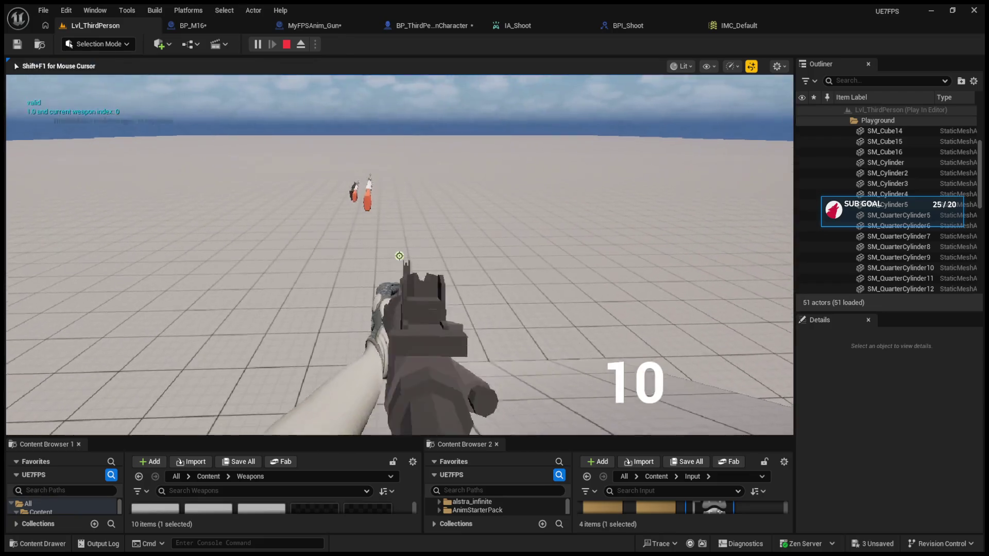
Fire semi-auto single shots until the rifle reaches 4 rounds, then stop play.
left_click(399, 256)
left_click(399, 257)
left_click(399, 256)
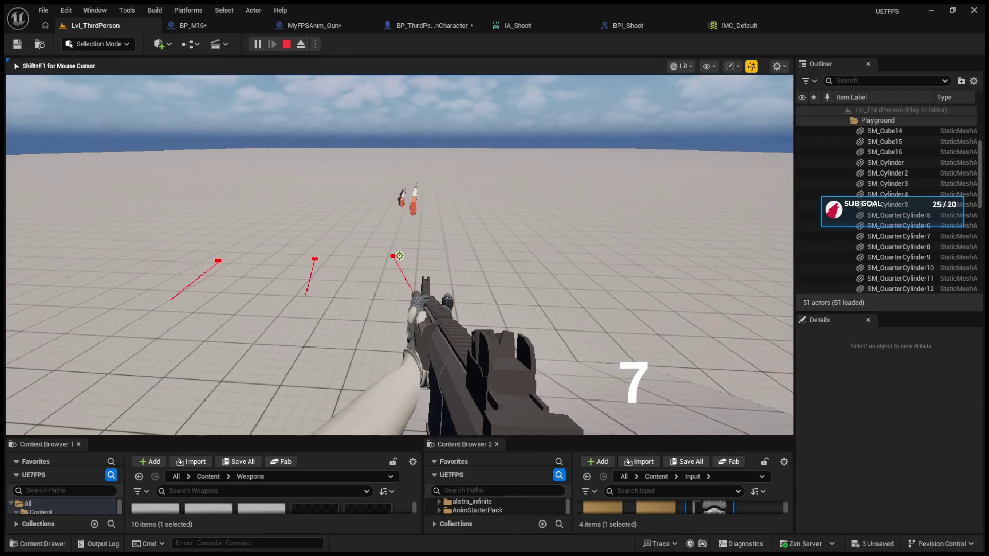
left_click(399, 256)
left_click(399, 256)
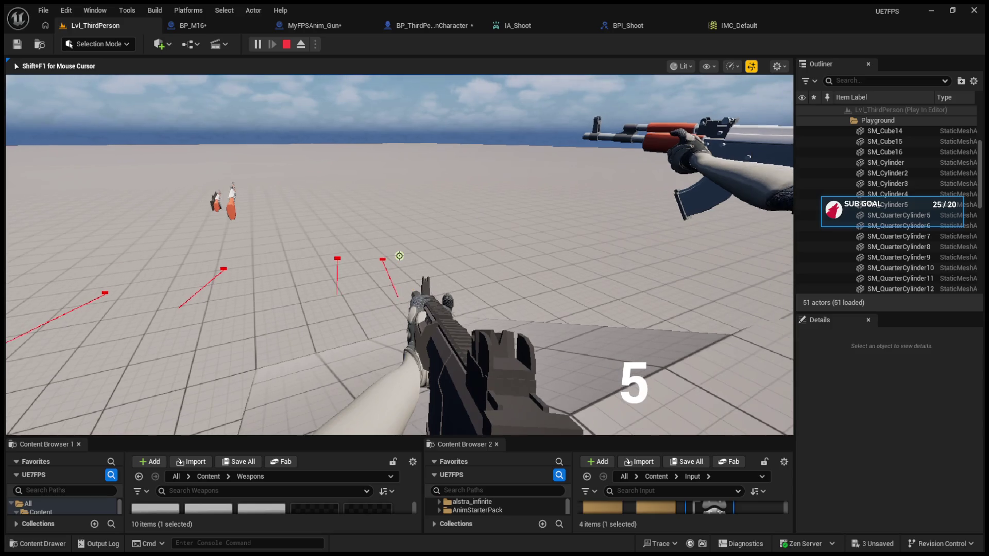
left_click(399, 256)
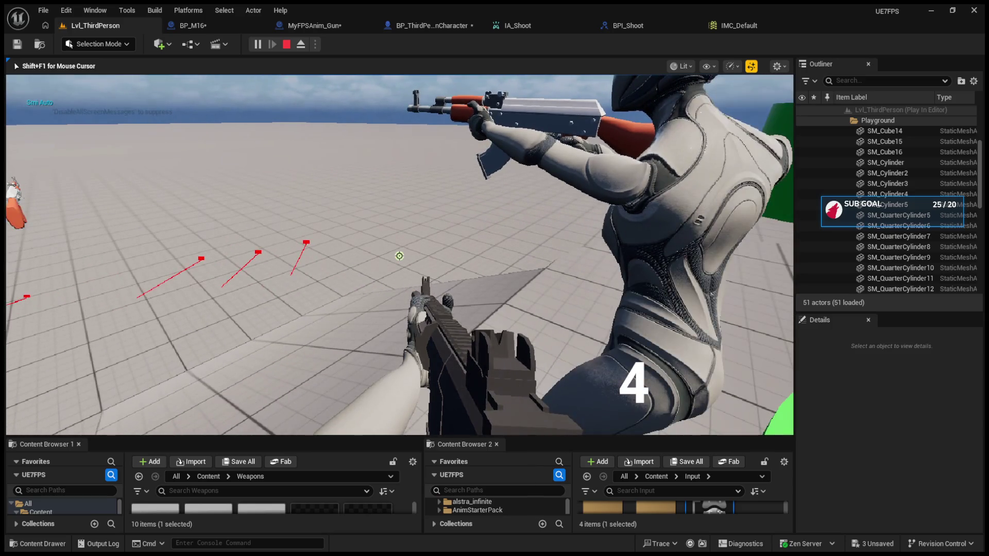
left_click(399, 256)
key("Escape")
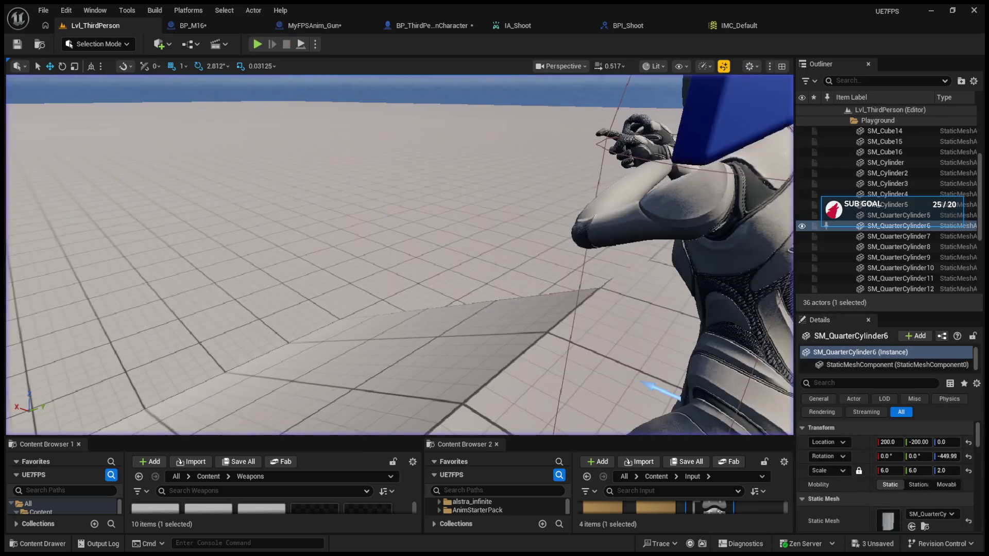
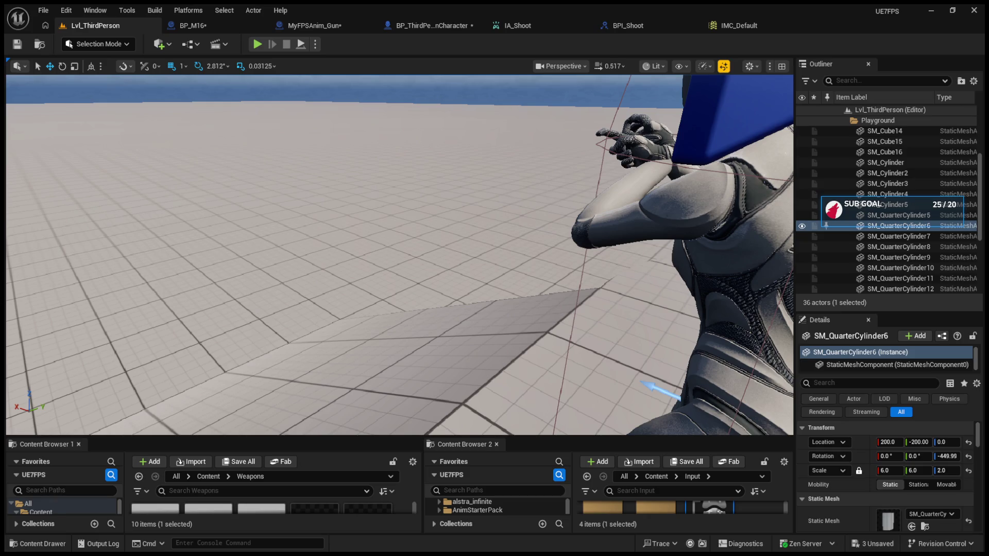
Review BPI_Shoot, IA_Shoot's triggers and the character's BPI Shoot calls, then open MyFPSAnim_Gun's graph.
left_click(620, 26)
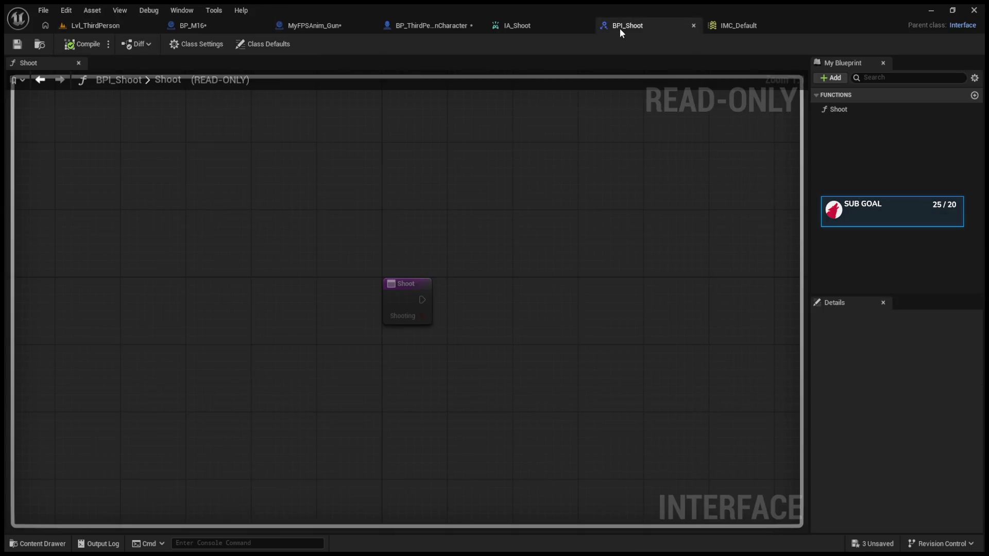
left_click(490, 23)
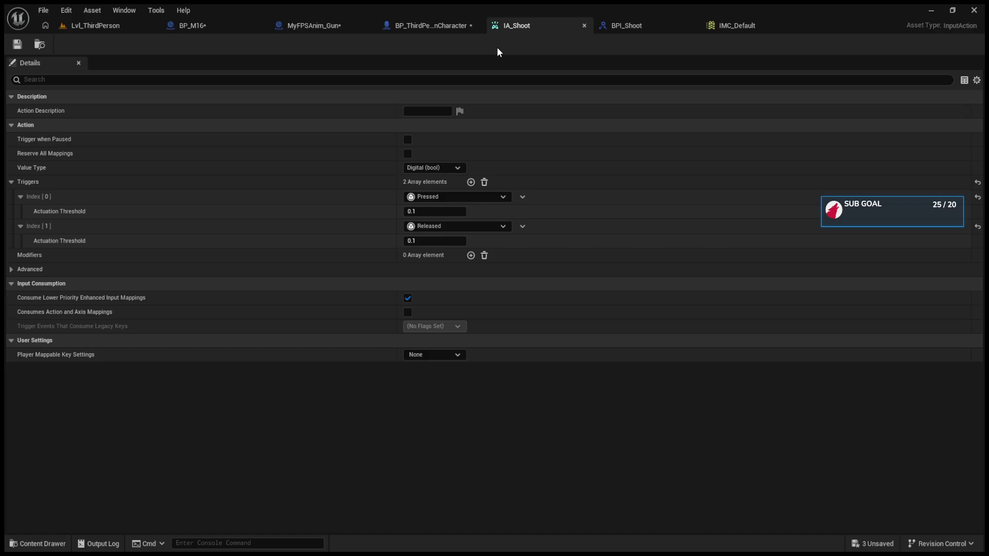
left_click(427, 26)
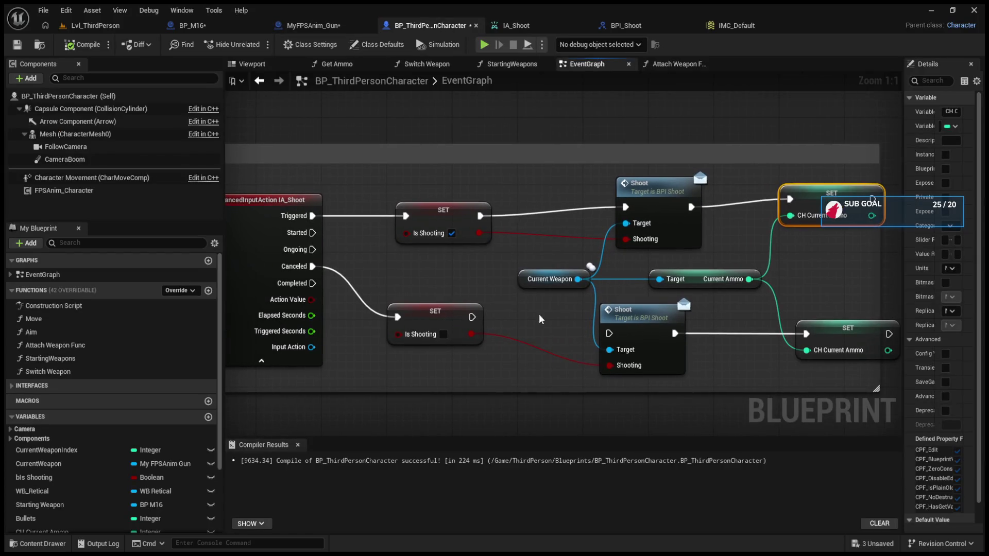
mouse_move(586, 285)
left_mouse_down()
mouse_move(595, 317)
mouse_move(567, 315)
mouse_move(468, 270)
mouse_move(536, 282)
left_mouse_up()
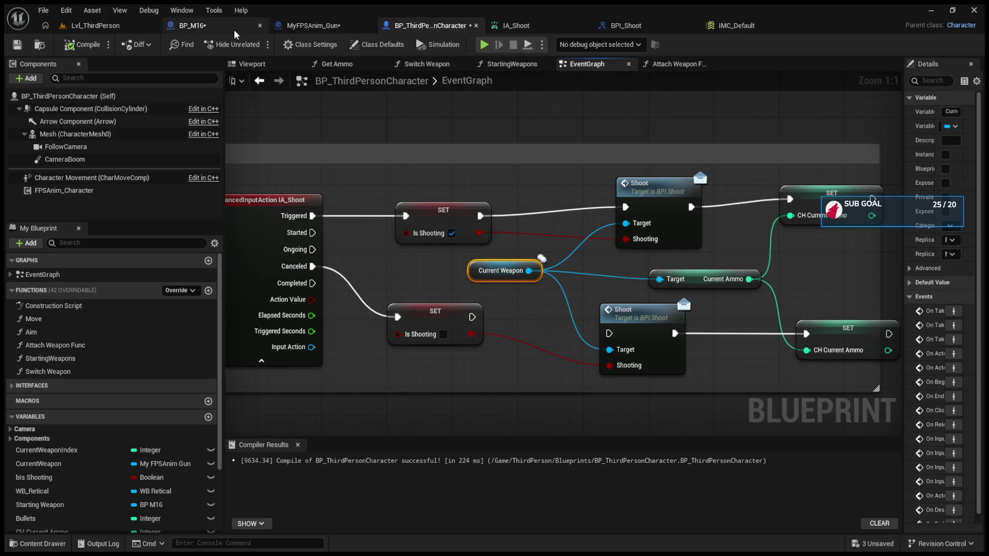
left_click(299, 27)
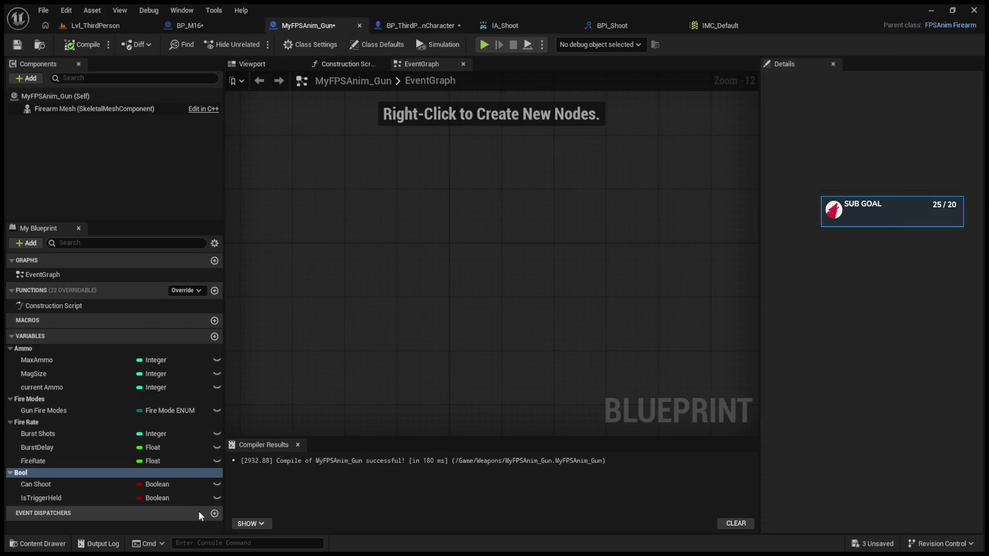
Create a NotHeld event dispatcher on MyFPSAnim_Gun and place its NotHeld_Event node.
left_click(214, 514)
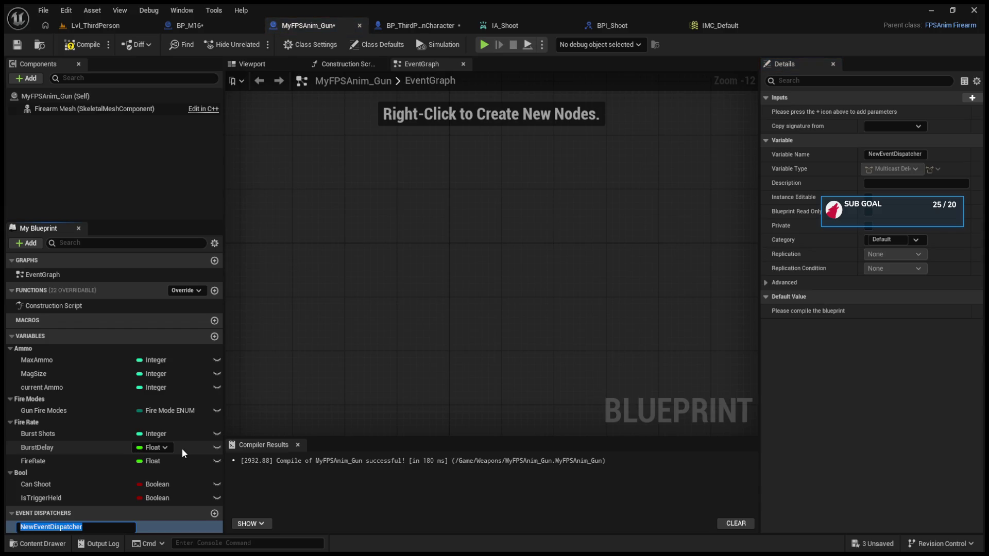
key("BackSpace")
type("No")
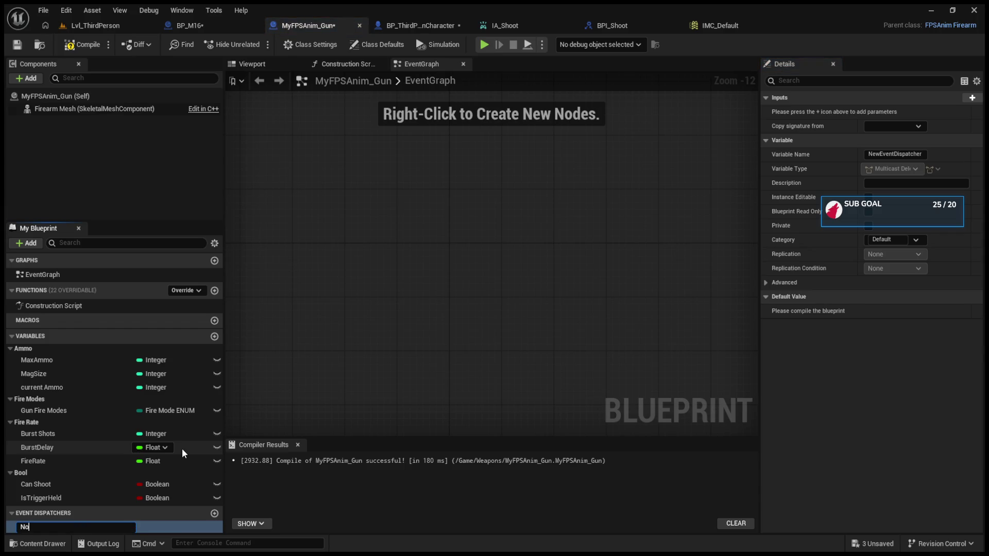
type("tHeld")
key("Return")
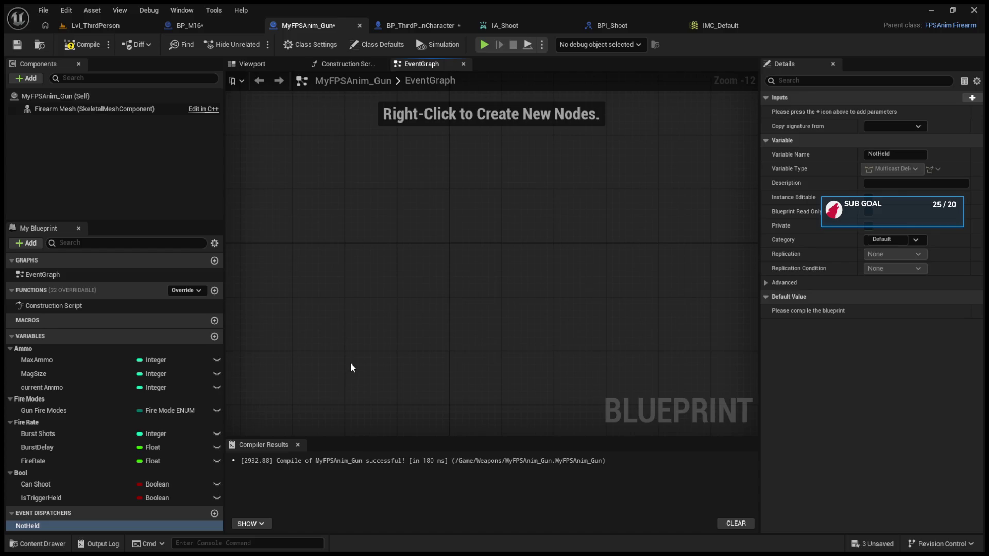
scroll(351, 367, "up", 12)
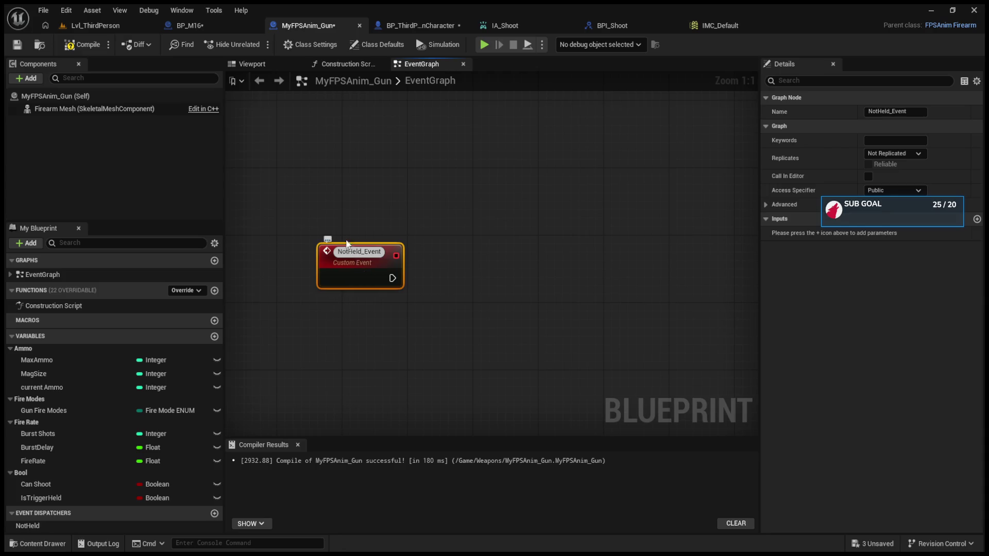
left_click_drag(352, 250, 409, 308)
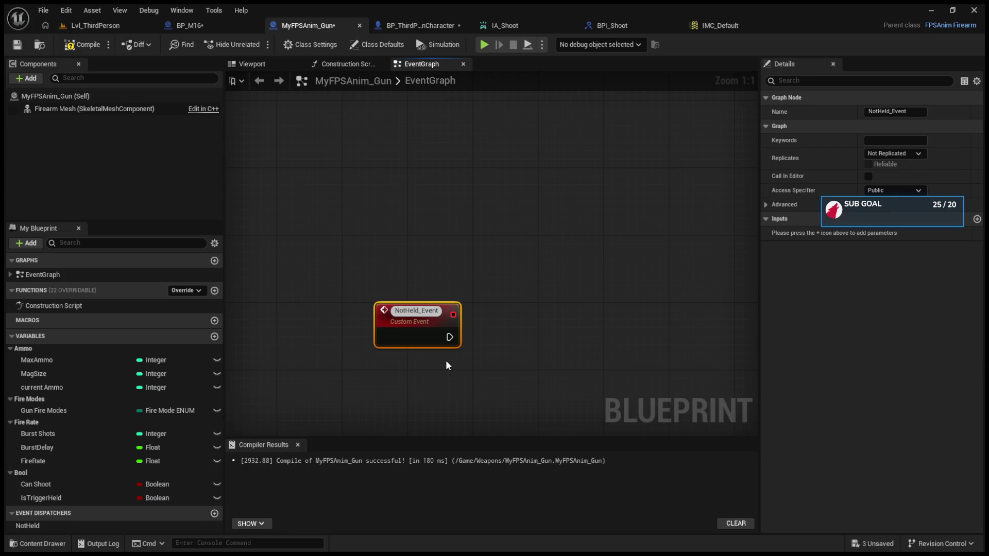
Wire NotHeld_Event into a SET Is Trigger Held (false) node, then bring up BP_M16's graph.
left_click(388, 264)
left_click(415, 330)
mouse_move(430, 322)
left_mouse_down()
mouse_move(496, 314)
mouse_move(359, 323)
mouse_move(464, 309)
mouse_move(119, 495)
mouse_move(375, 421)
mouse_move(405, 406)
mouse_move(401, 381)
left_mouse_up()
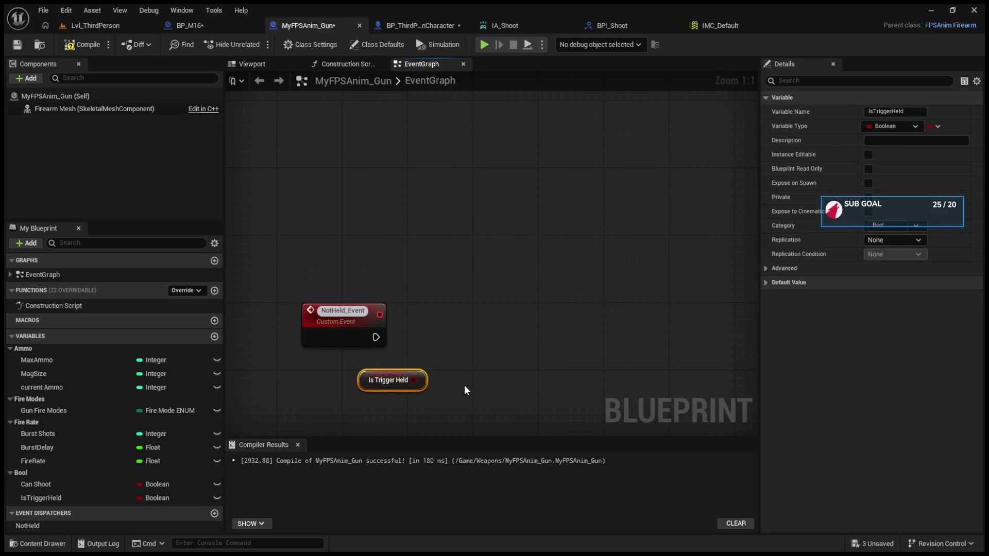
key("Delete")
left_click(88, 499)
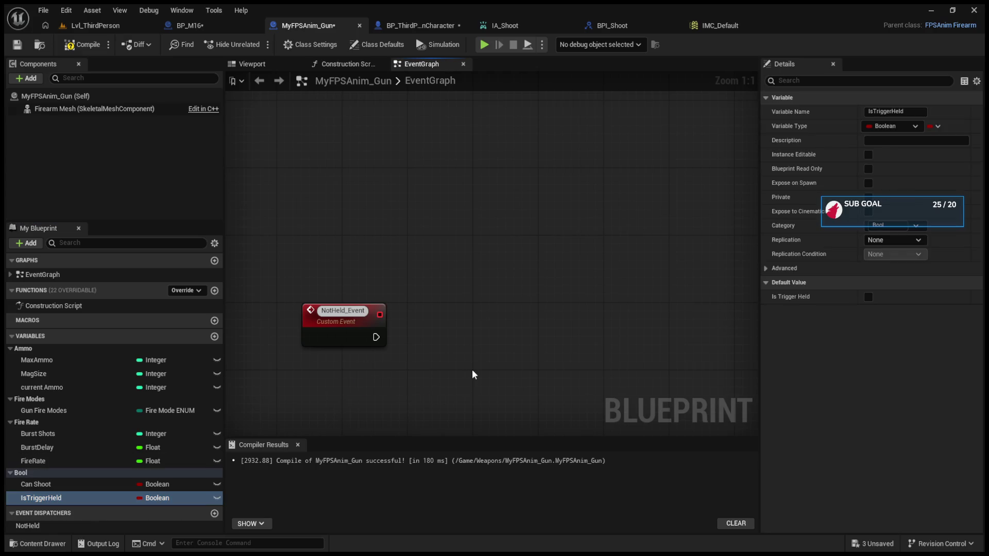
left_click_drag(87, 498, 460, 334)
left_click_drag(377, 337, 473, 344)
left_click_drag(484, 355, 493, 347)
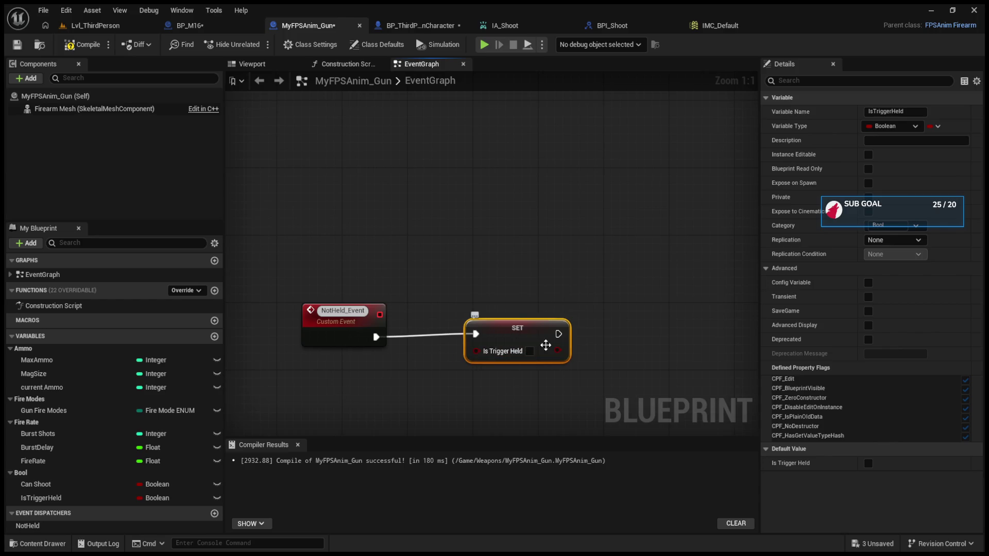
left_click(188, 26)
left_click_drag(280, 333, 369, 346)
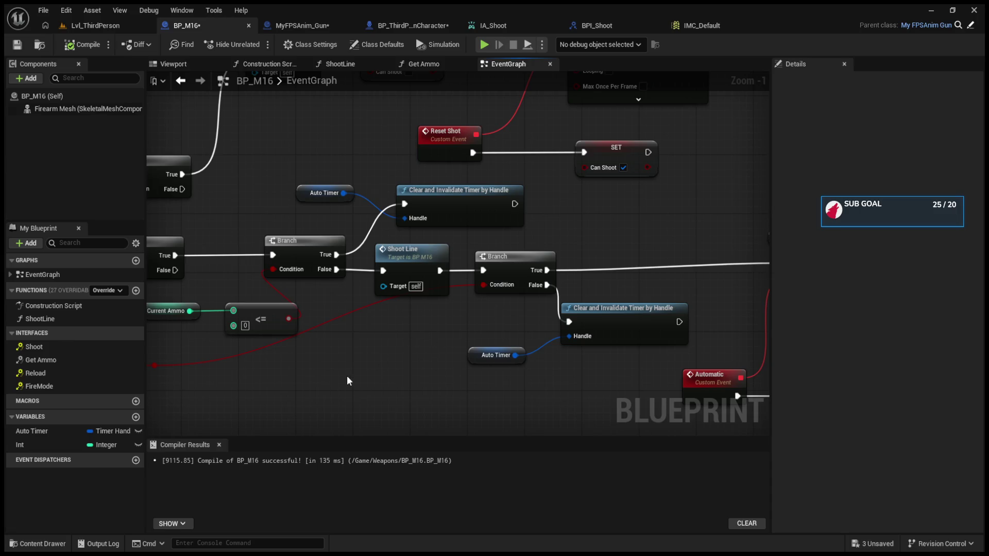
Inspect BP_M16's class defaults and branch logic, comparing against MyFPSAnim_Gun.
left_click(101, 96)
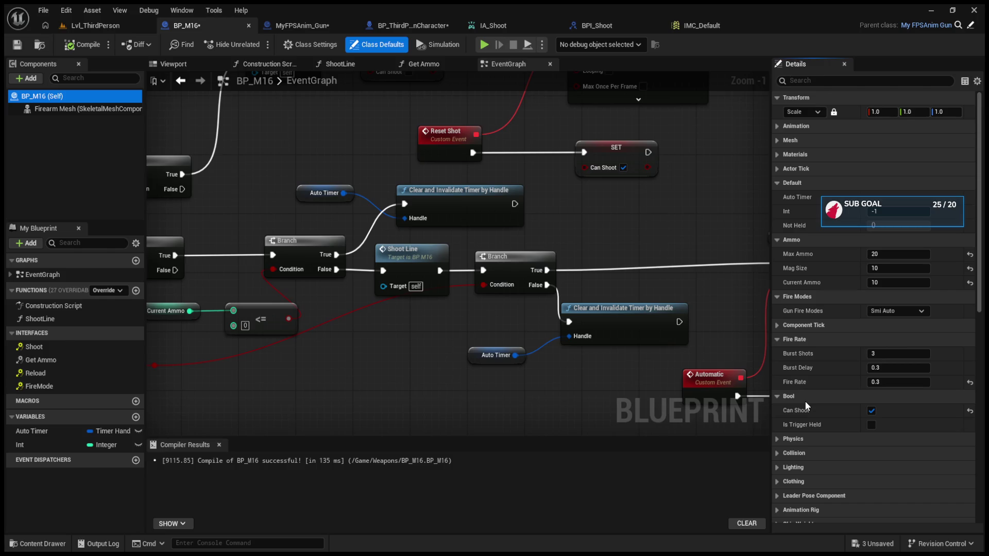
left_click_drag(372, 361, 488, 324)
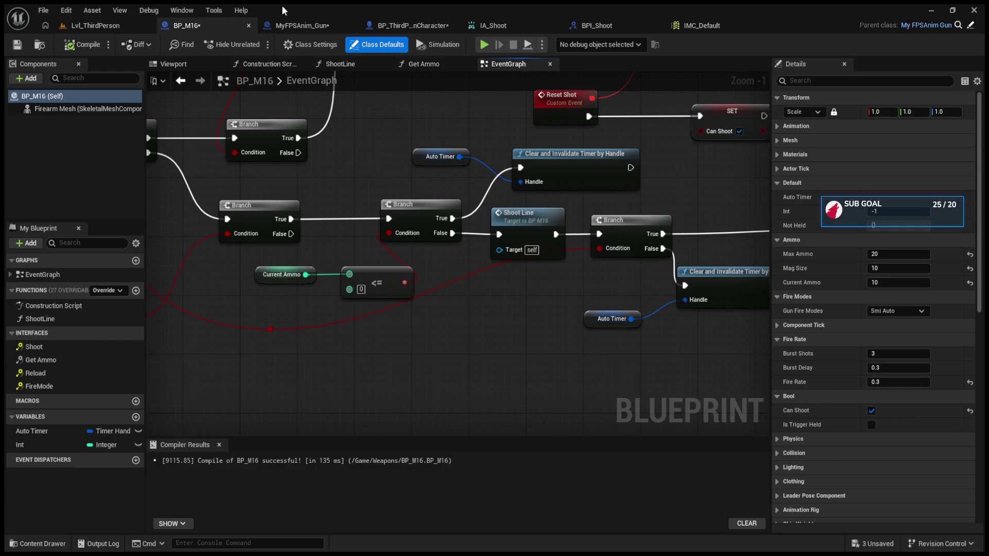
left_click(306, 24)
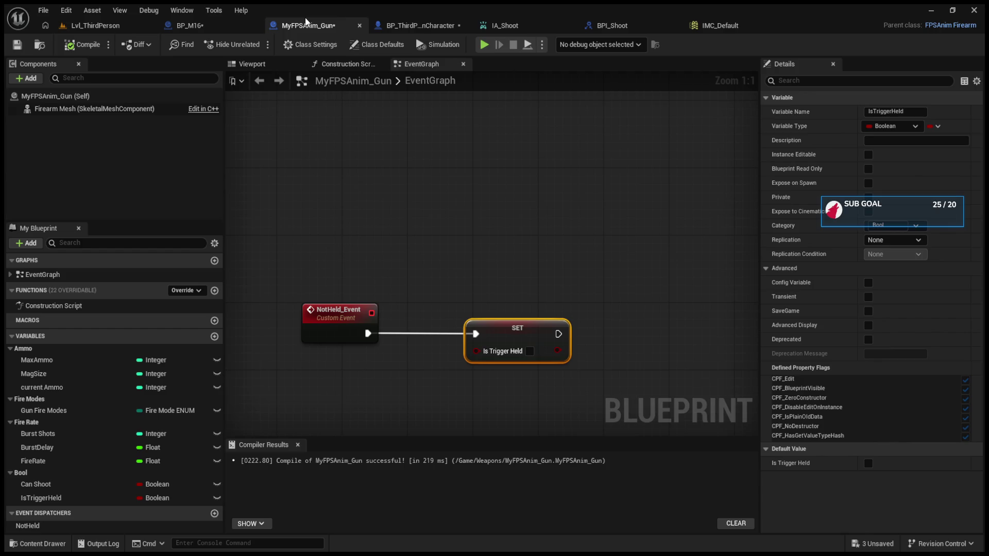
left_click(238, 25)
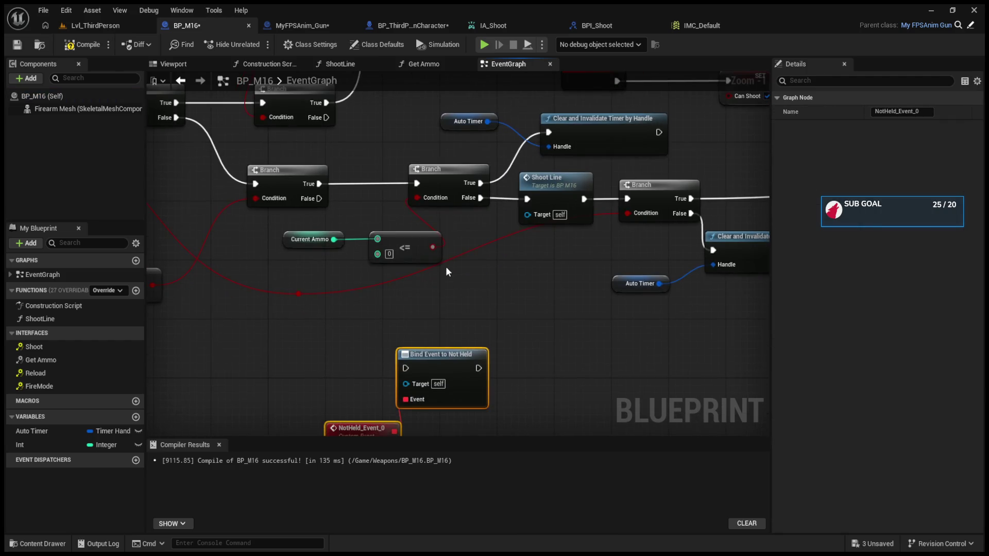
Paste a second Bind Event to Not Held node into BP_M16, discarding an extra duplicate.
left_click(428, 286)
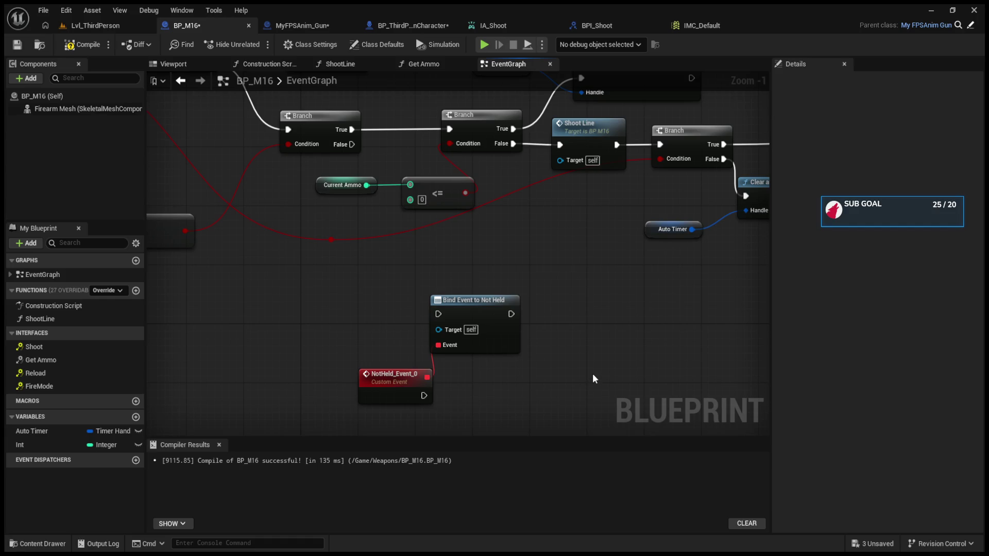
key("ctrl+v")
left_click_drag(550, 295, 572, 303)
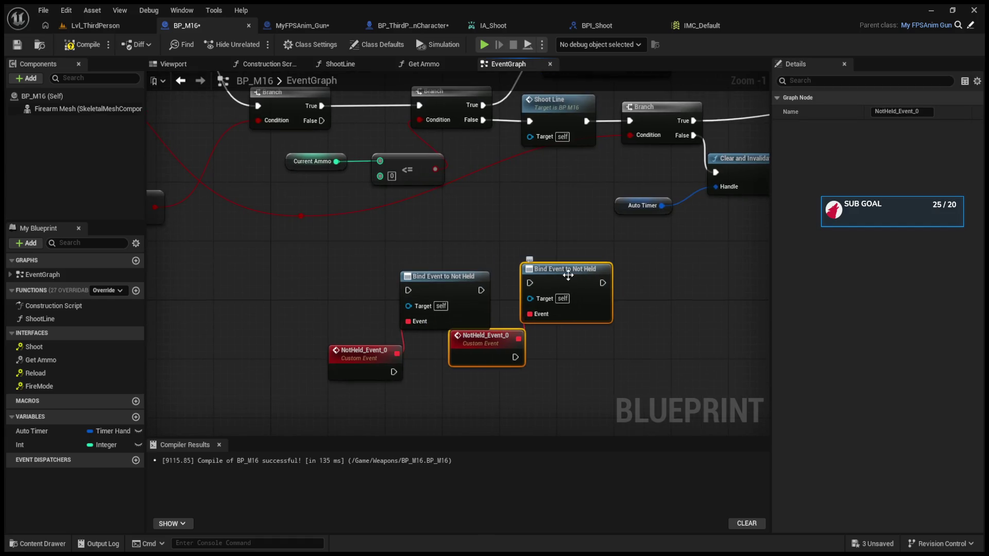
key("Delete")
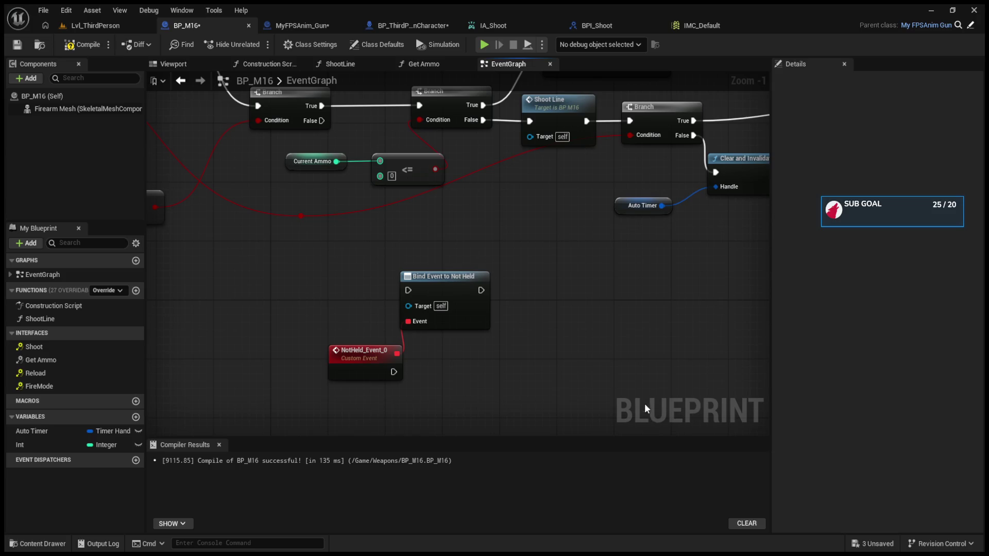
key("ctrl+v")
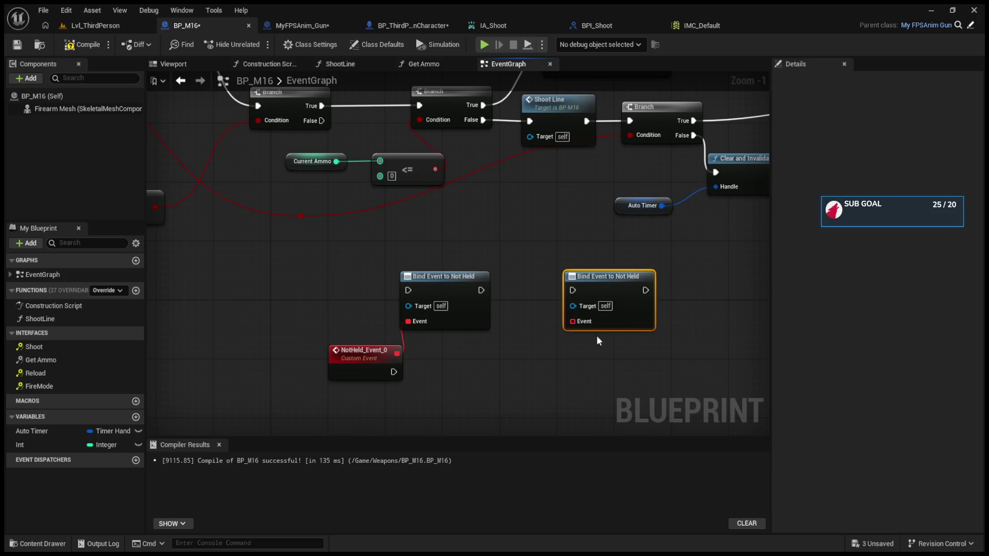
mouse_move(250, 86)
left_mouse_down()
mouse_move(374, 177)
mouse_move(601, 175)
mouse_move(137, 69)
left_mouse_up()
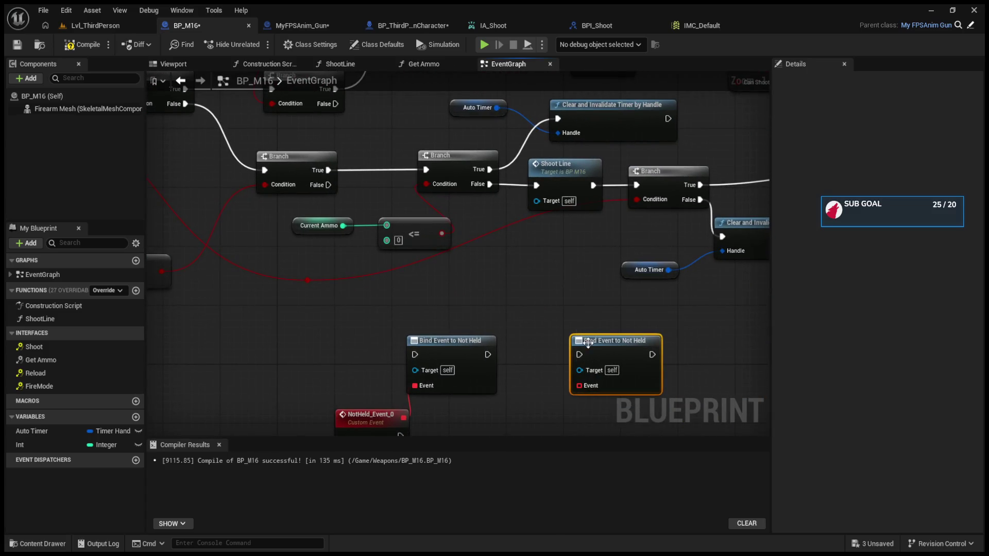
Recheck MyFPSAnim_Gun's Is Trigger Held wiring and BP_M16's Event Shoot nodes, then go to the level.
left_click(304, 25)
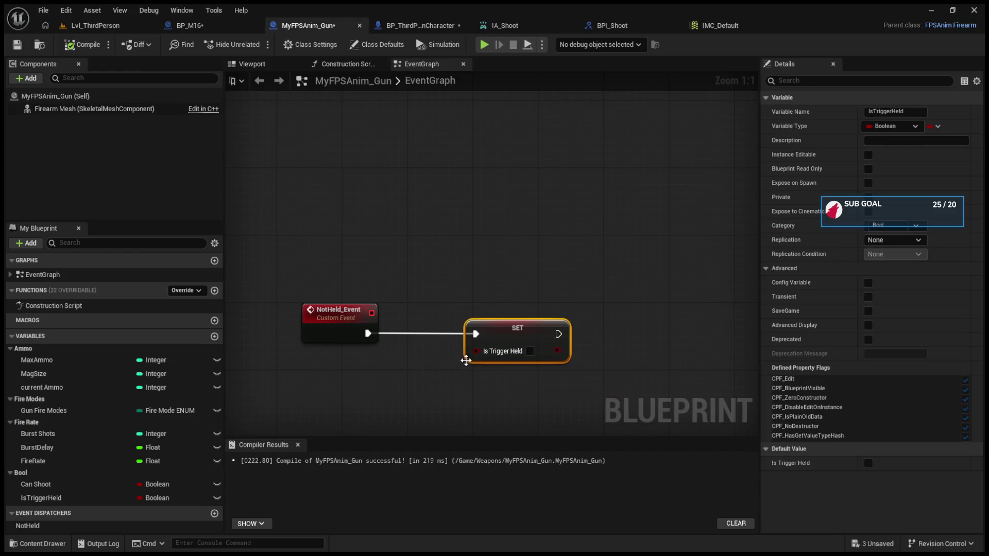
mouse_move(471, 355)
left_mouse_down()
mouse_move(338, 344)
mouse_move(426, 256)
mouse_move(394, 223)
left_mouse_up()
left_click(214, 29)
mouse_move(295, 189)
left_mouse_down()
mouse_move(368, 241)
mouse_move(435, 265)
mouse_move(340, 184)
mouse_move(395, 239)
mouse_move(654, 290)
left_mouse_up()
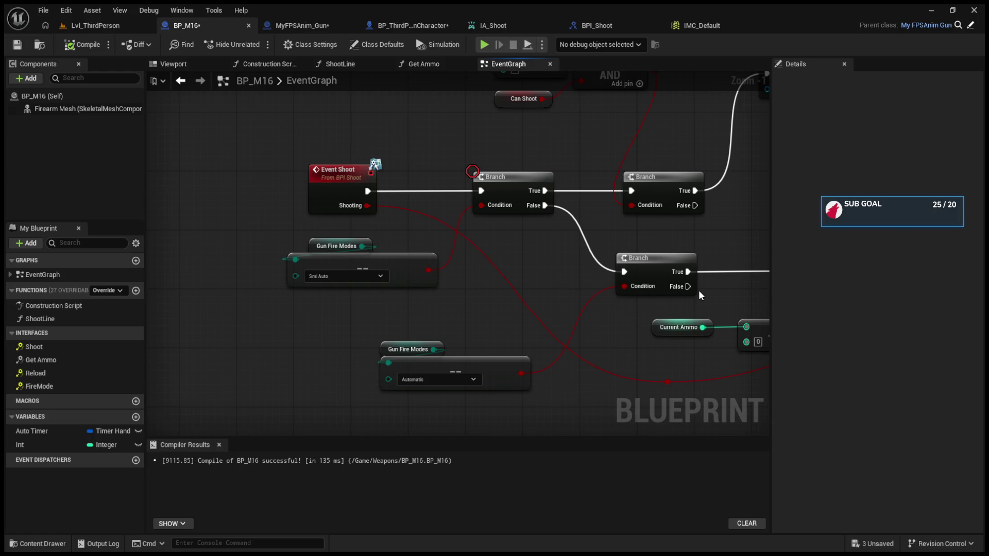
left_click(115, 20)
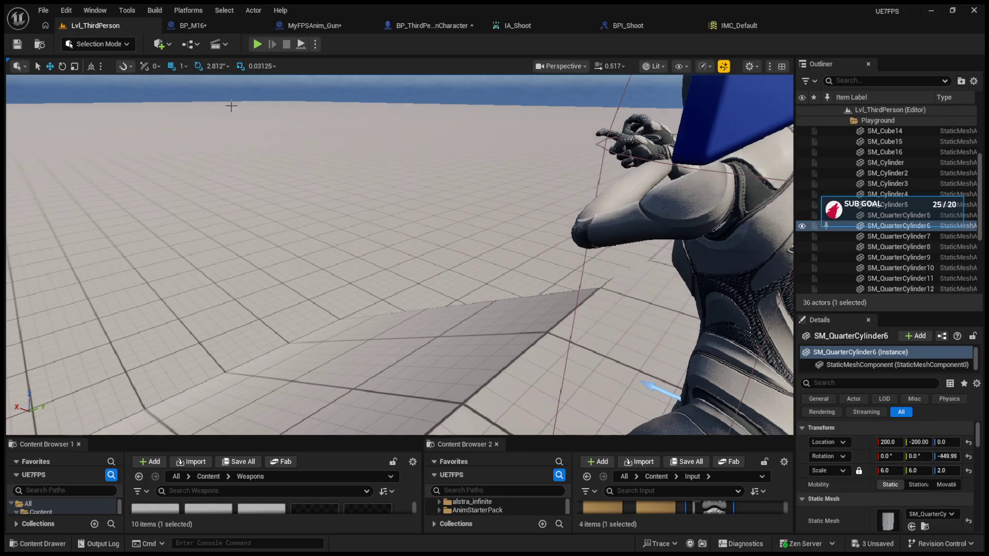
Paste a Print String node into the character graph and route Is Shooting toward it.
left_click(322, 24)
left_click(412, 26)
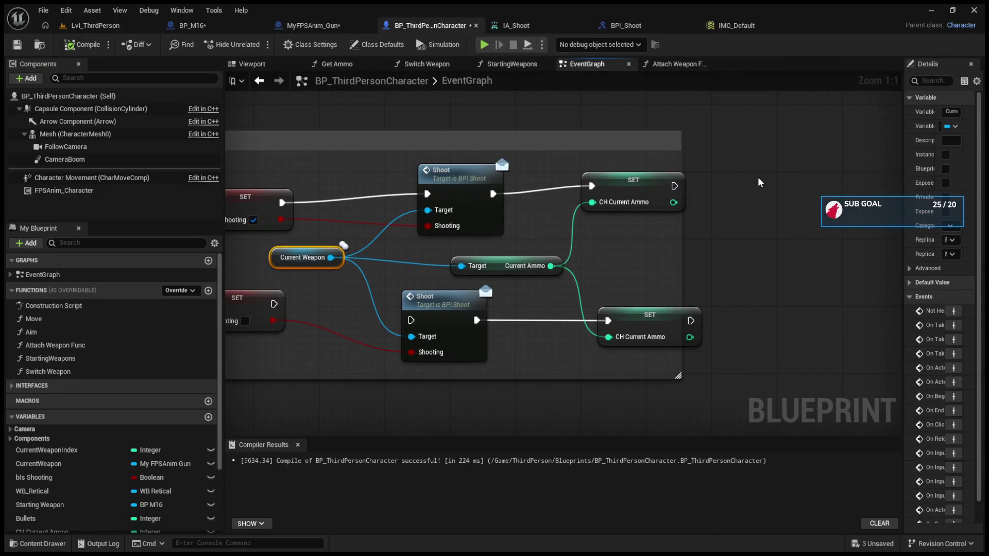
key("ctrl+v")
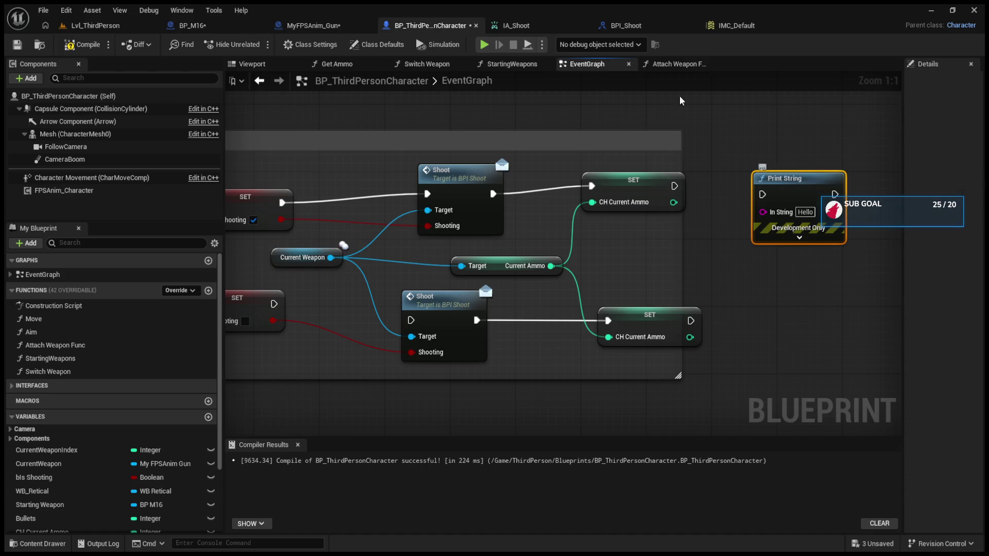
mouse_move(294, 216)
left_mouse_down()
mouse_move(666, 228)
mouse_move(776, 208)
left_mouse_up()
mouse_move(287, 300)
left_mouse_down()
mouse_move(761, 220)
mouse_move(776, 191)
left_mouse_up()
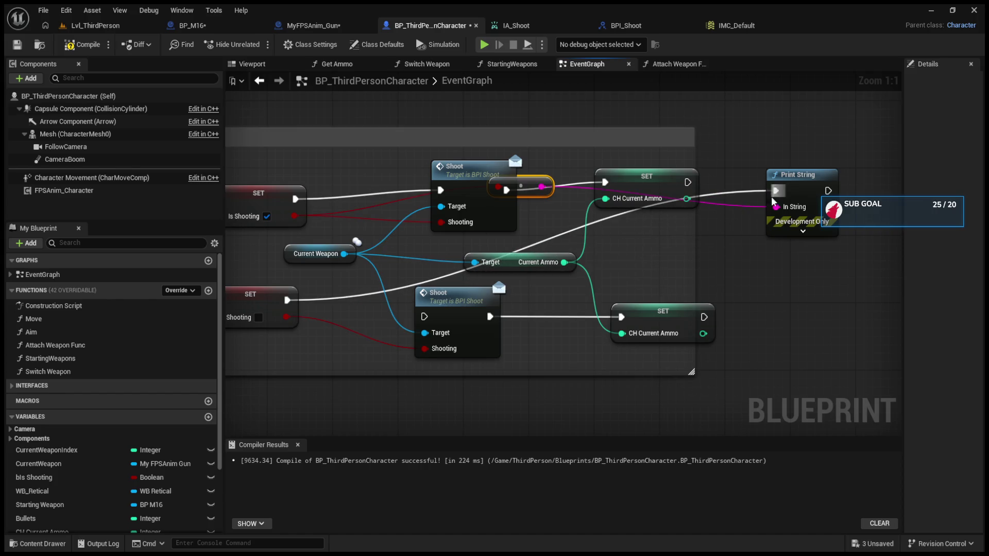
Play in the editor and fire six shots to watch the ammo drop.
left_click(93, 26)
left_click(259, 45)
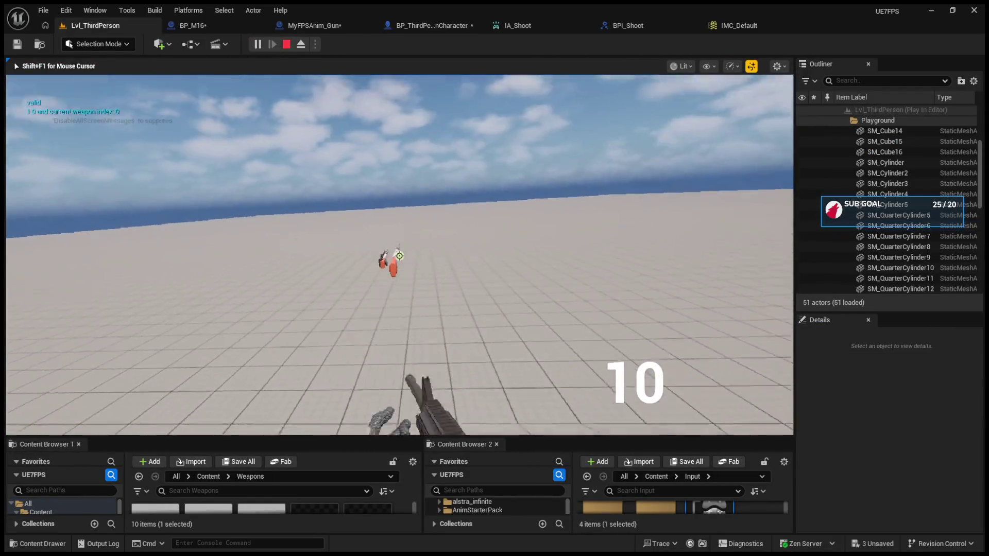
left_click(399, 256)
left_click(400, 256)
left_click(400, 256)
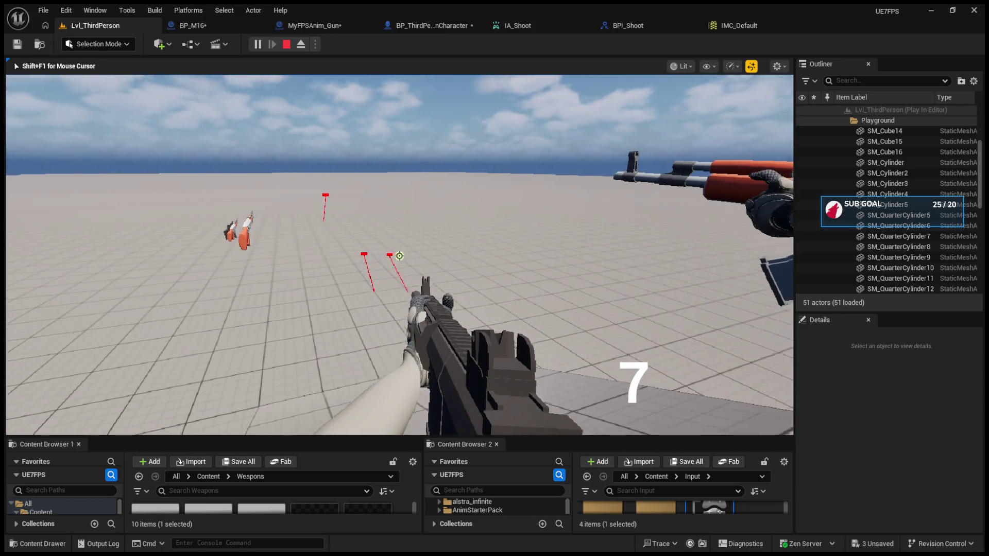
left_click(399, 256)
left_click(399, 256)
left_click(399, 256)
left_click(399, 256)
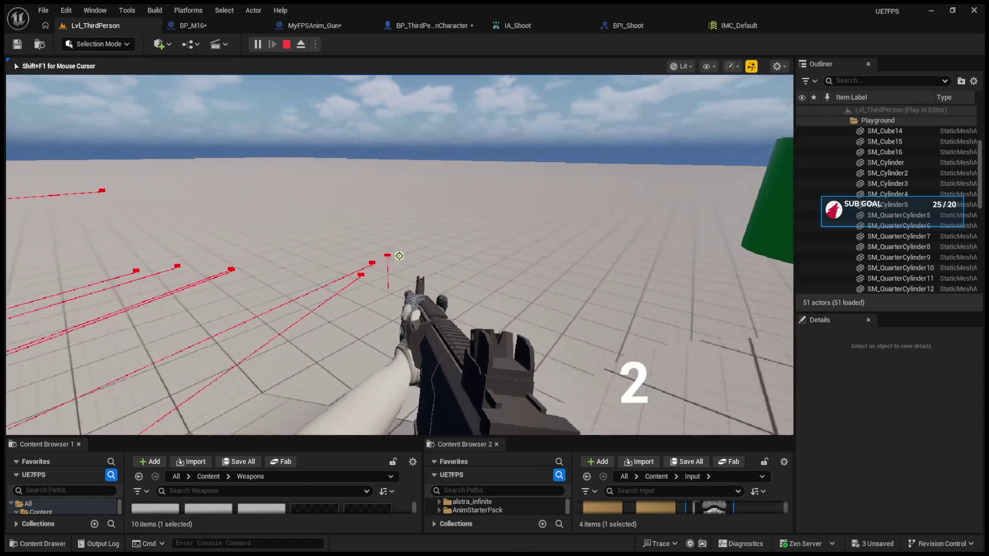
key("Escape")
Feed Is Shooting into Print String via a Bool-to-String conversion and compile the character blueprint.
left_click(397, 26)
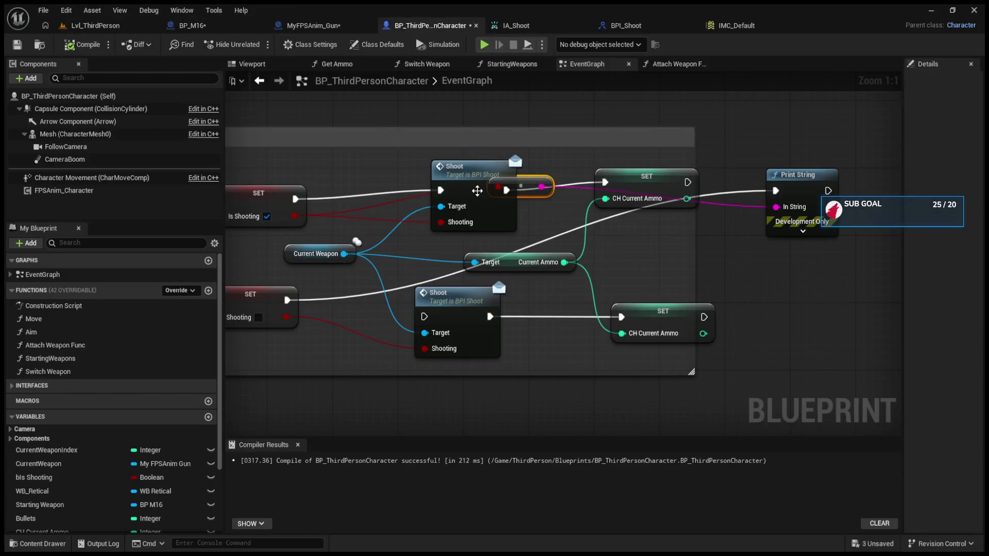
left_click_drag(477, 192, 517, 170)
left_click_drag(816, 185, 325, 295)
left_click(95, 45)
Play-test again, firing repeatedly at the green cylinder as ammo drains to 2.
key("alt+p")
left_click(297, 105)
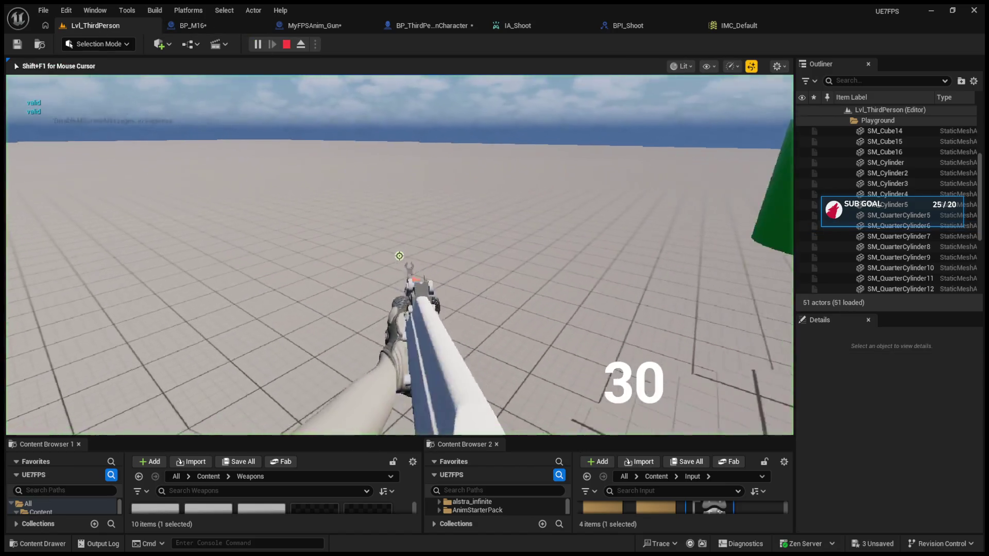
left_click(298, 105)
left_click(400, 257)
left_click(399, 256)
left_click(399, 256)
left_click(399, 256)
left_click(400, 256)
left_click(399, 256)
left_click(399, 256)
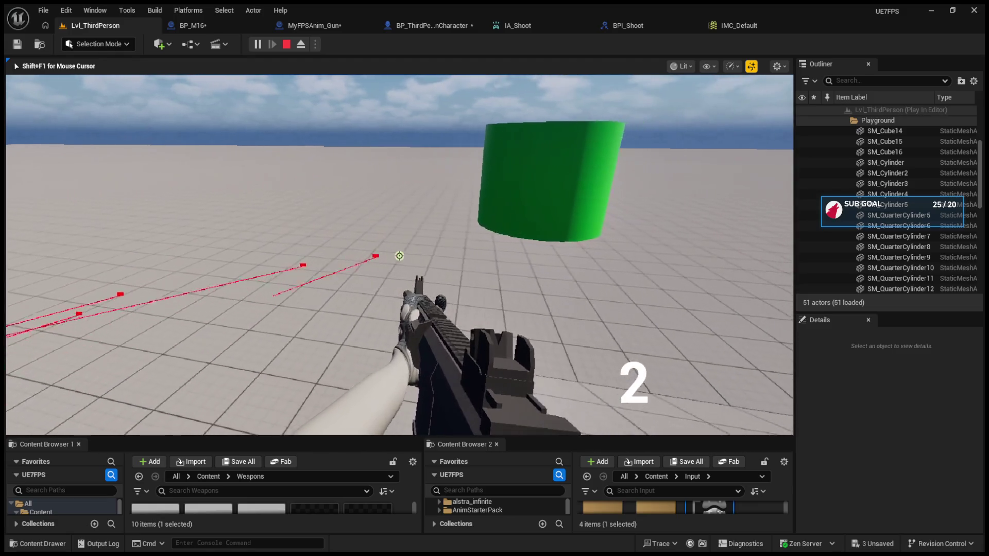
left_click(399, 256)
key("Escape")
left_click(303, 24)
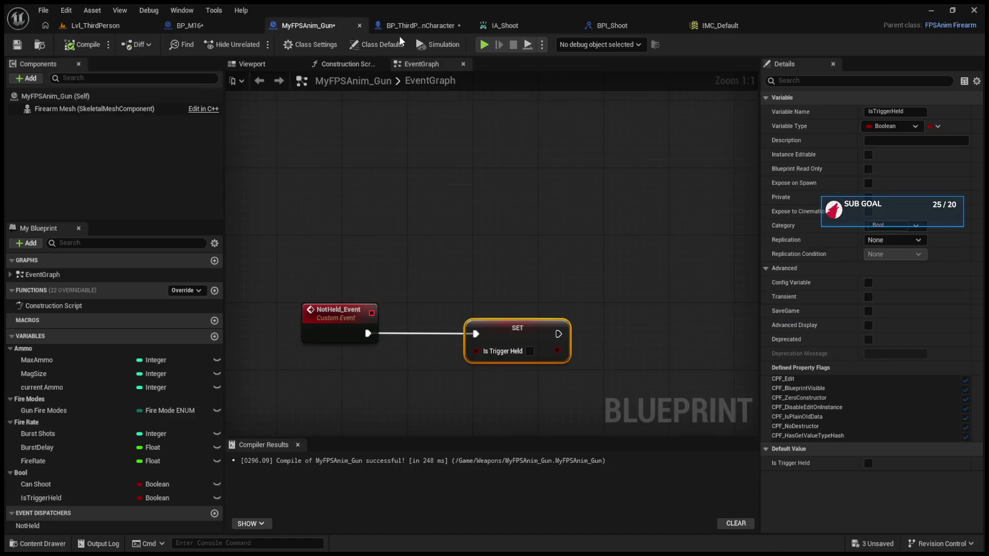
Spread out the character graph's reroute, Print String, Shoot and SET Is Shooting nodes.
left_click(401, 30)
left_click(750, 267)
left_click_drag(750, 266, 880, 299)
mouse_move(785, 264)
left_mouse_down()
mouse_move(740, 278)
mouse_move(873, 275)
mouse_move(941, 289)
left_mouse_up()
mouse_move(897, 237)
left_mouse_down()
mouse_move(649, 206)
mouse_move(698, 348)
mouse_move(433, 422)
mouse_move(572, 380)
left_mouse_up()
left_click_drag(438, 203, 340, 398)
mouse_move(380, 362)
left_mouse_down()
mouse_move(411, 282)
mouse_move(634, 343)
left_mouse_up()
left_click(608, 236)
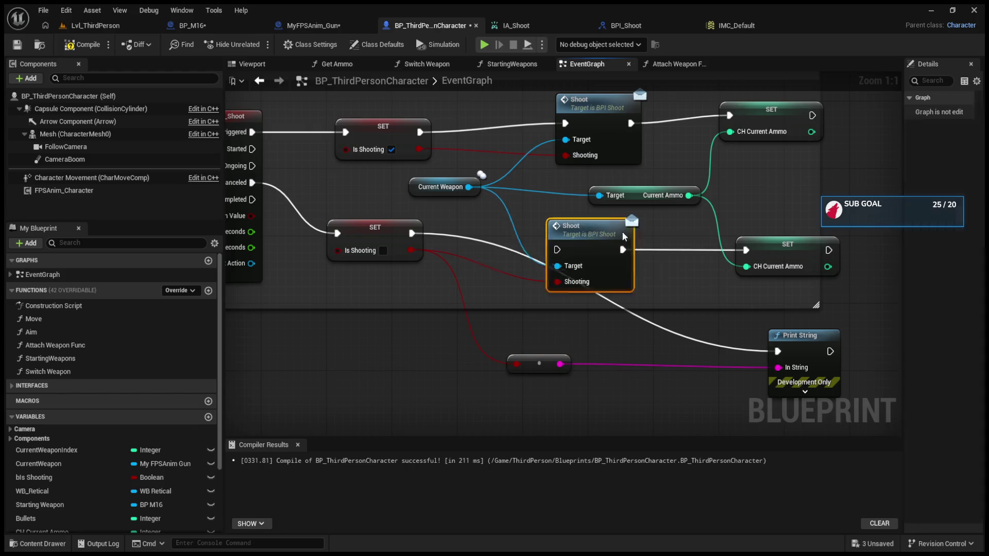
left_click_drag(609, 236, 688, 237)
left_click_drag(394, 227, 393, 277)
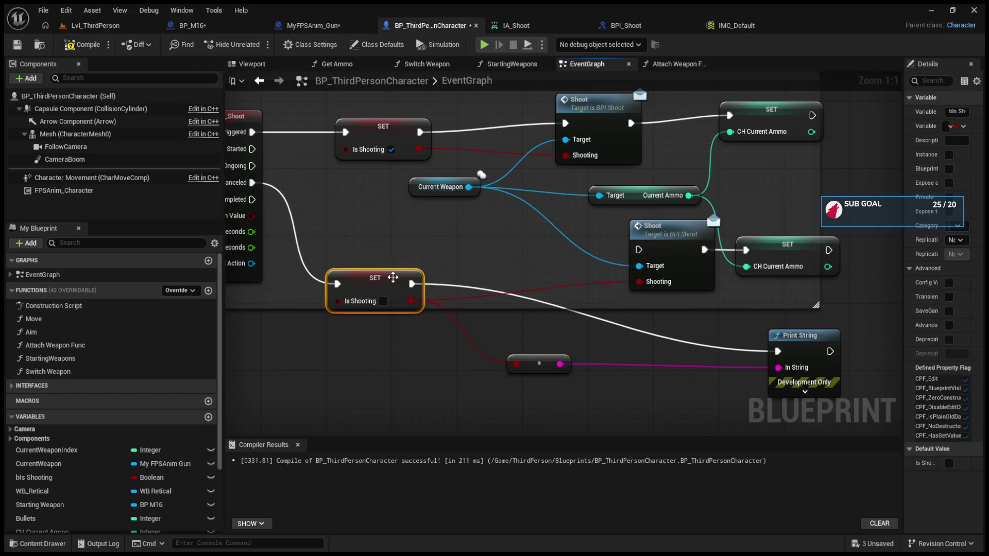
mouse_move(287, 193)
left_mouse_down()
mouse_move(370, 211)
mouse_move(408, 294)
left_mouse_up()
Run the Is Shooting reset from IA_Shoot's Completed pin, compile, then switch weapon and test fire.
left_click(332, 204, "alt")
left_click(83, 44)
key("alt+p")
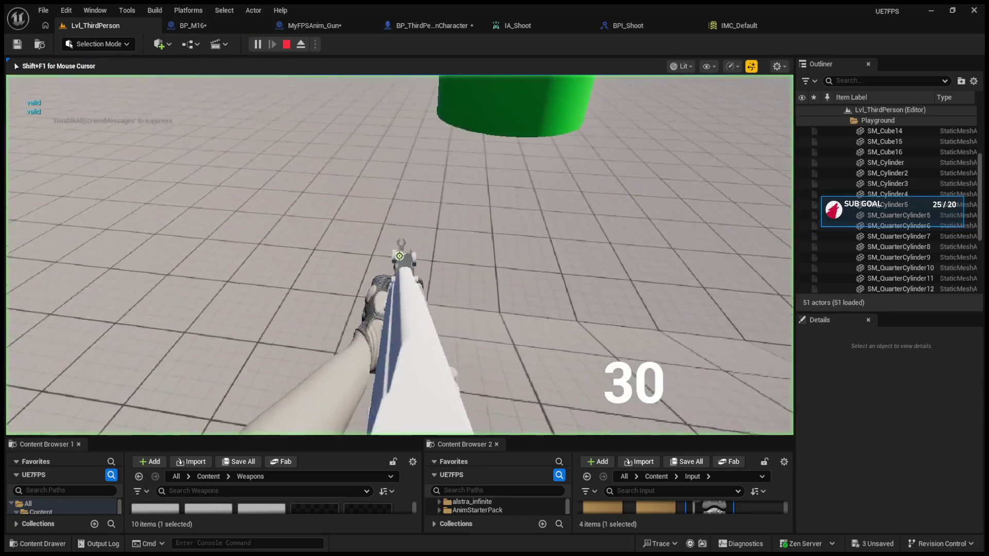
key("1")
left_click(399, 256)
left_click(400, 256)
left_click(400, 256)
left_click(399, 256)
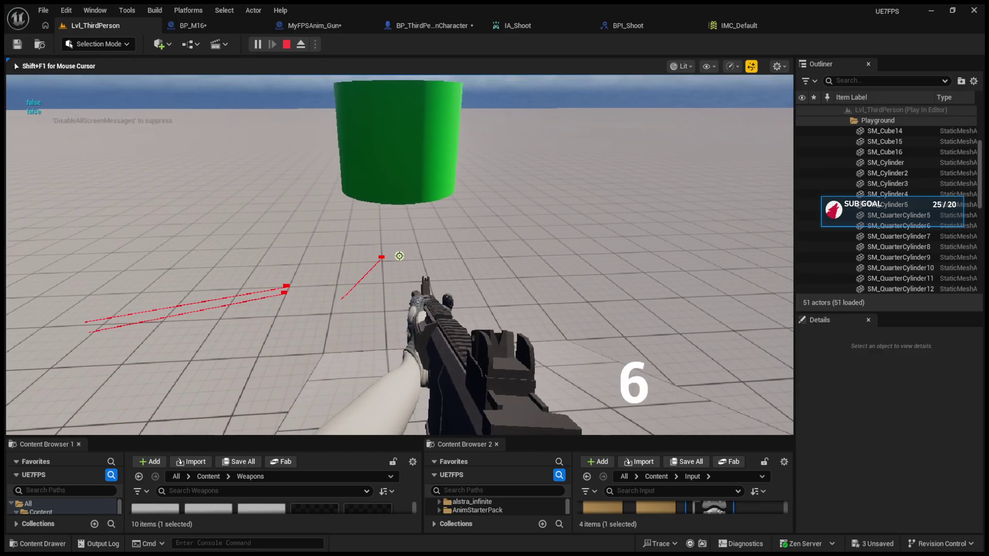
left_click(399, 256)
left_click(400, 256)
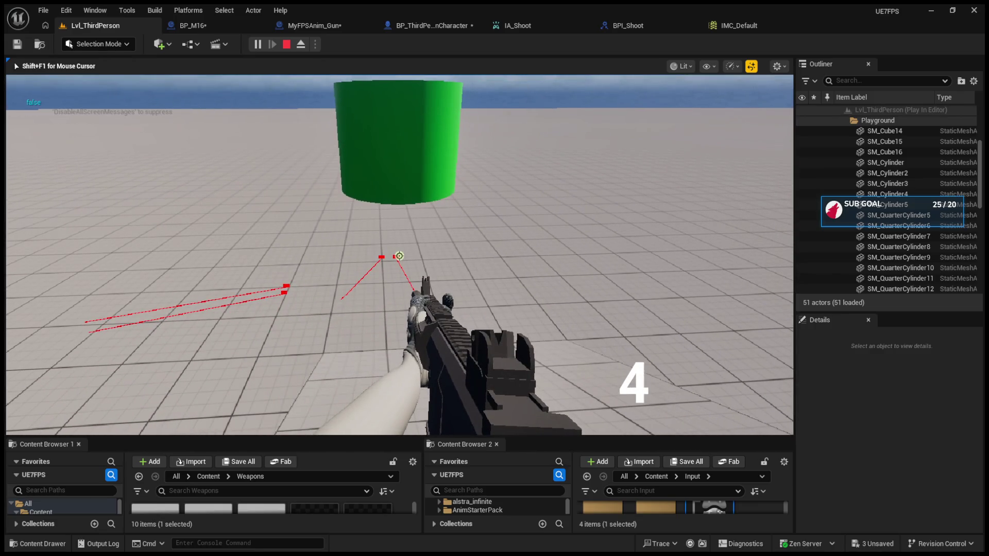
left_click(400, 256)
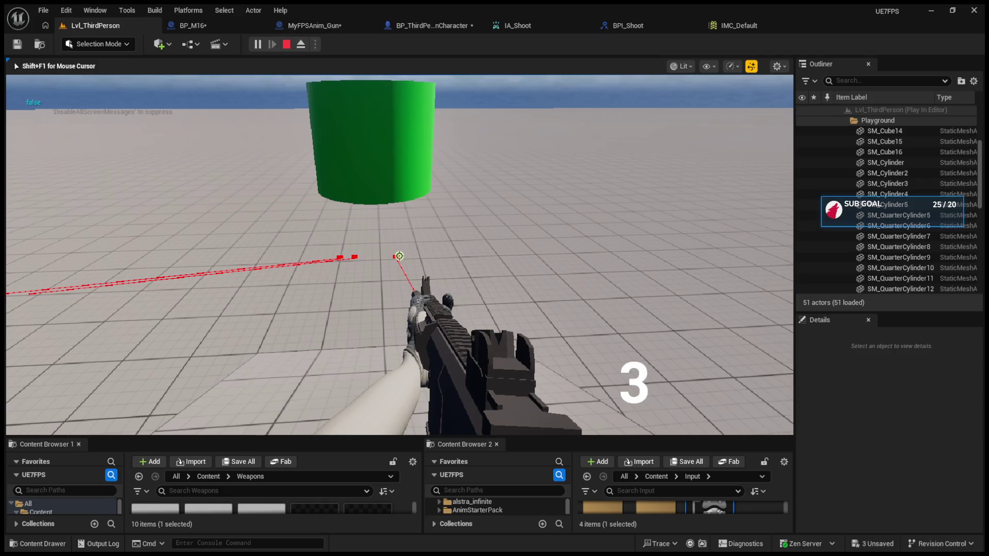
left_click(400, 256)
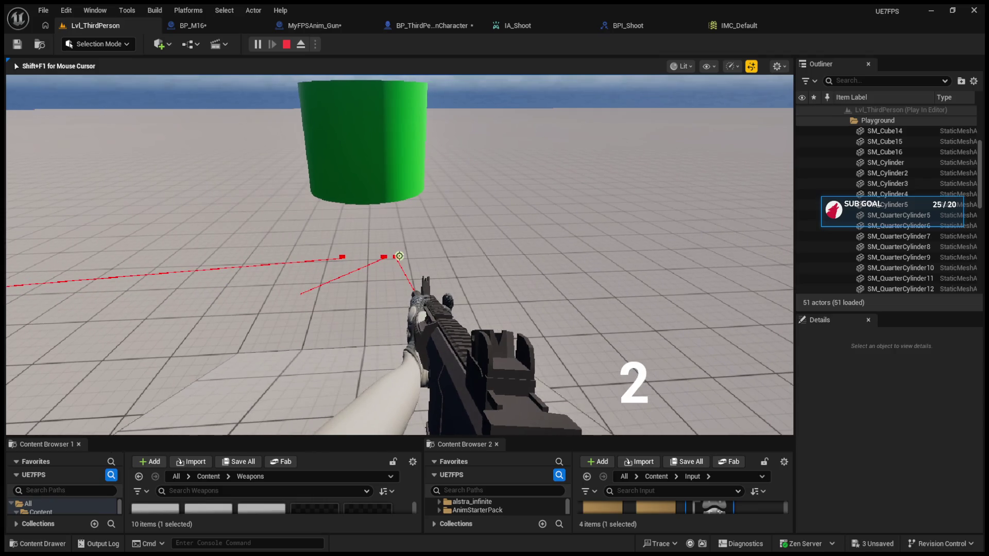
left_click(399, 256)
key("Escape")
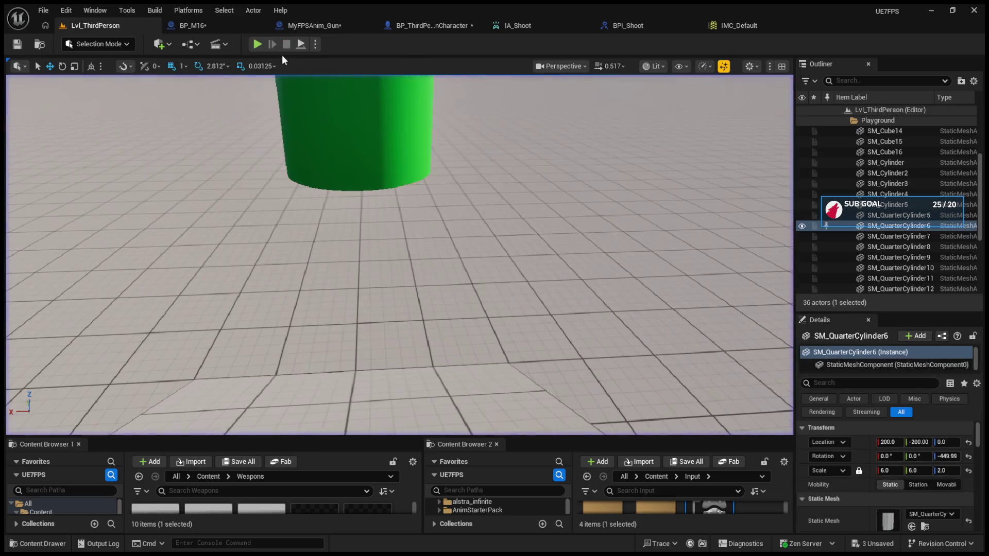
Rewire the SET Is Shooting reset from IA_Shoot's Completed pin to its Ongoing pin.
left_click(222, 24)
left_click(289, 24)
left_click(435, 25)
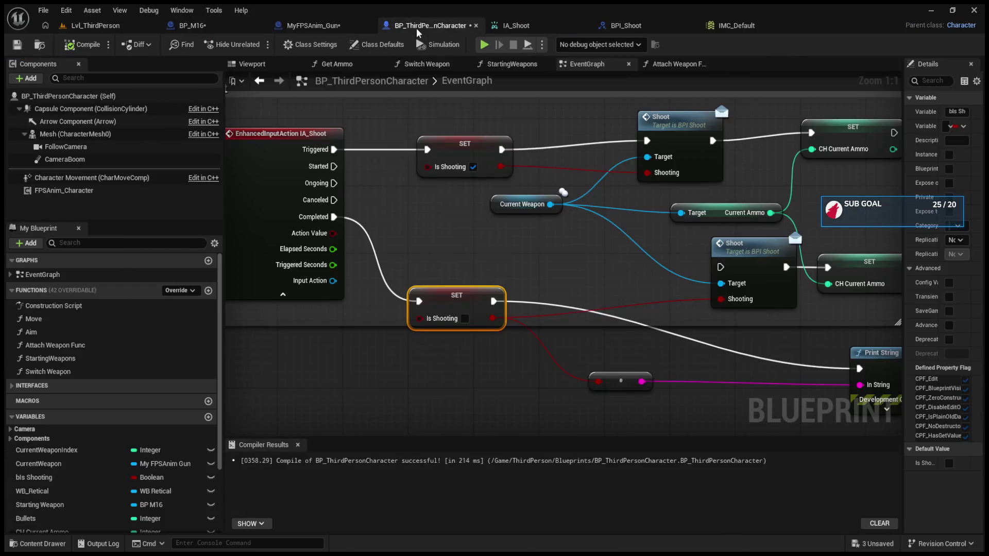
left_click(334, 217, "alt")
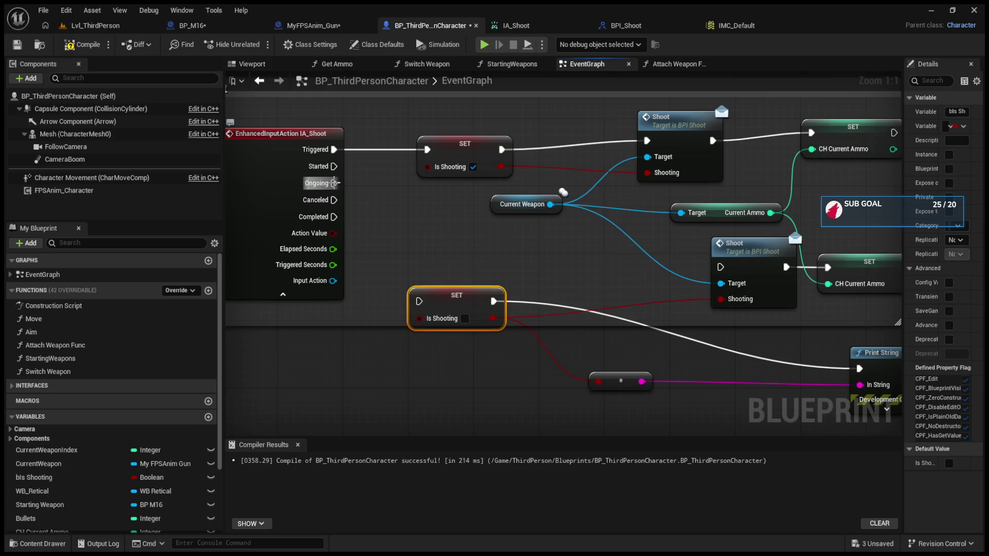
left_click_drag(334, 183, 415, 302)
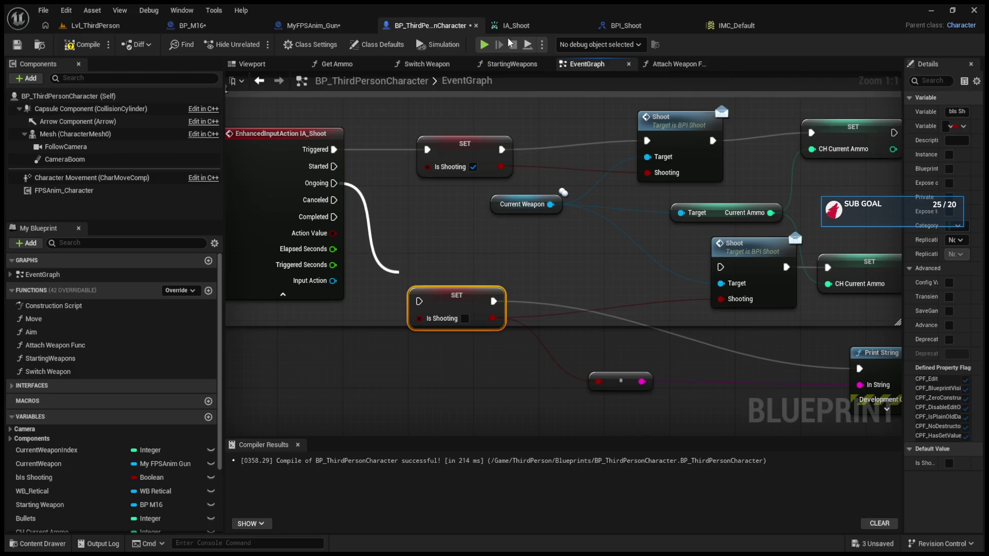
Review IA_Shoot's triggers, then start a play session from the level.
left_click(515, 25)
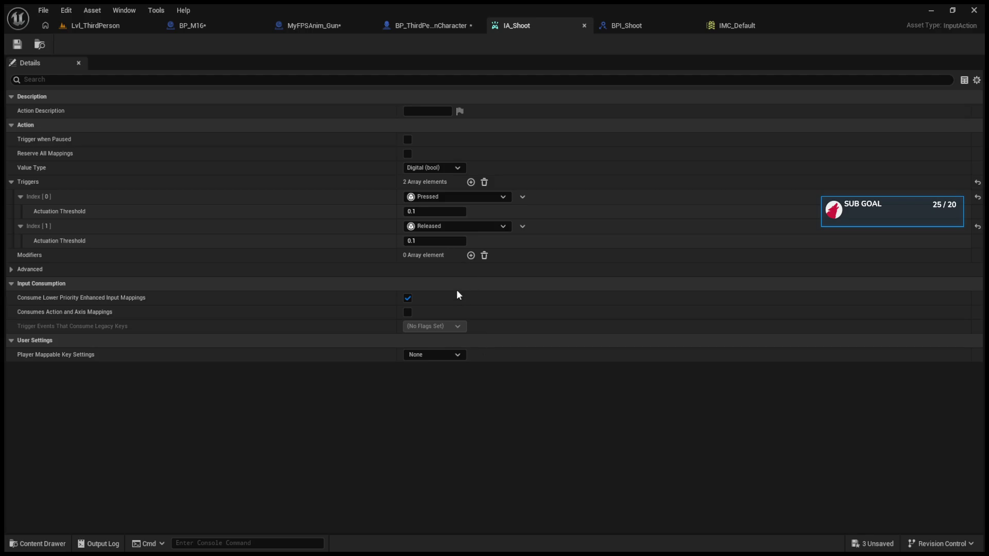
left_click(329, 29)
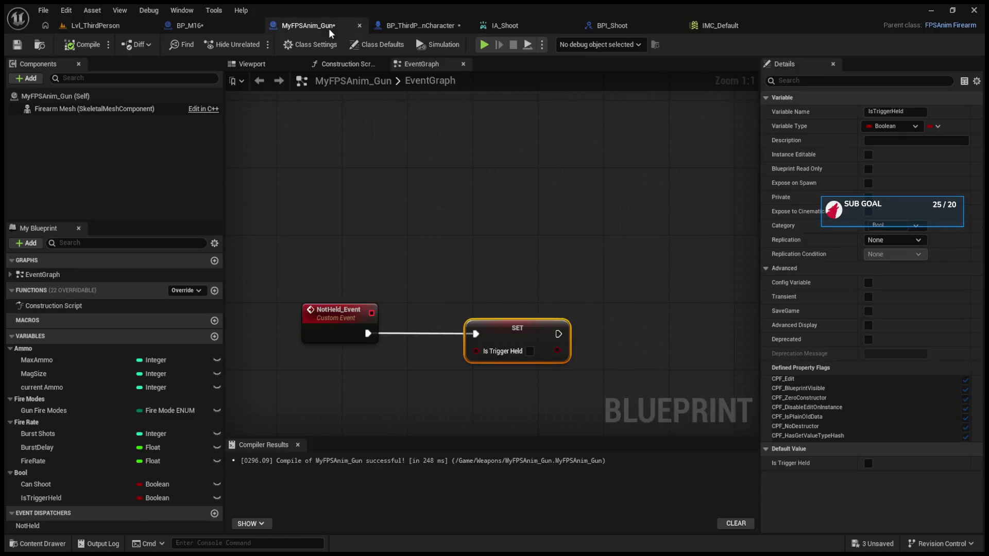
left_click(394, 26)
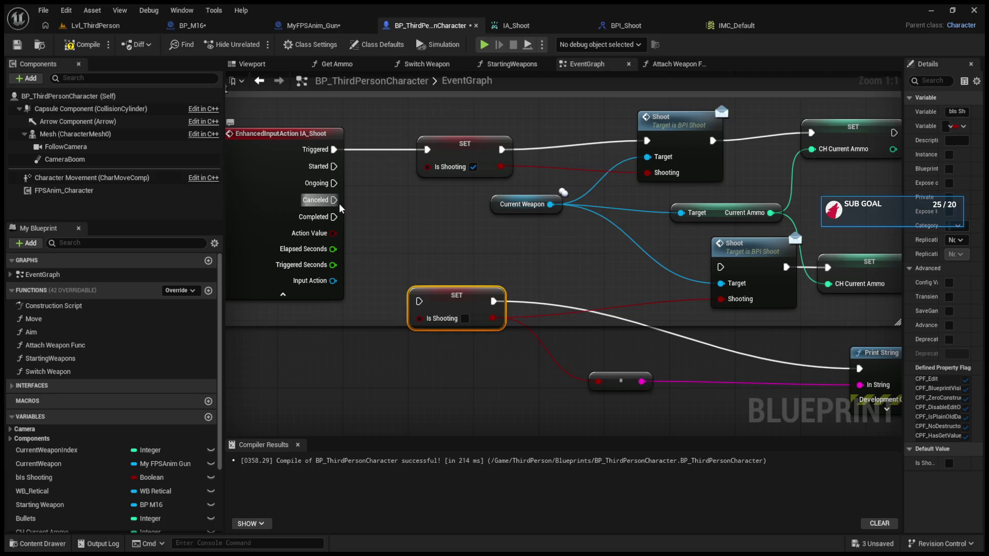
left_click(126, 26)
left_click(256, 45)
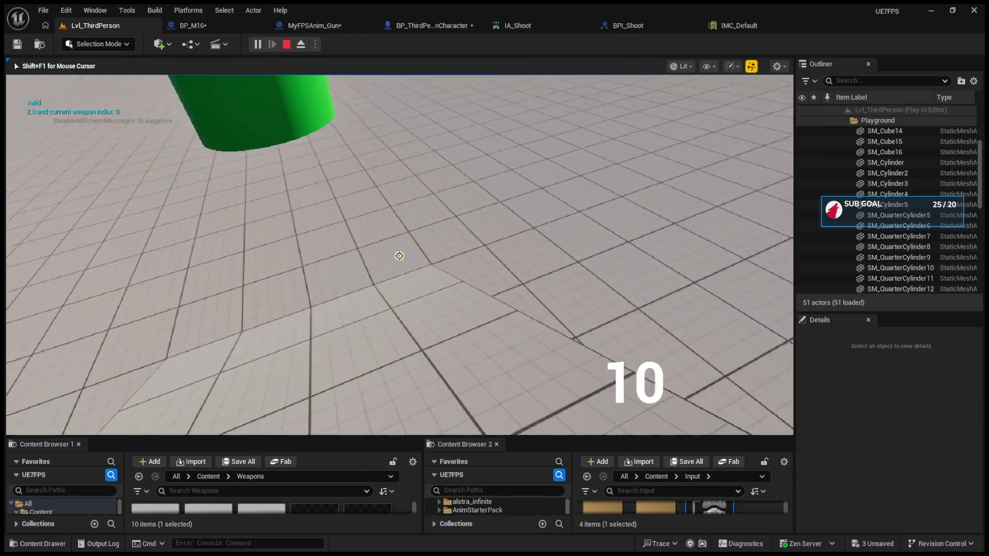
Fire seven shots in the running game to watch the ammo drop, then stop play.
left_click(399, 257)
left_click(400, 256)
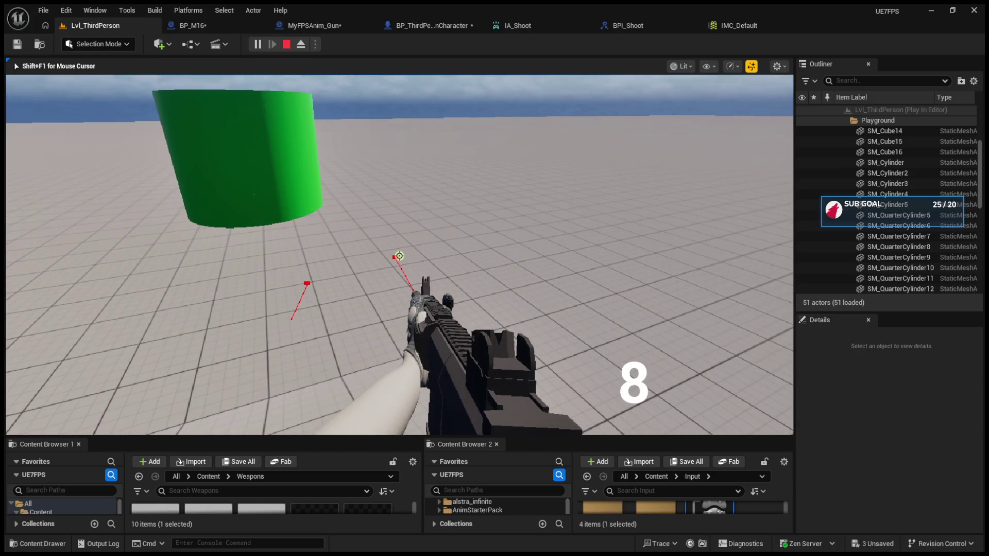
left_click(399, 256)
left_click(399, 256)
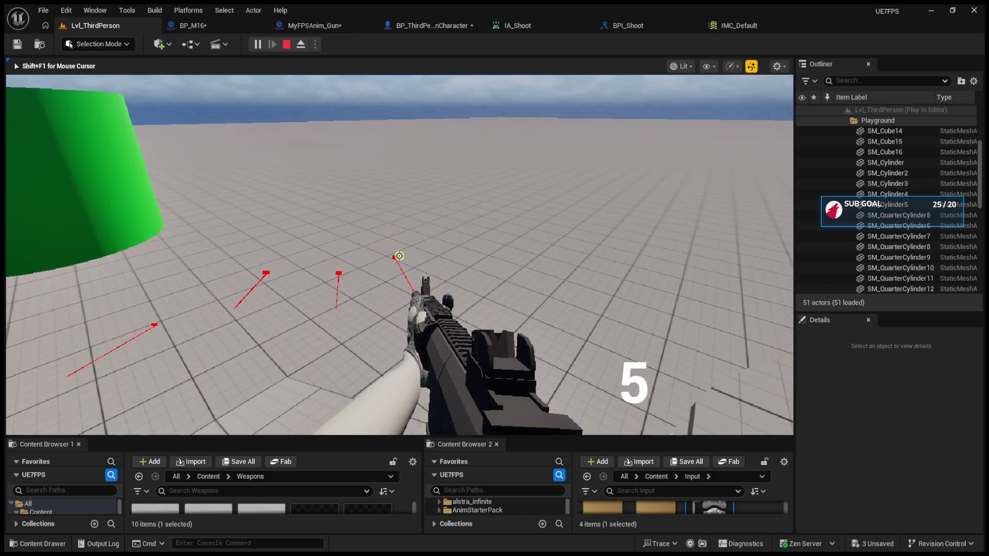
left_click(399, 256)
left_click(399, 256)
left_click(400, 256)
key("Escape")
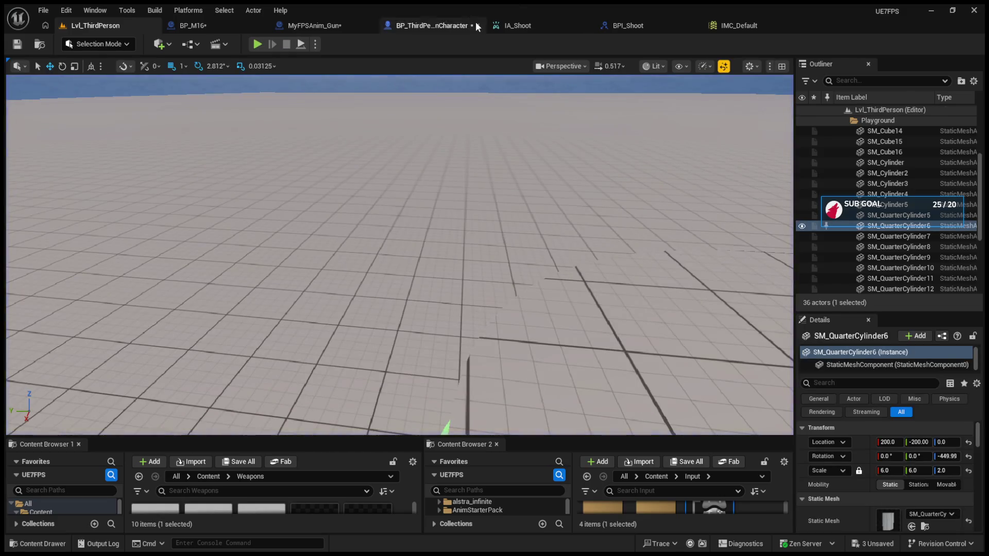
Reset IA_Shoot's Index [1] trigger from Released to None, then play-test a single shot.
left_click(510, 25)
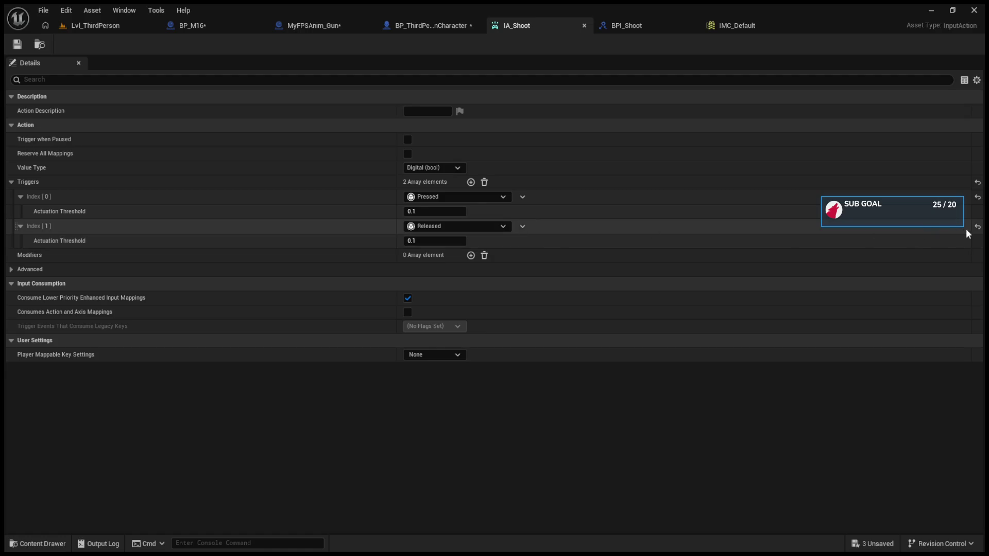
left_click(977, 226)
left_click(77, 26)
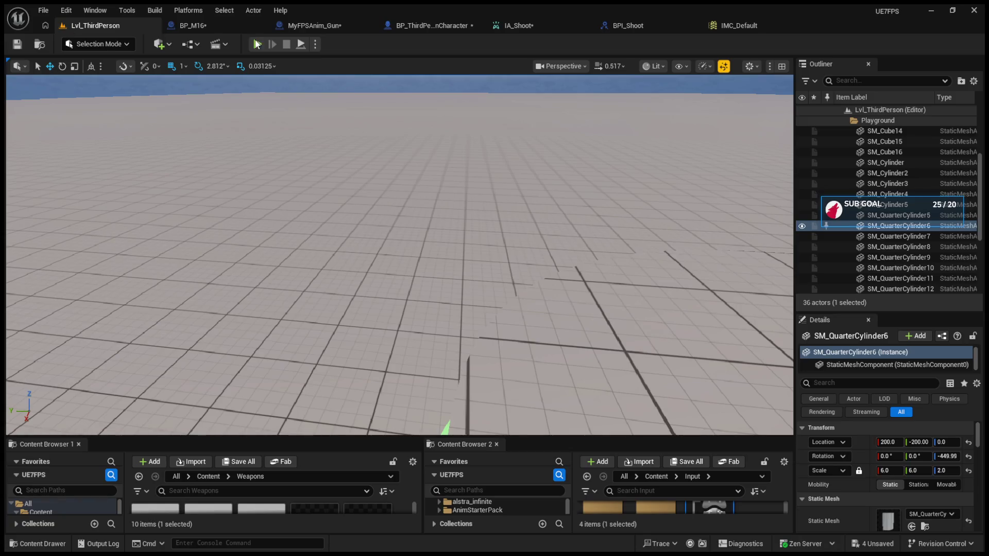
left_click(257, 44)
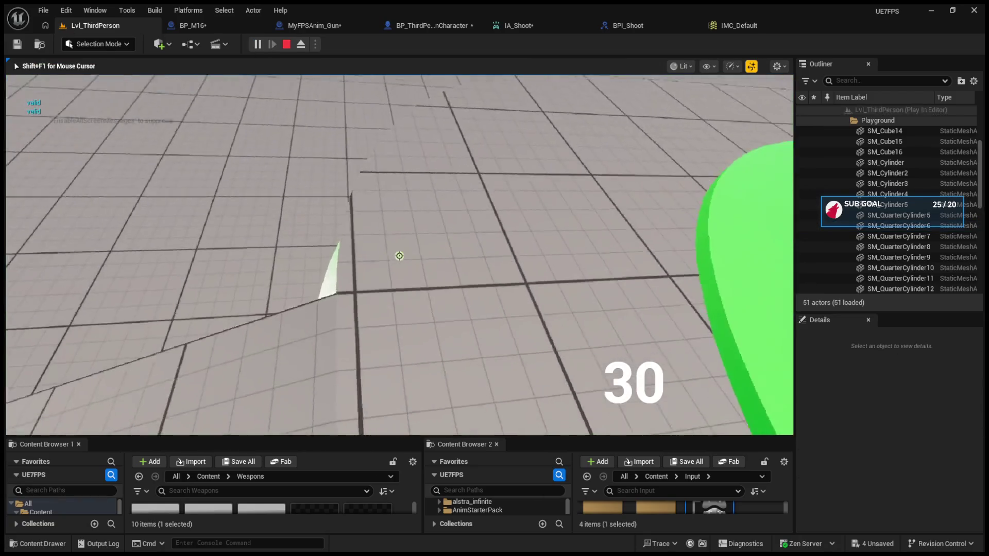
left_click(399, 257)
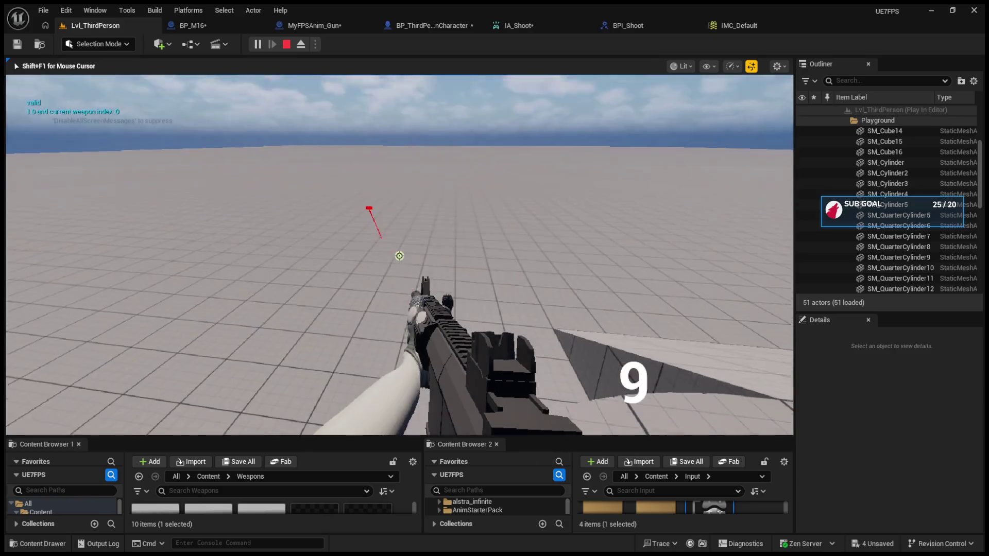
key("Escape")
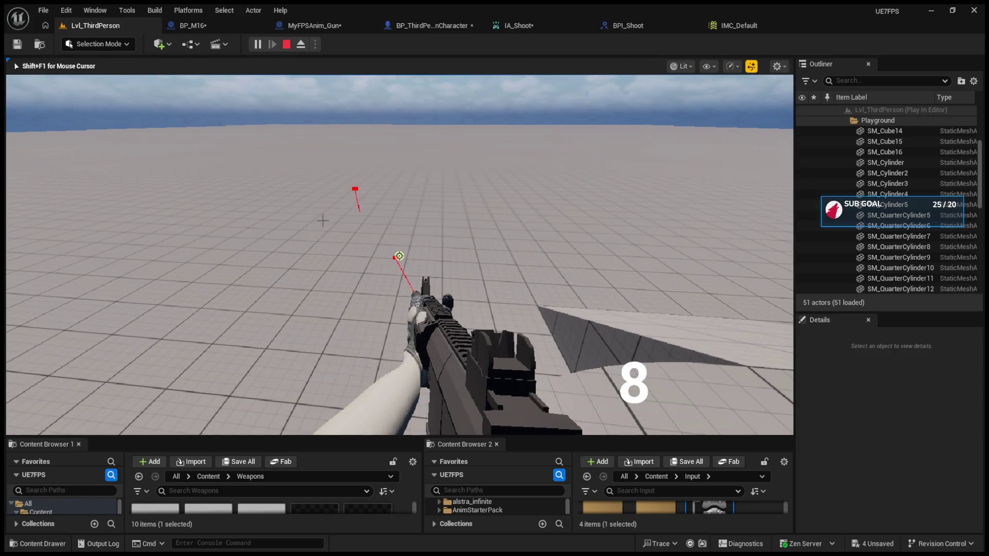
left_click(384, 25)
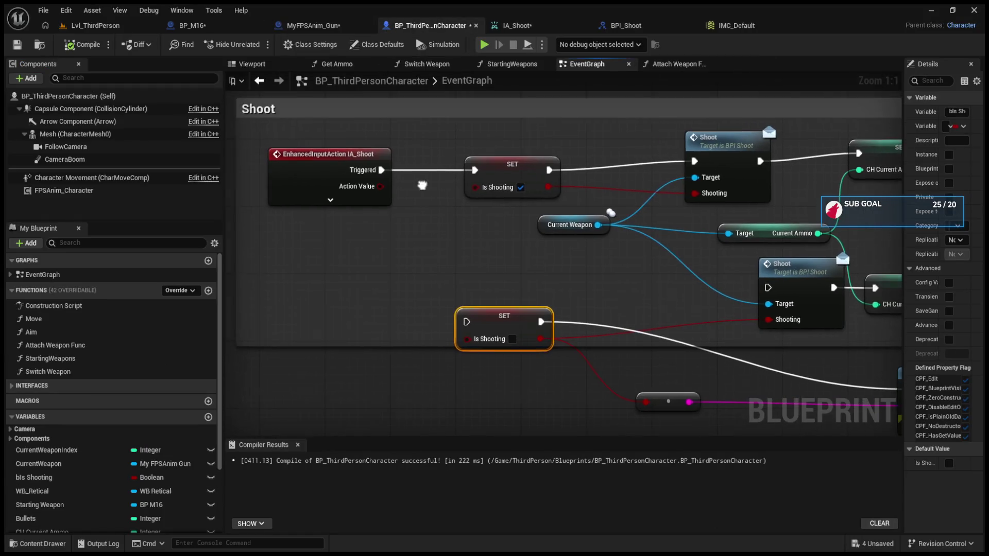
Expand IA_Shoot, link its Completed pin to the clearing setter, and start Play.
left_click(328, 200)
left_click_drag(379, 238, 464, 322)
left_click(85, 25)
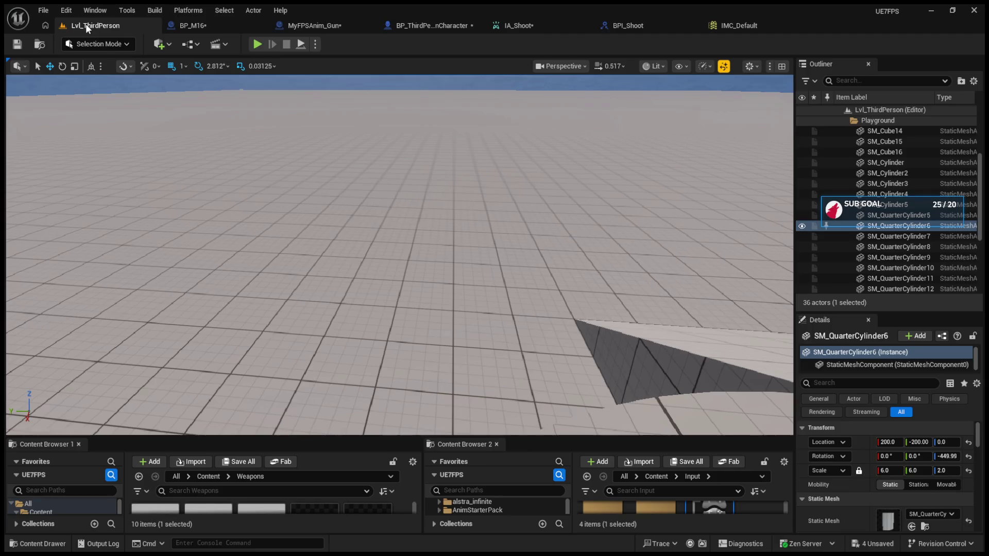
left_click(262, 44)
Fire repeatedly until the M16's ammo reaches 0, then return to BP_M16's graph.
left_click(399, 256)
left_click(399, 256)
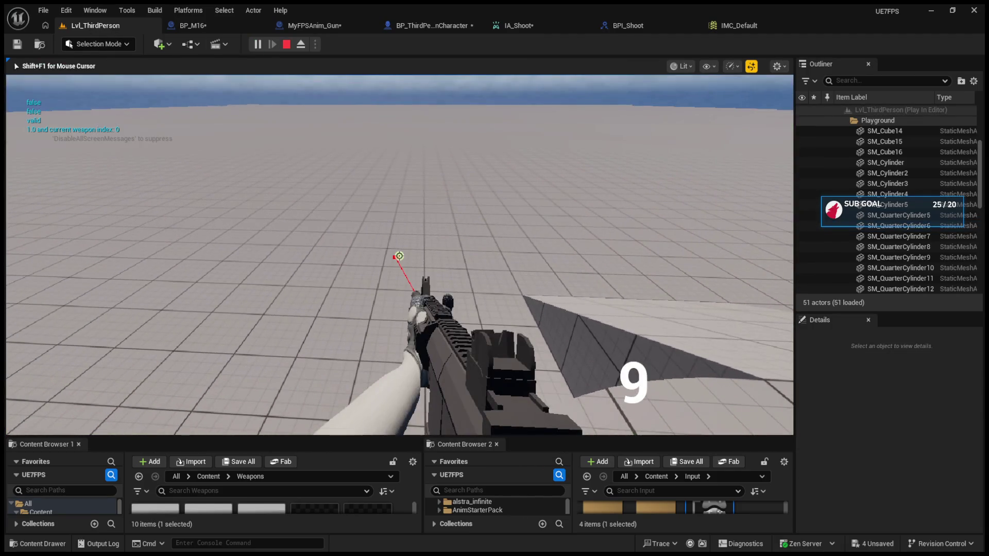
left_click(399, 256)
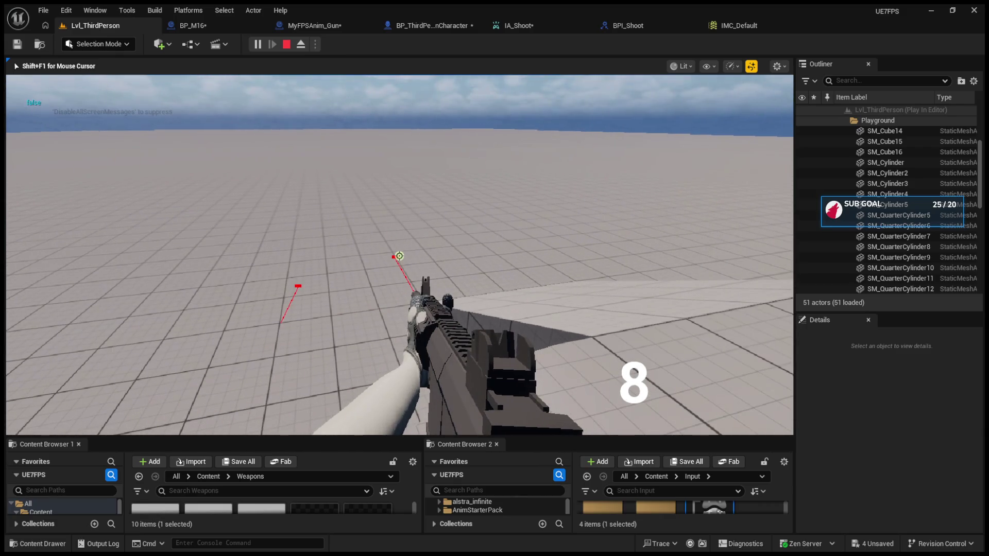
left_click(400, 256)
left_click(399, 256)
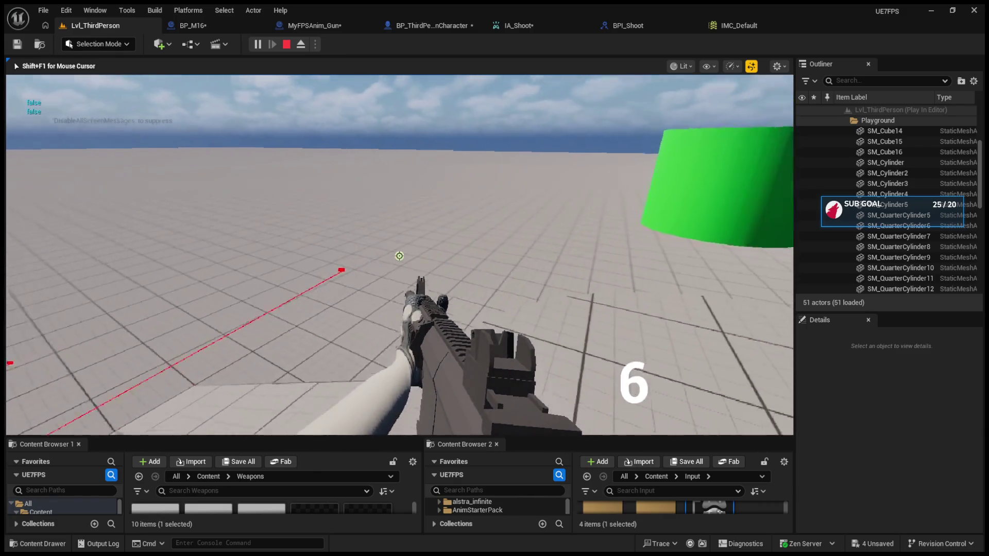
left_click(400, 256)
left_click(399, 256)
left_click(399, 256)
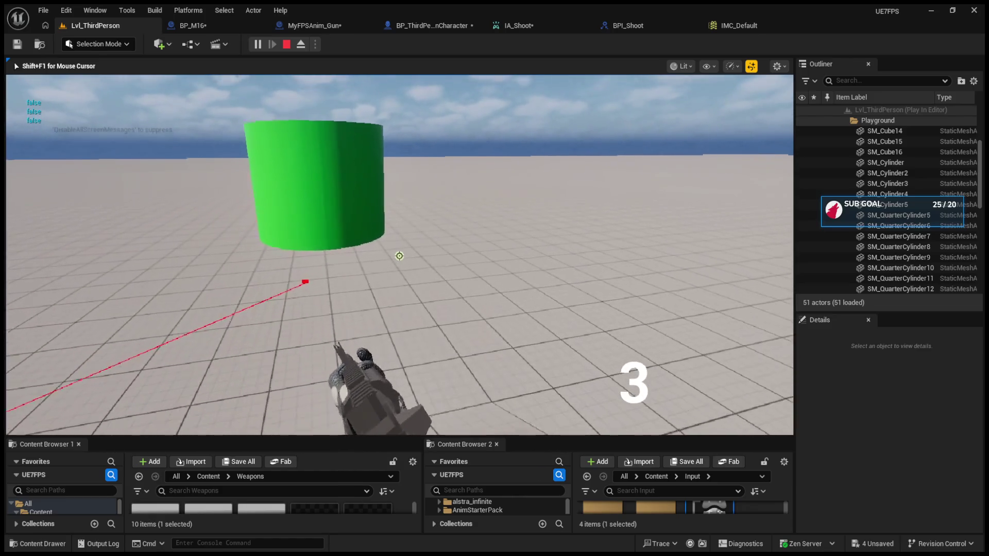
left_click(399, 256)
left_click(399, 256)
left_click(399, 256)
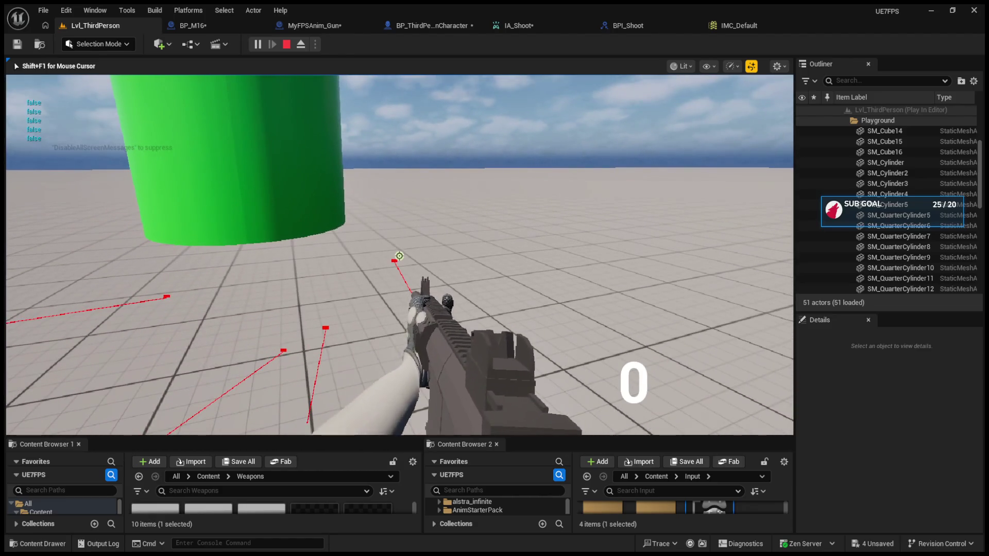
key("Escape")
left_click(209, 23)
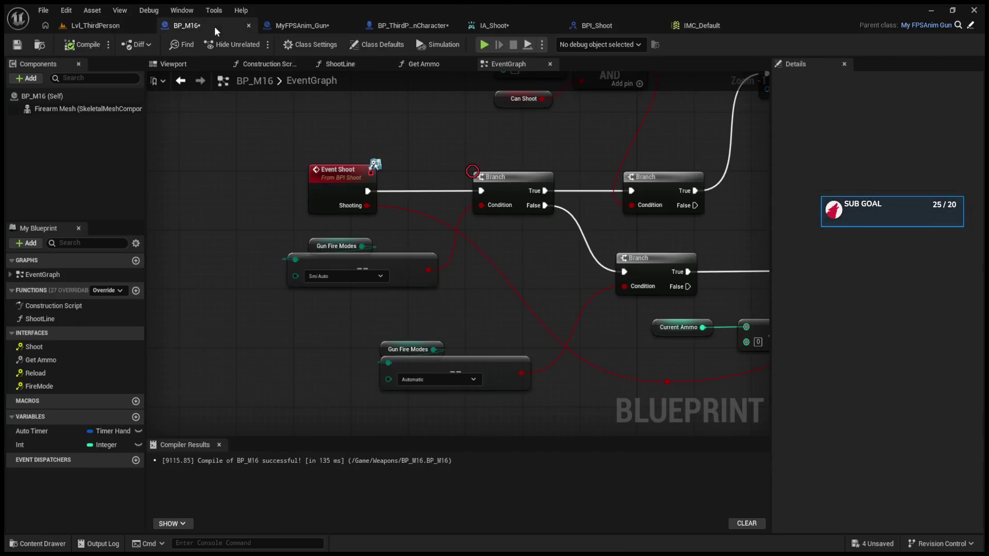
Paste a copy of the Print String and chain it after SET CH Current Ammo in the Shoot graph.
left_click(415, 25)
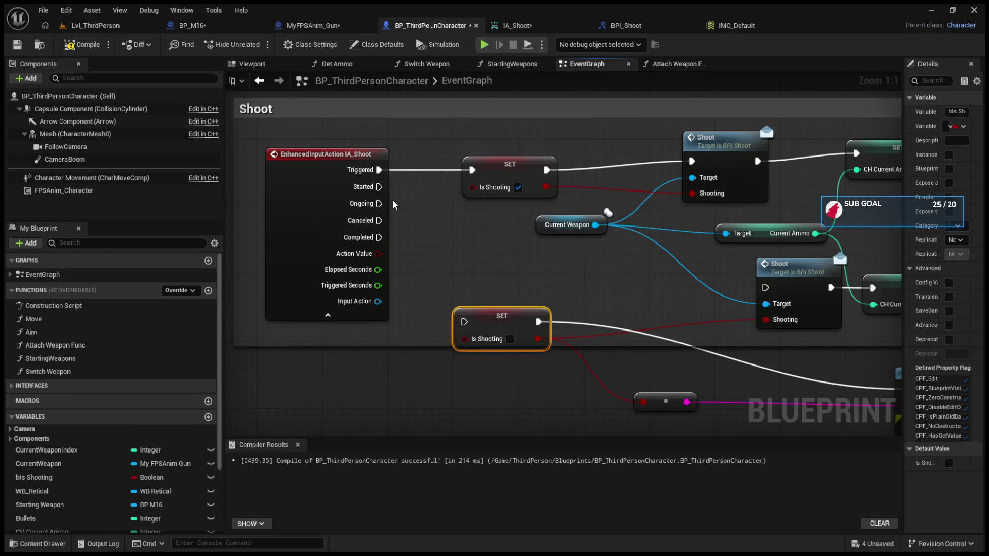
left_click(515, 174)
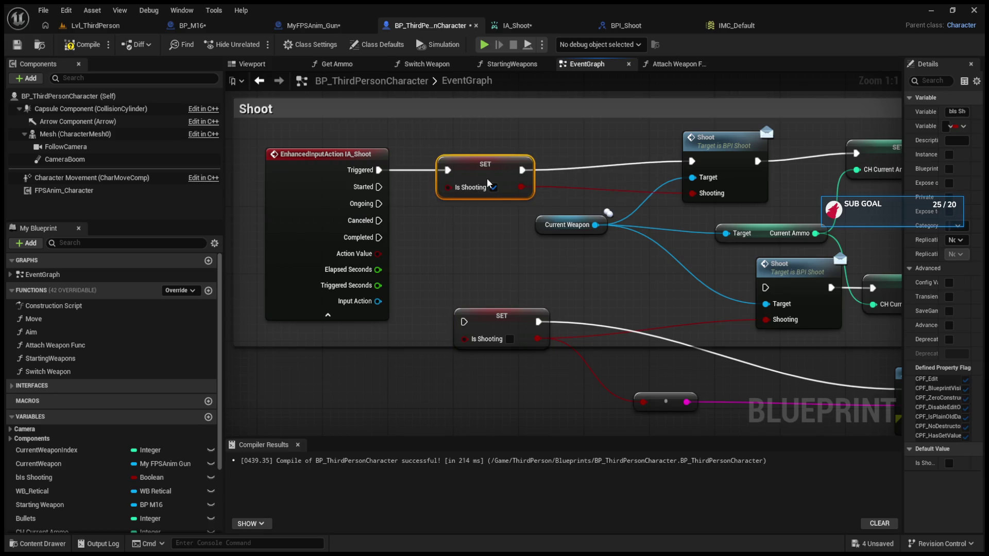
left_click_drag(579, 202, 333, 198)
left_click(681, 375)
key("ctrl+v")
left_click_drag(753, 209, 767, 153)
left_click_drag(692, 150, 747, 159)
key("q")
Feed Is Shooting into the new Print String's In String, then start a play session.
left_click_drag(281, 186, 748, 167)
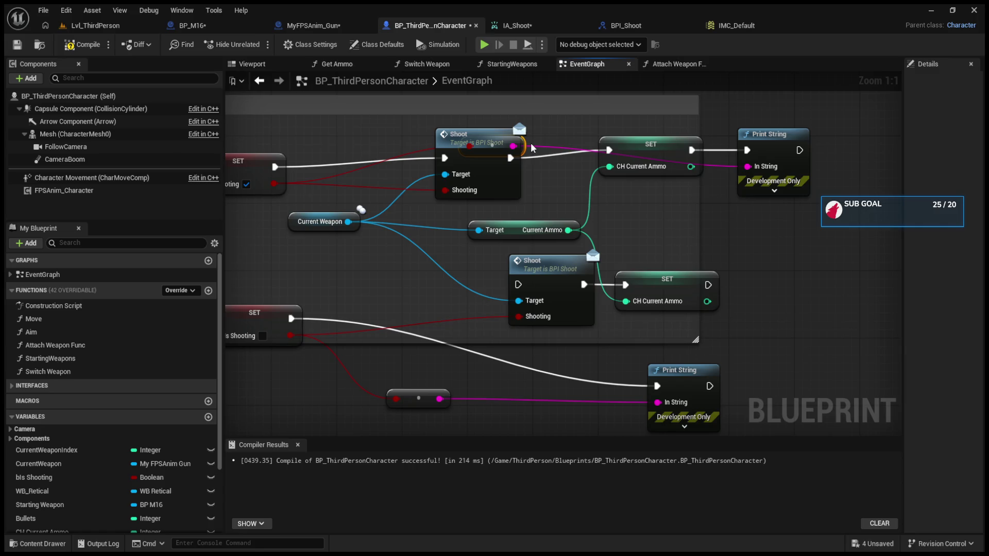
mouse_move(523, 141)
left_mouse_down()
mouse_move(514, 259)
mouse_move(597, 352)
mouse_move(761, 335)
left_mouse_up()
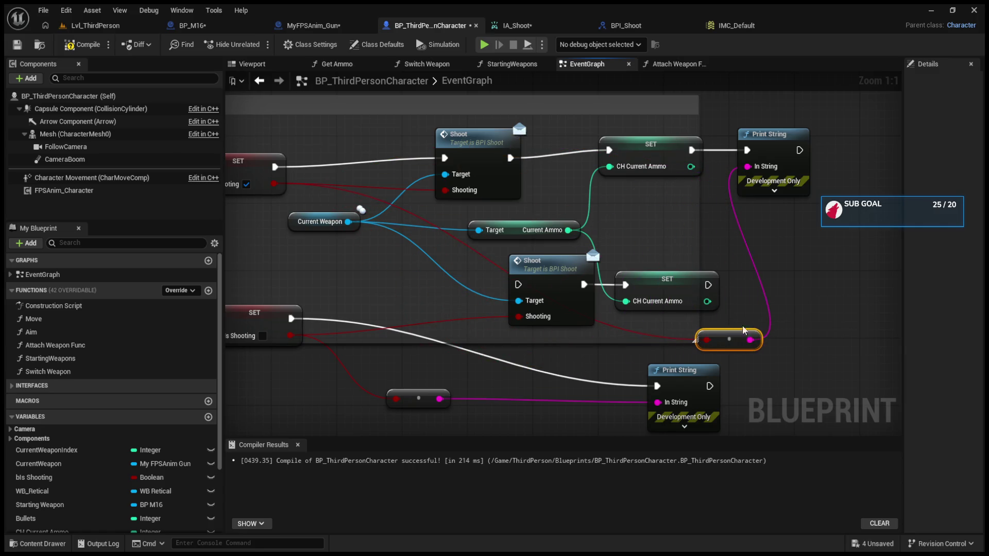
left_click(95, 26)
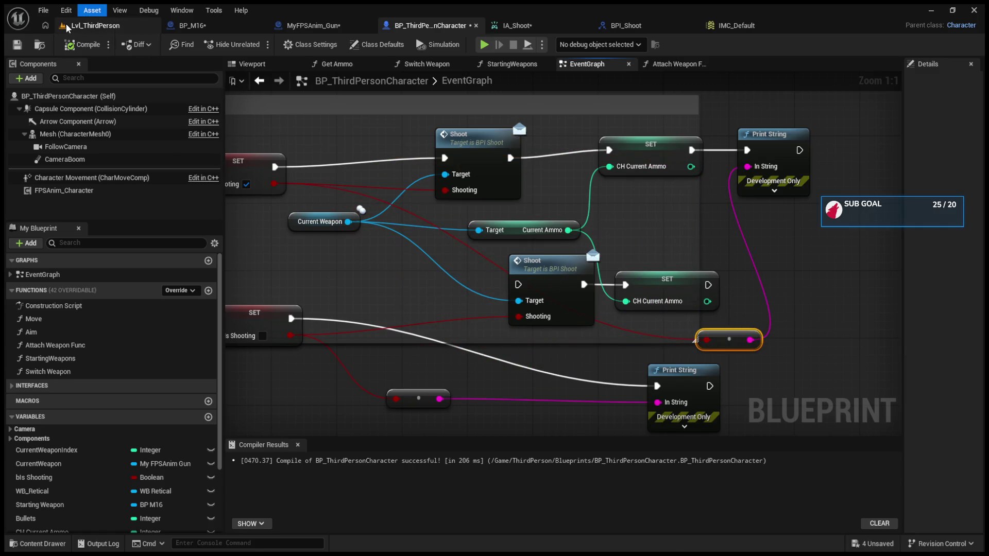
left_click(257, 44)
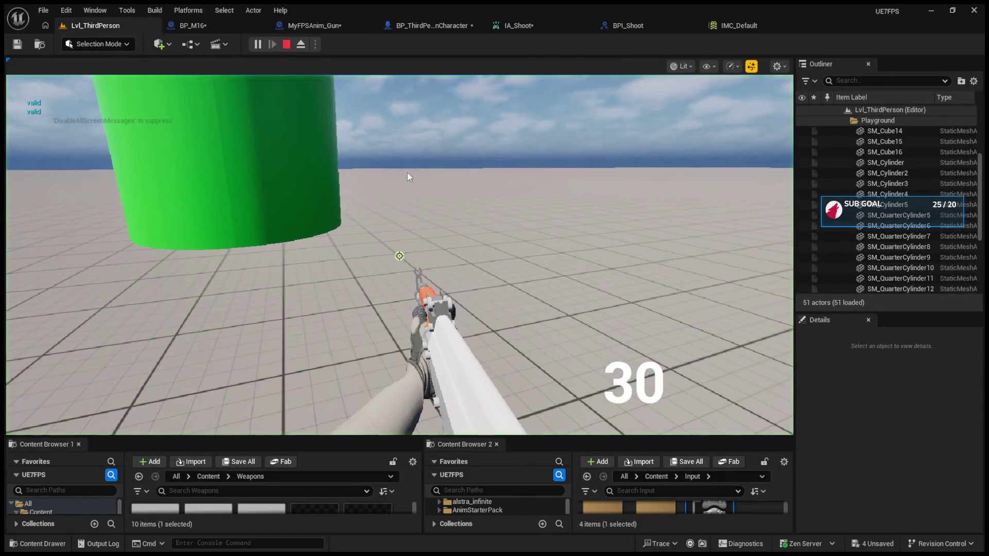
Fire the M16 repeatedly, printing true, until ammo falls to 2, then stop and return to BP_M16.
left_click(400, 256)
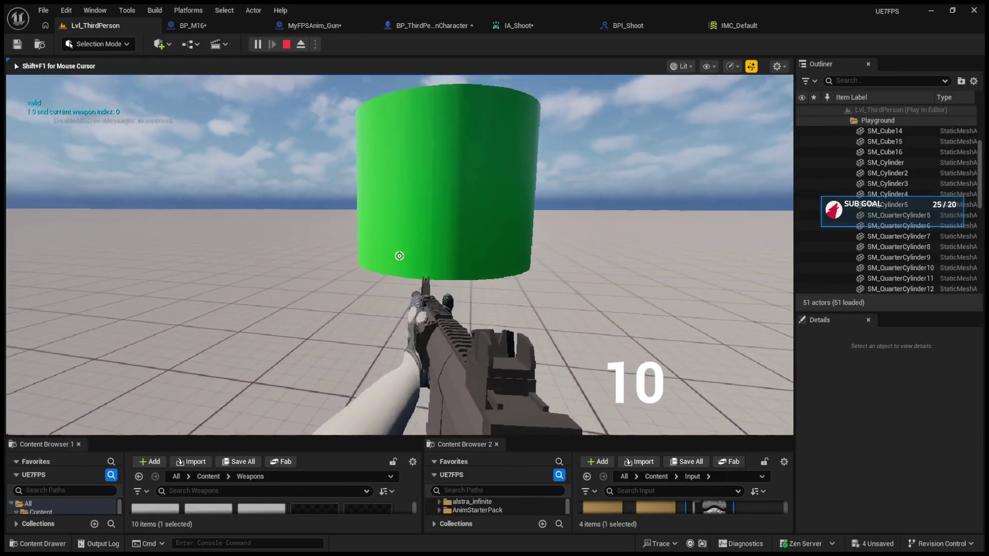
left_click(399, 256)
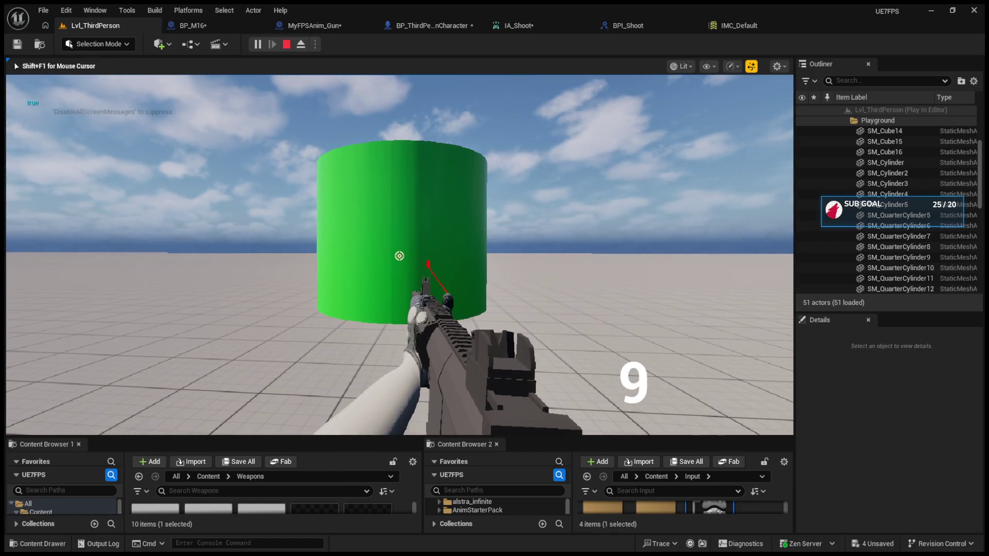
left_click(399, 256)
left_click(399, 256)
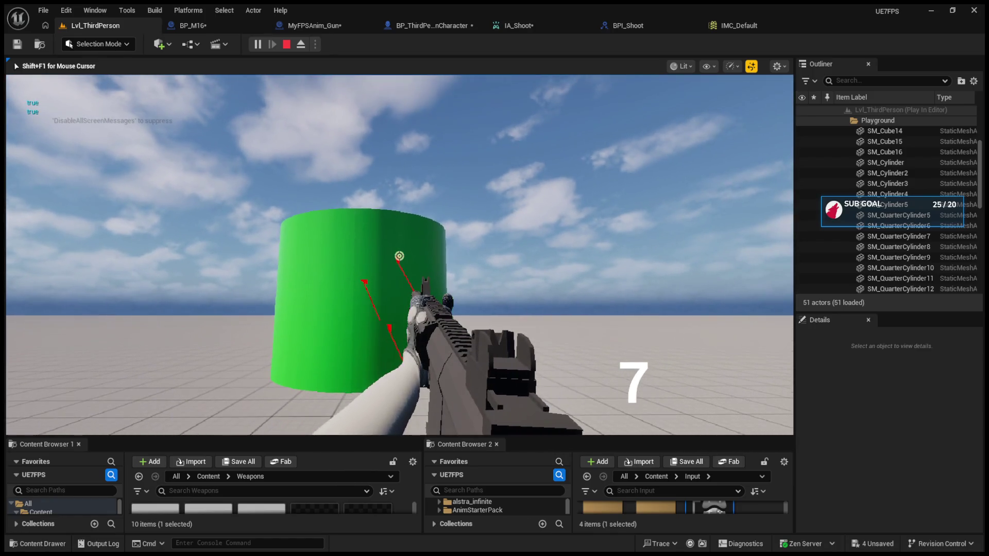
left_click(400, 256)
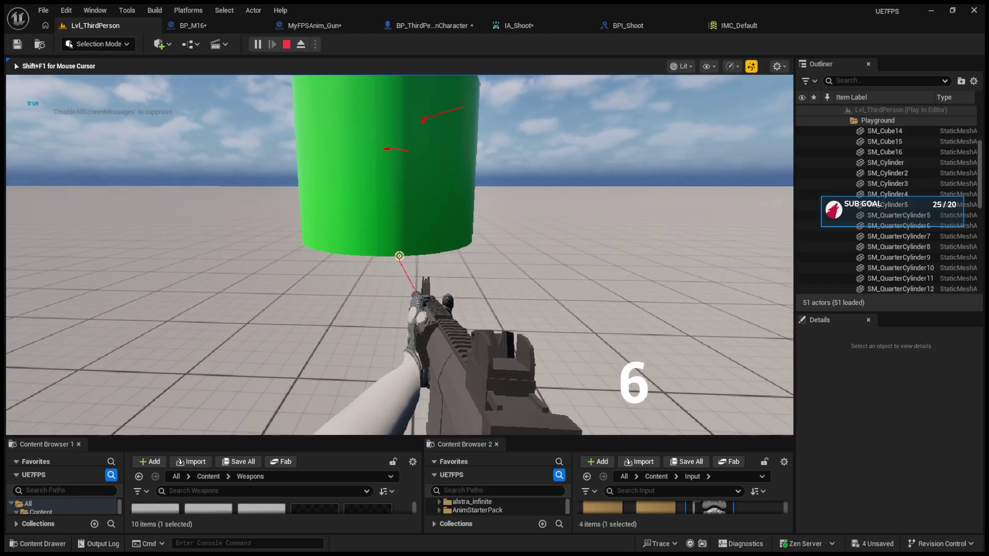
left_click(400, 256)
left_click(399, 256)
left_click(399, 256)
left_click(399, 256)
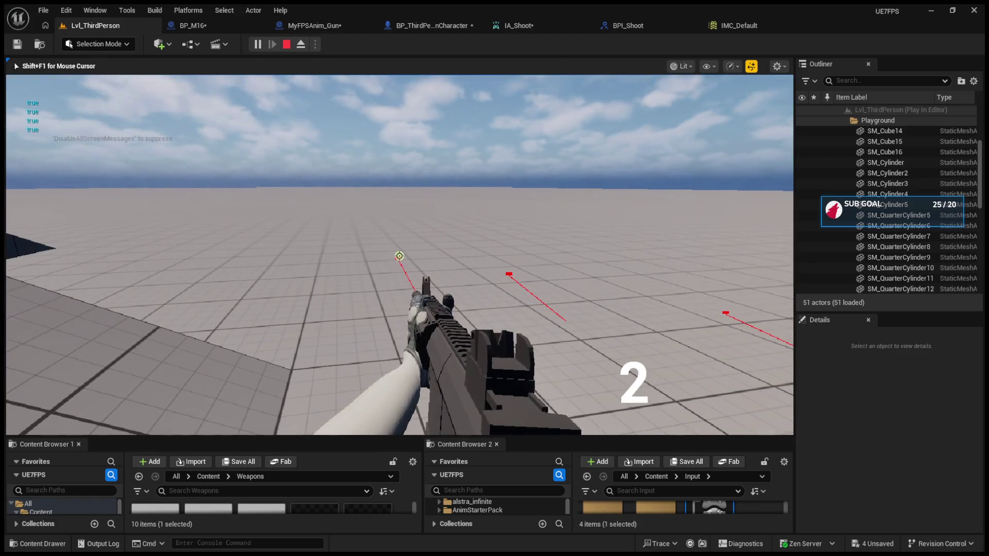
key("Escape")
left_click(202, 29)
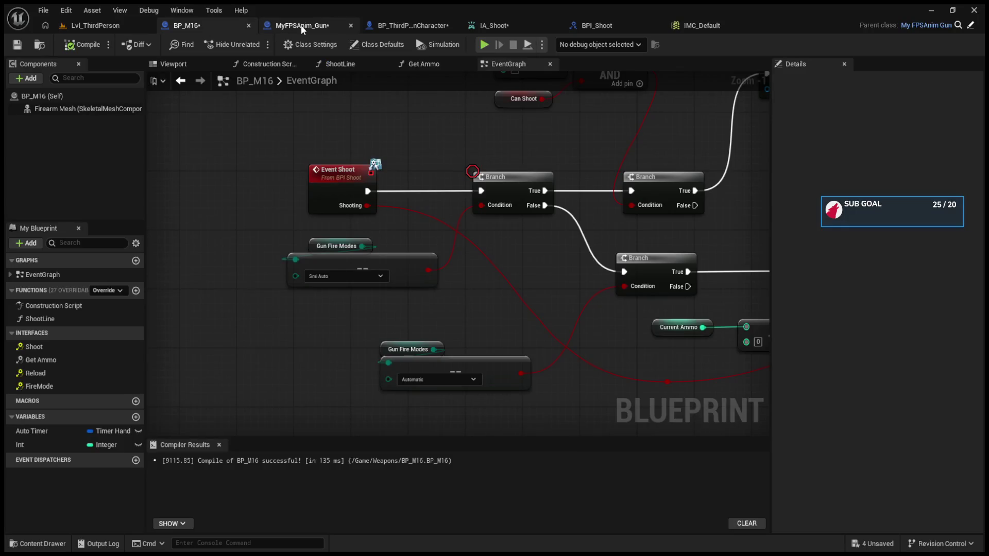
Wire IA_Shoot's Completed pin into the lower SET Is Shooting node, then start a new play session.
left_click(410, 25)
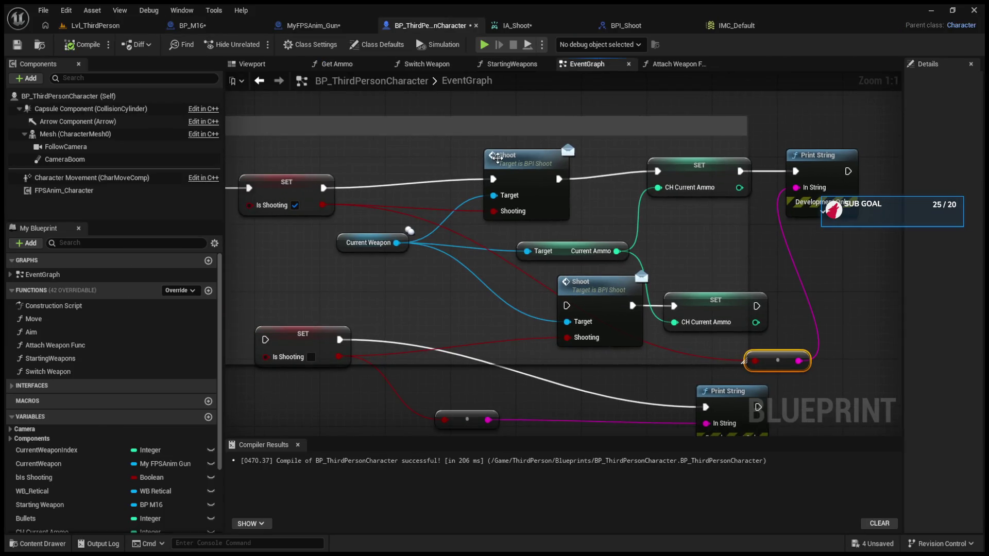
left_click_drag(516, 162, 556, 183)
left_click_drag(282, 271, 364, 353)
left_click(409, 361)
left_click_drag(287, 271, 365, 357)
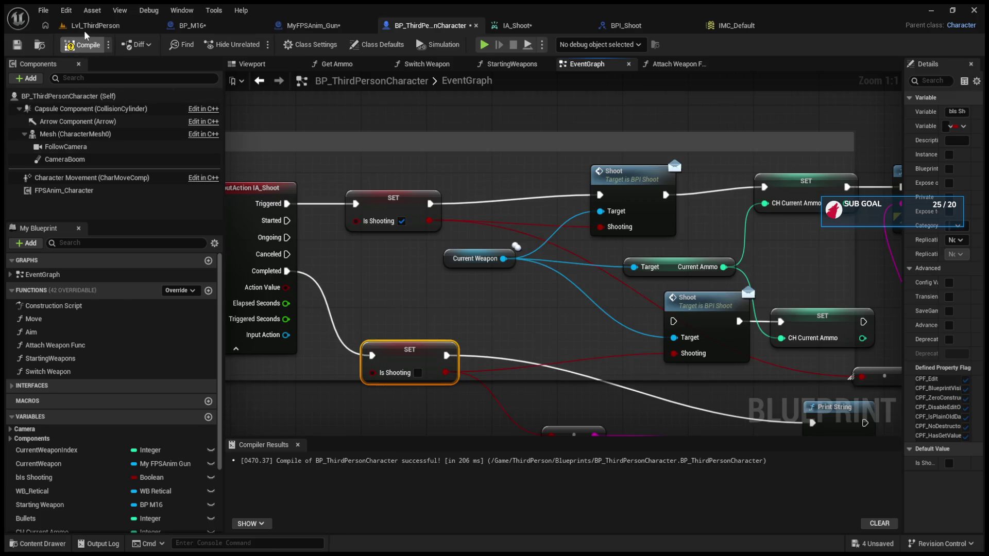
left_click(97, 26)
left_click(263, 45)
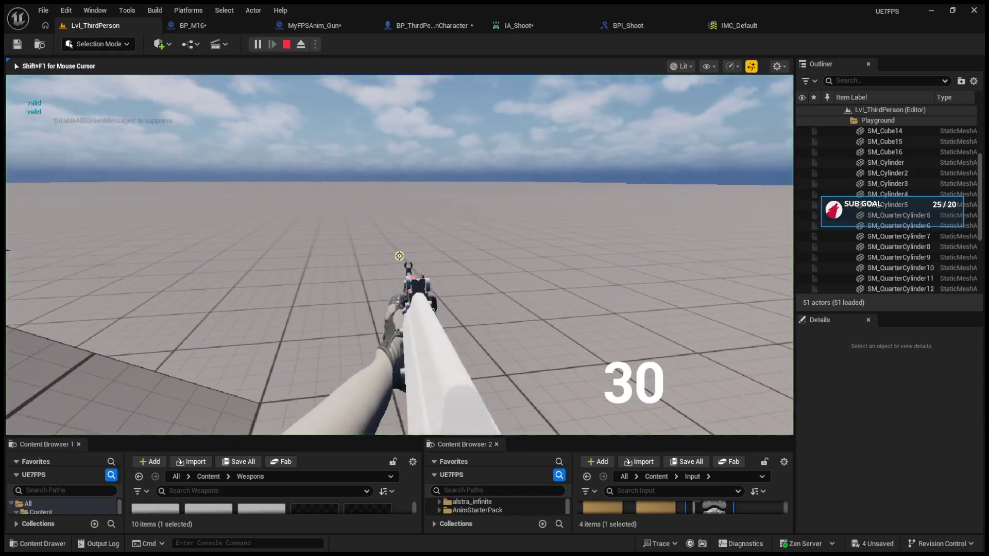
Fire the M16 in single shots and bursts, printing false and true, until ammo reaches -1.
key("1")
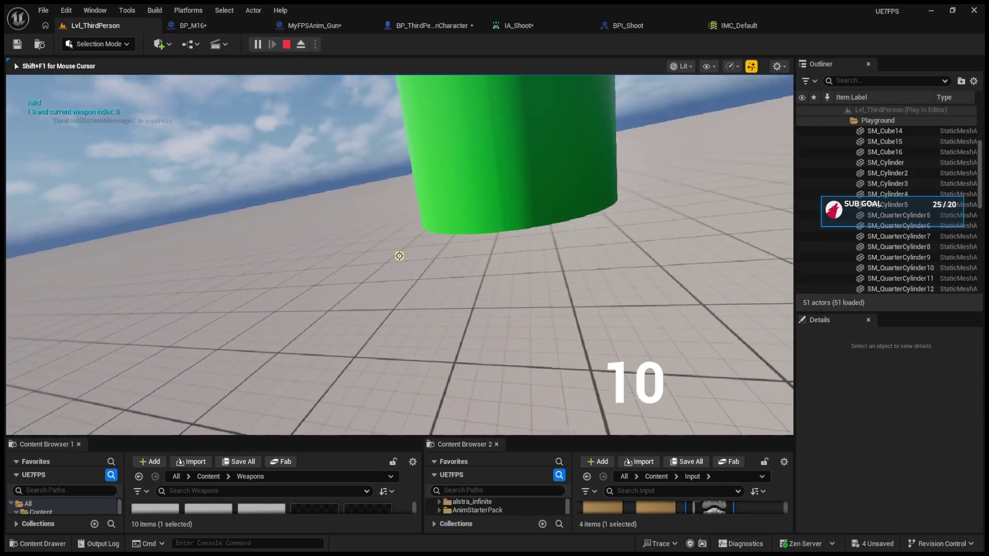
left_click(400, 256)
mouse_move(399, 256)
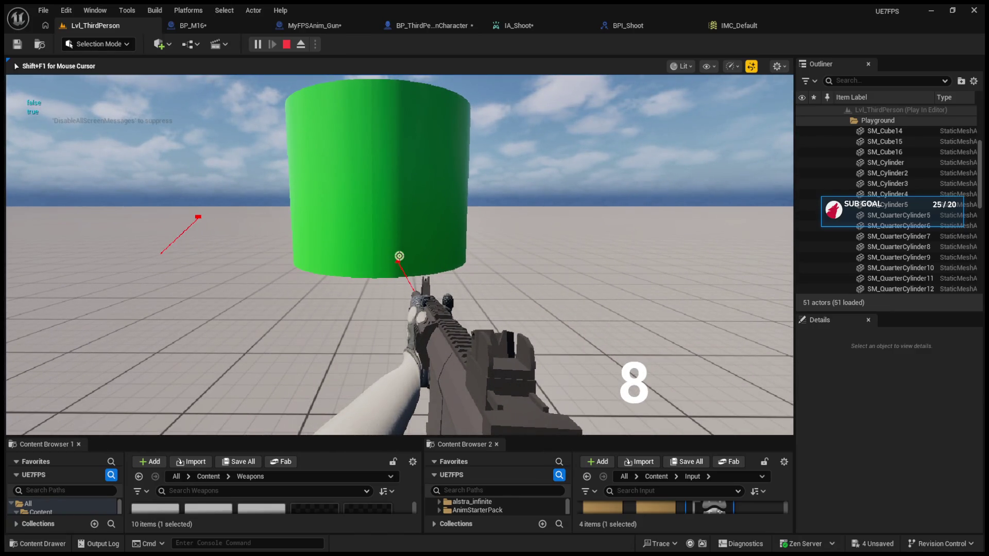
left_click(399, 256)
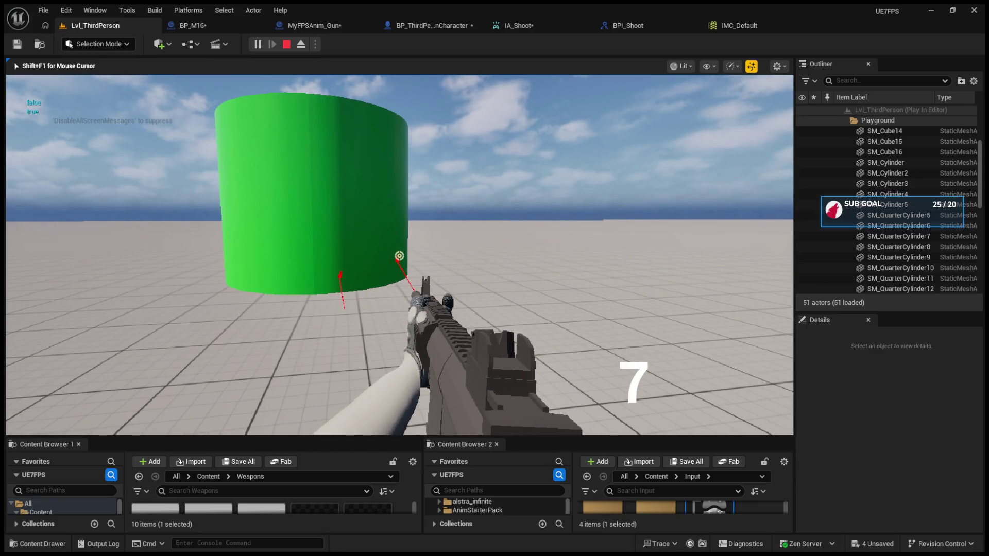
left_click(399, 256)
left_click(399, 256)
left_click(399, 256)
left_click(399, 256)
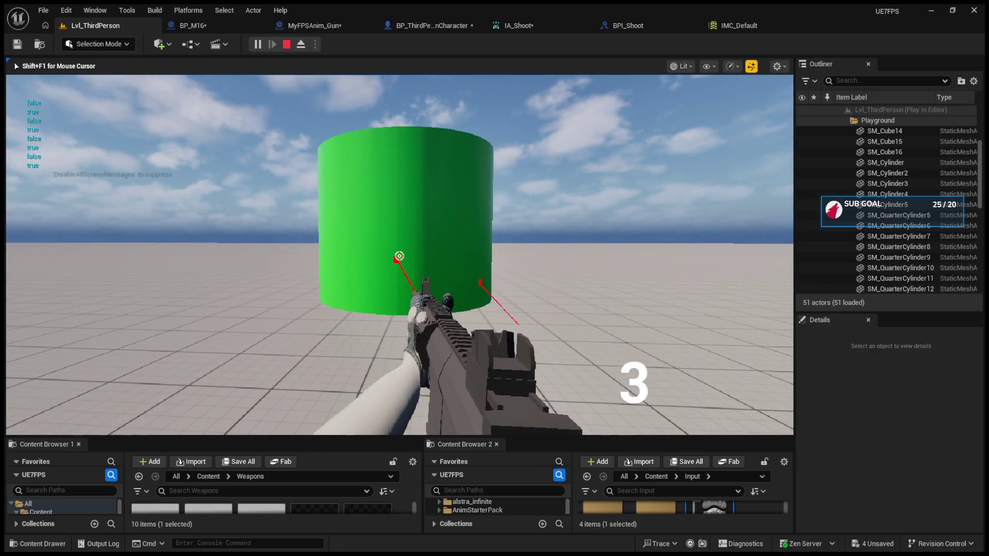
left_click(399, 256)
left_click(399, 256)
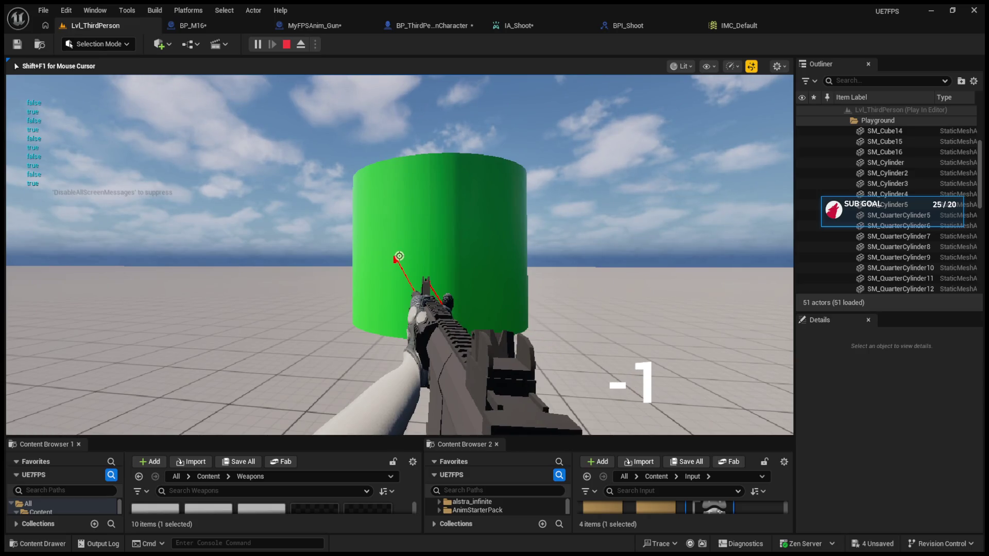
key("Escape")
left_click(409, 27)
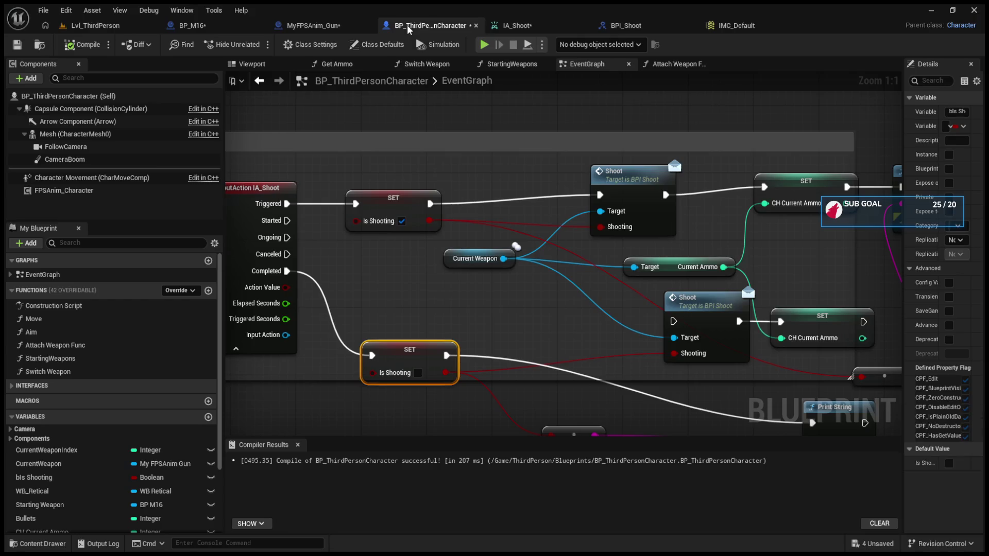
Delete the NotHeld_Event_0 custom event and both Bind Event nodes from BP_M16.
left_click(236, 28)
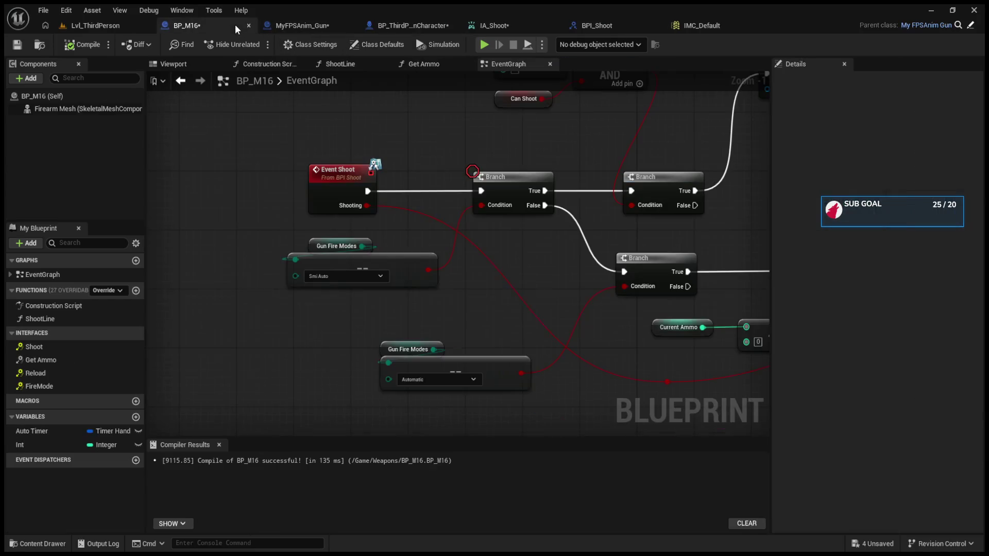
scroll(286, 223, "down", 3)
scroll(286, 223, "up", 1)
left_click_drag(234, 273, 517, 405)
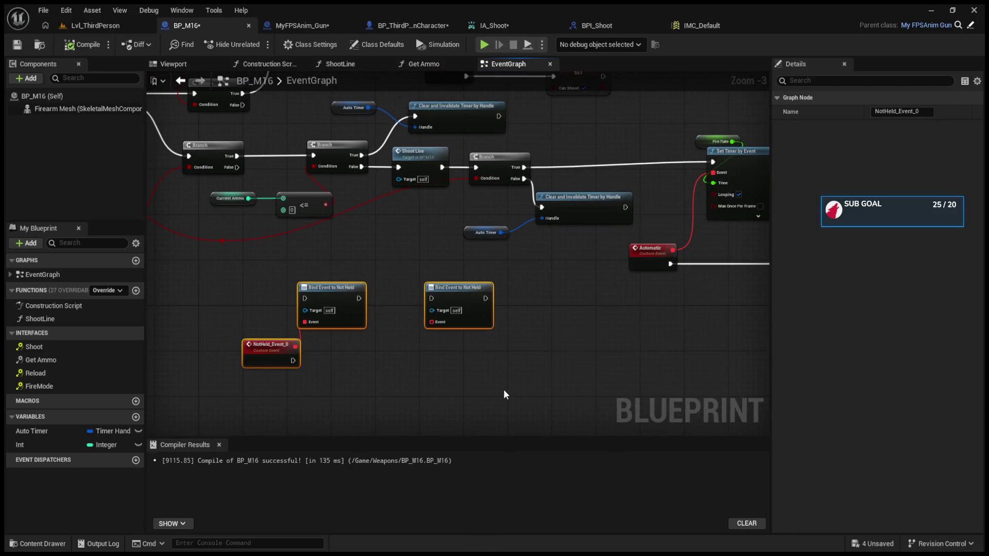
key("Delete")
mouse_move(487, 301)
left_mouse_down()
mouse_move(404, 360)
mouse_move(497, 341)
mouse_move(583, 357)
mouse_move(471, 320)
mouse_move(363, 185)
left_mouse_up()
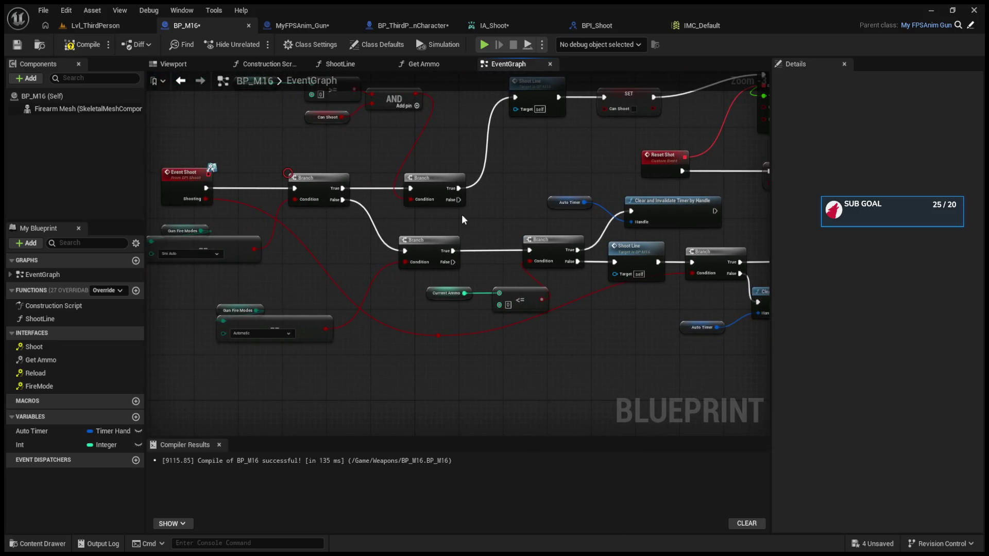
Play the level and fire the rifle down to 6 ammo, then stop.
left_click(99, 26)
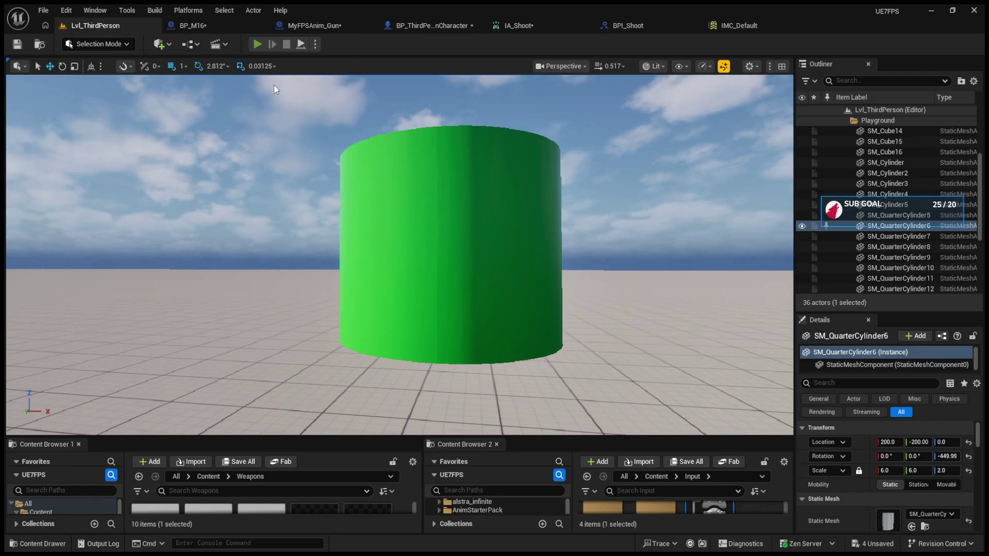
key("alt+p")
left_click(399, 256)
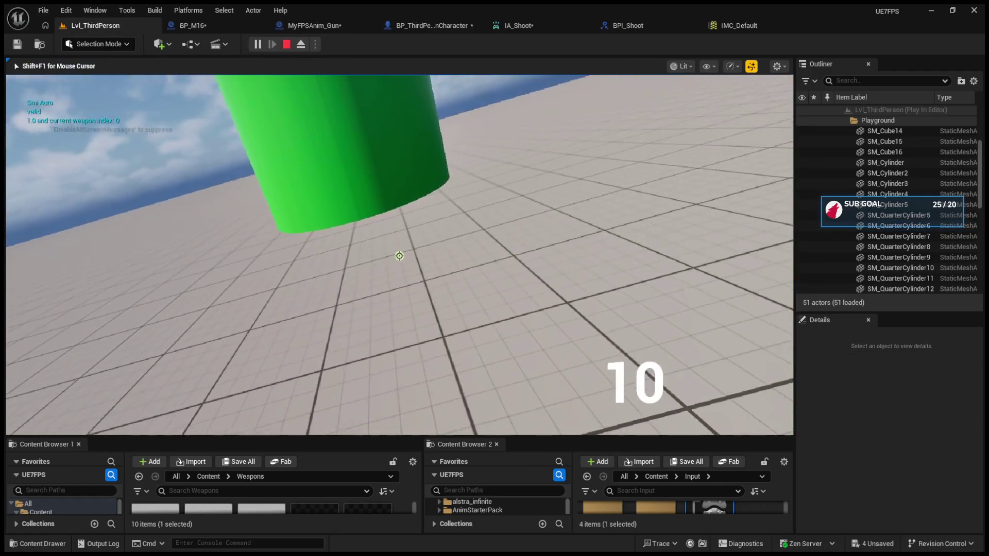
left_click(399, 256)
left_click(399, 256)
left_click(399, 256)
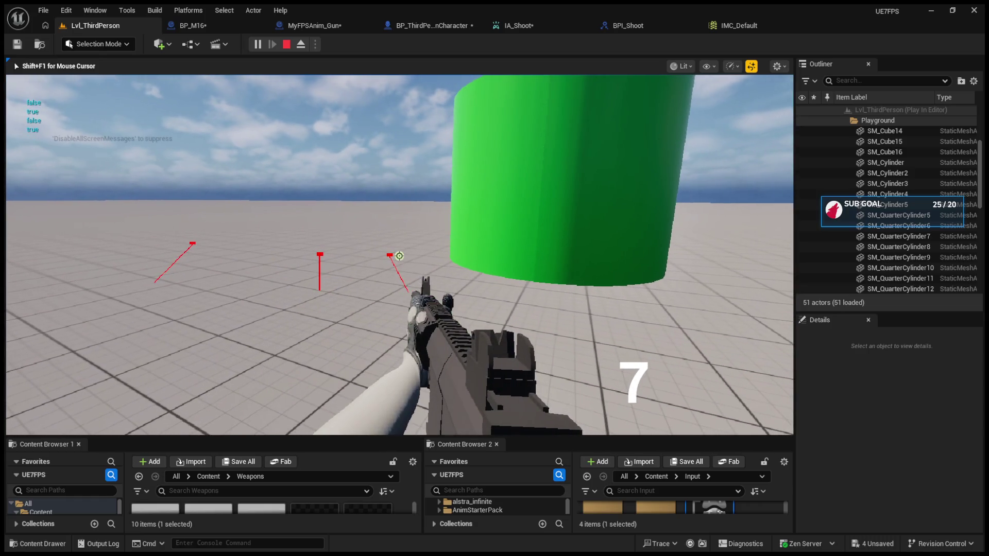
left_click(400, 256)
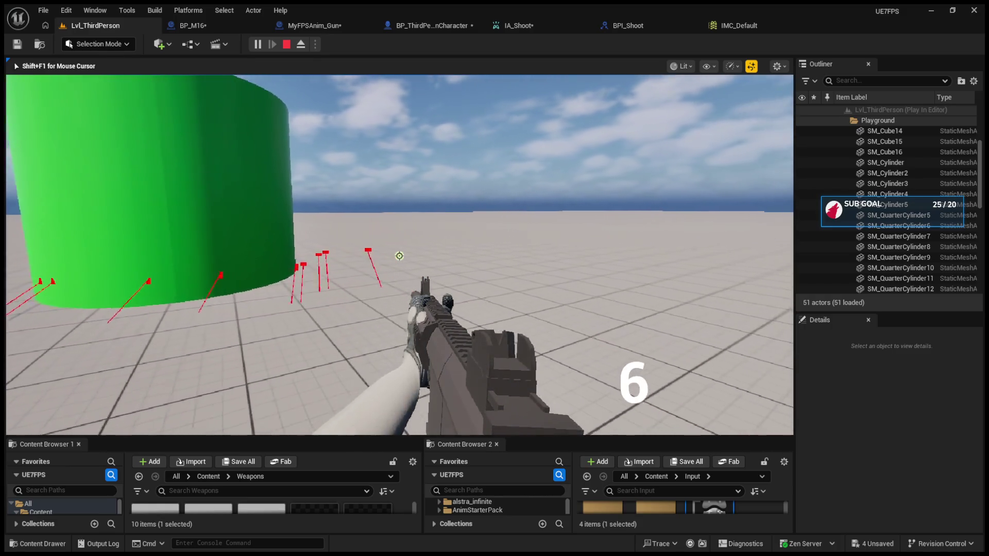
key("Escape")
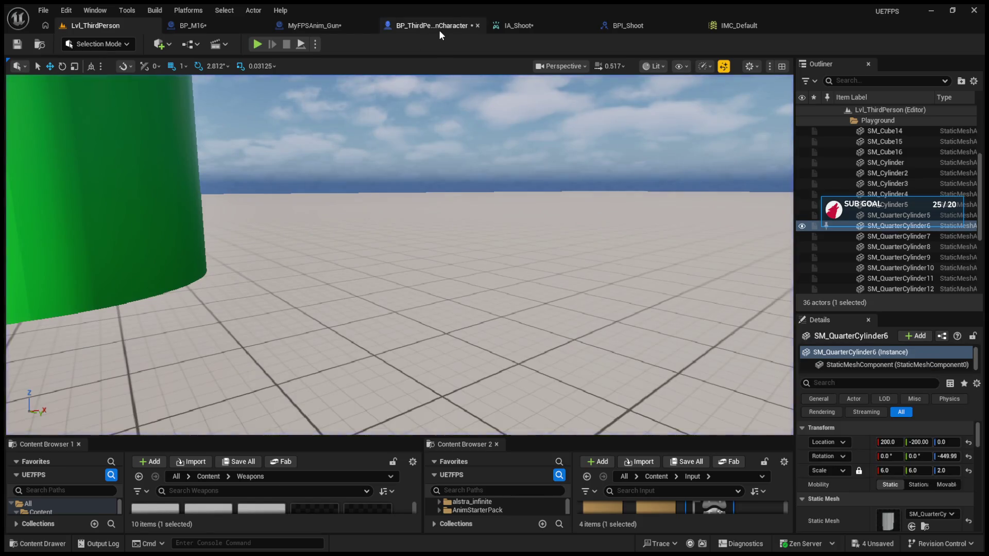
Connect the lower SET's Is Shooting to the second Shoot node's Shooting pin and a Print String.
left_click(440, 32)
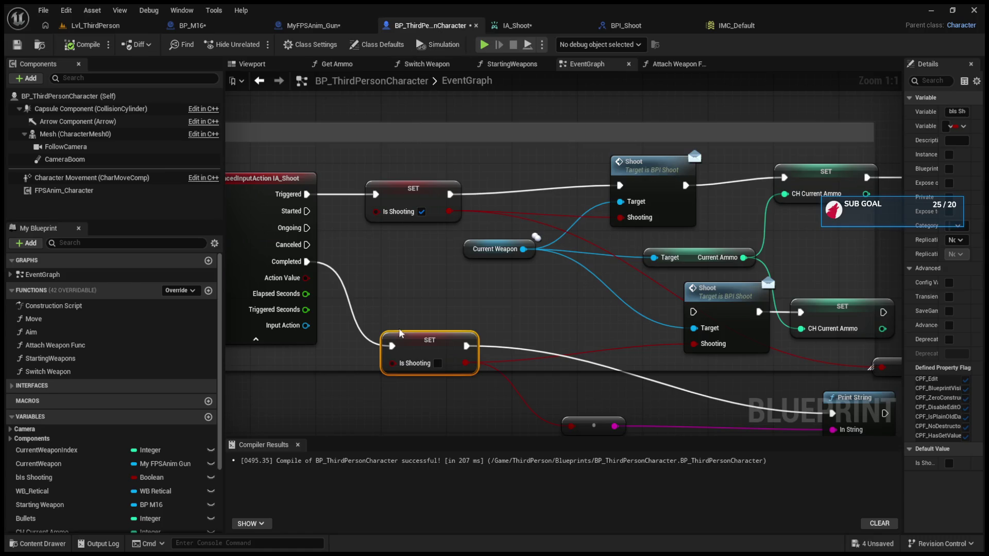
left_click_drag(465, 364, 569, 282)
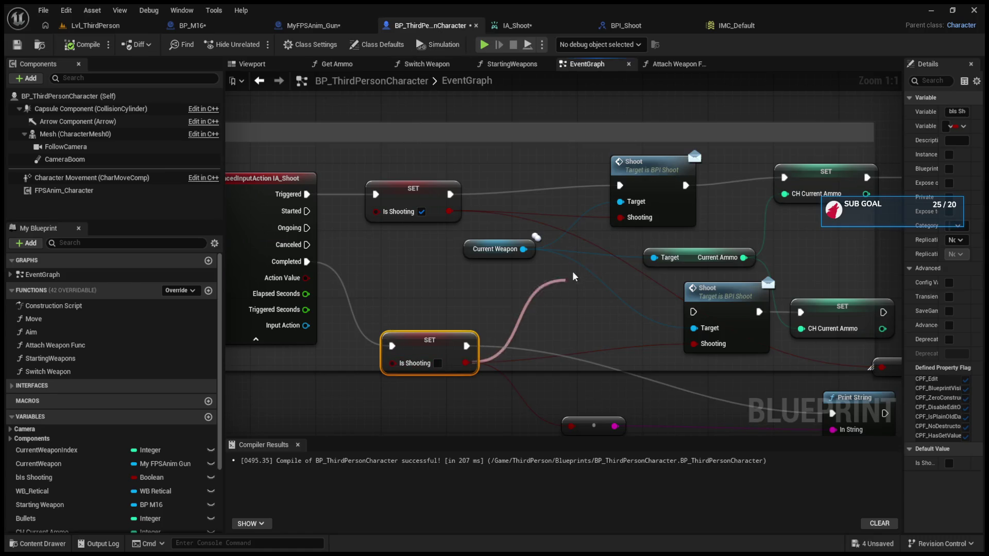
mouse_move(620, 223)
left_mouse_down()
mouse_move(665, 364)
mouse_move(695, 345)
left_mouse_up()
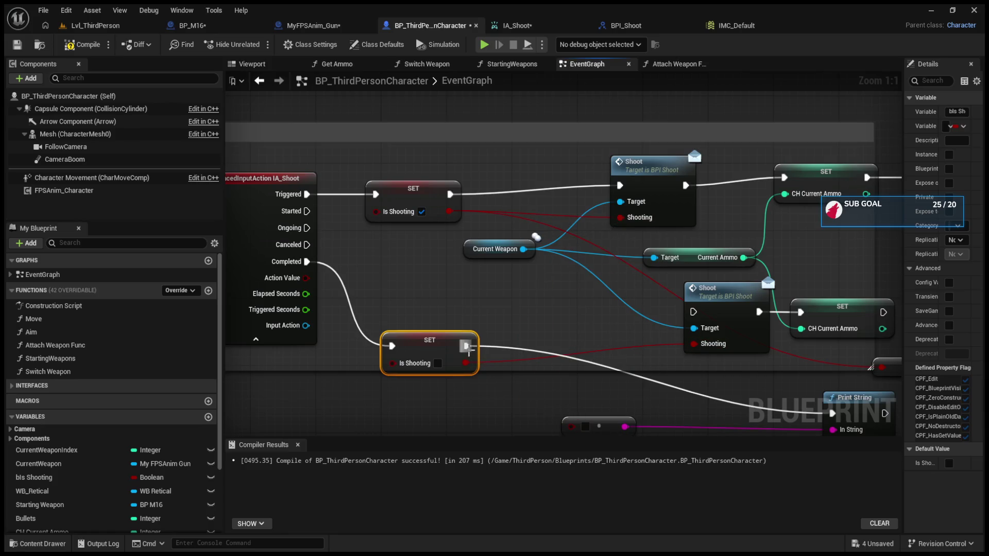
left_click(690, 321)
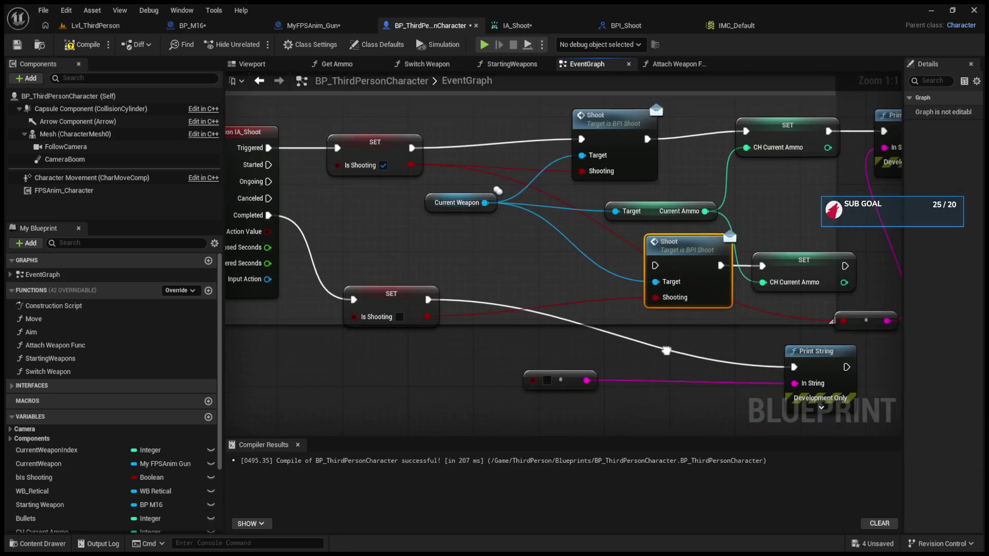
left_click_drag(427, 315, 535, 380)
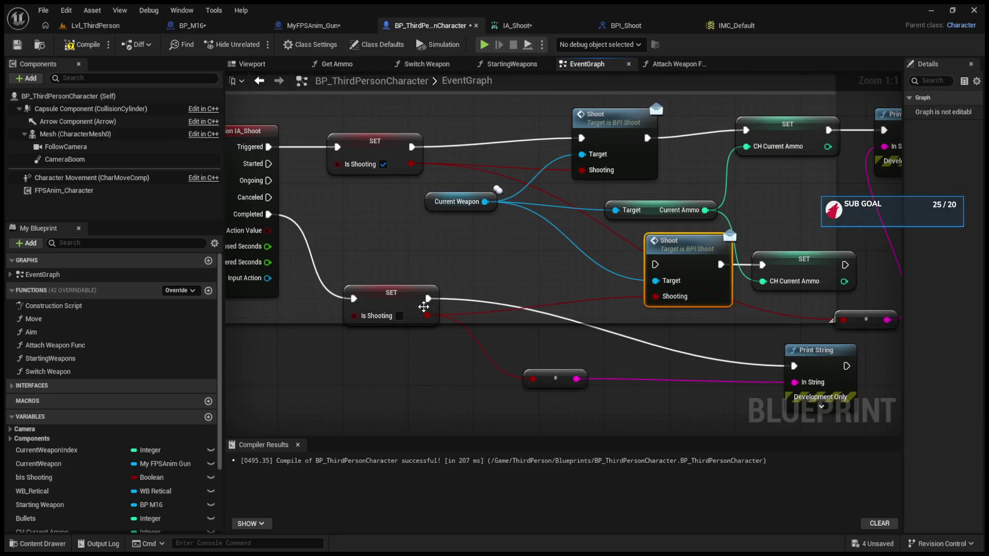
left_click_drag(847, 366, 655, 265)
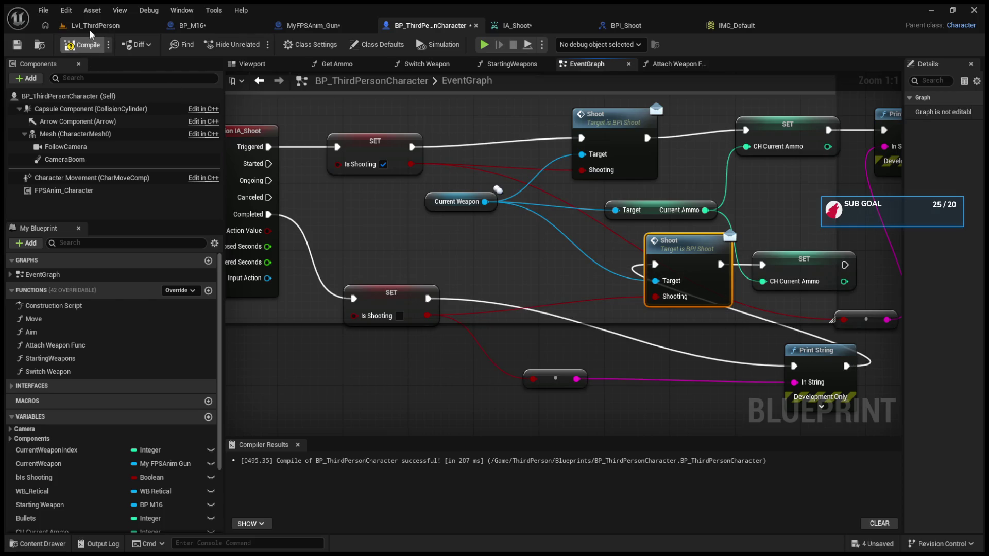
Play the level, switch to the rifle, and fire until ammo drops to -1.
left_click(88, 28)
left_click(256, 44)
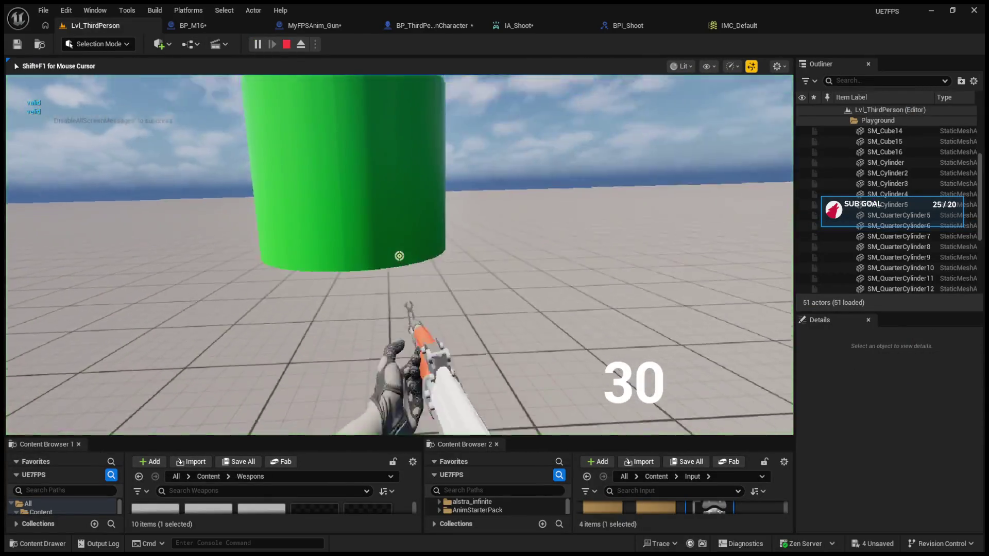
key("1")
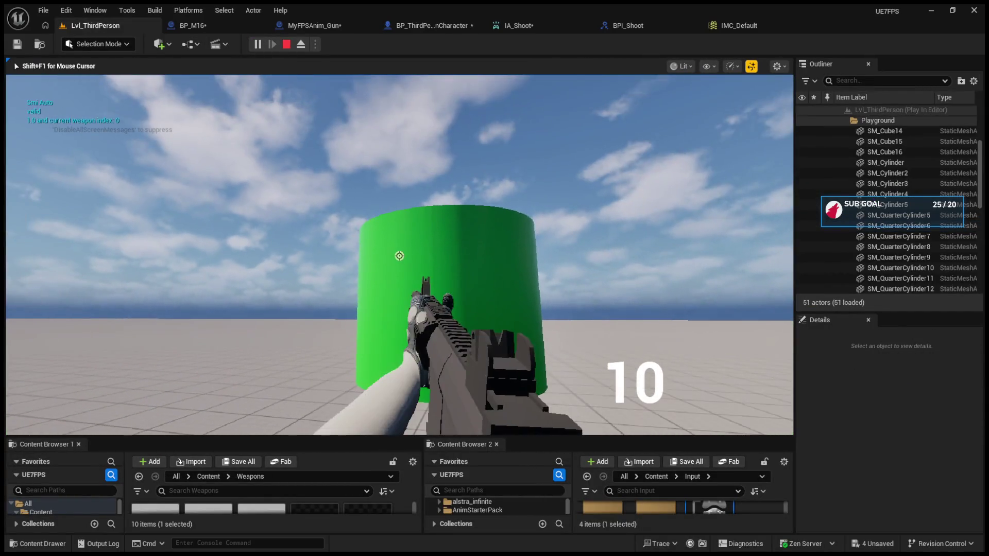
left_click(399, 256)
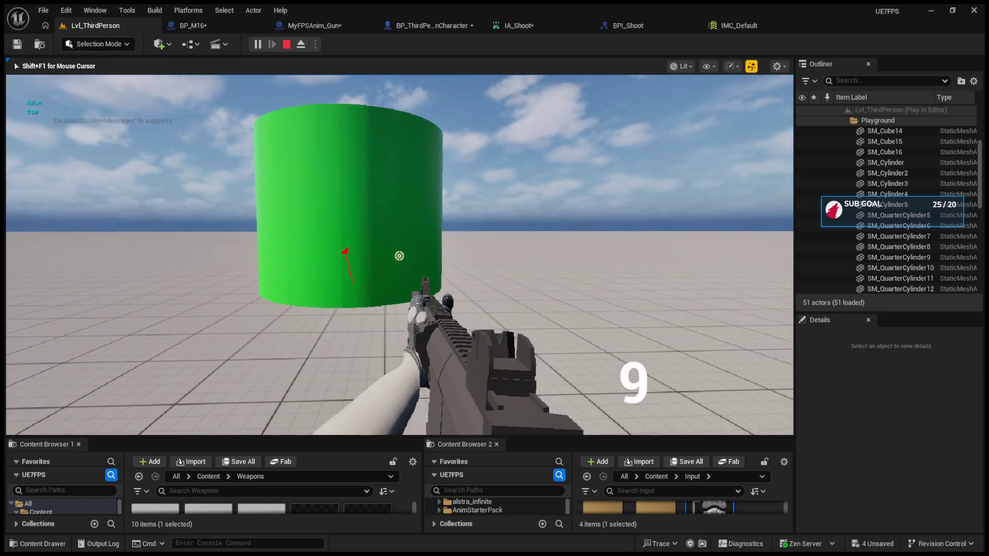
left_click(399, 256)
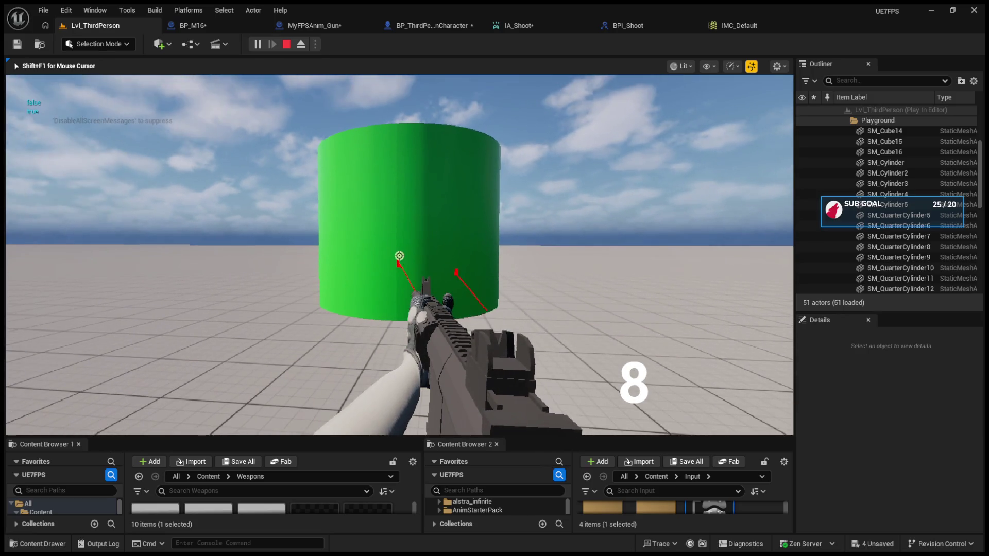
left_click(399, 256)
left_click(399, 256)
left_click(399, 256)
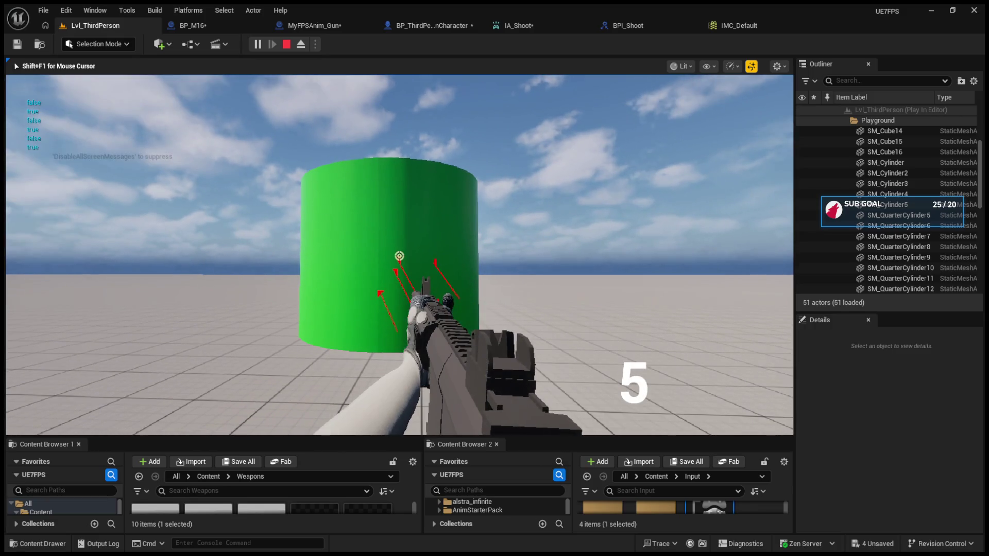
left_click(399, 256)
left_click(399, 256)
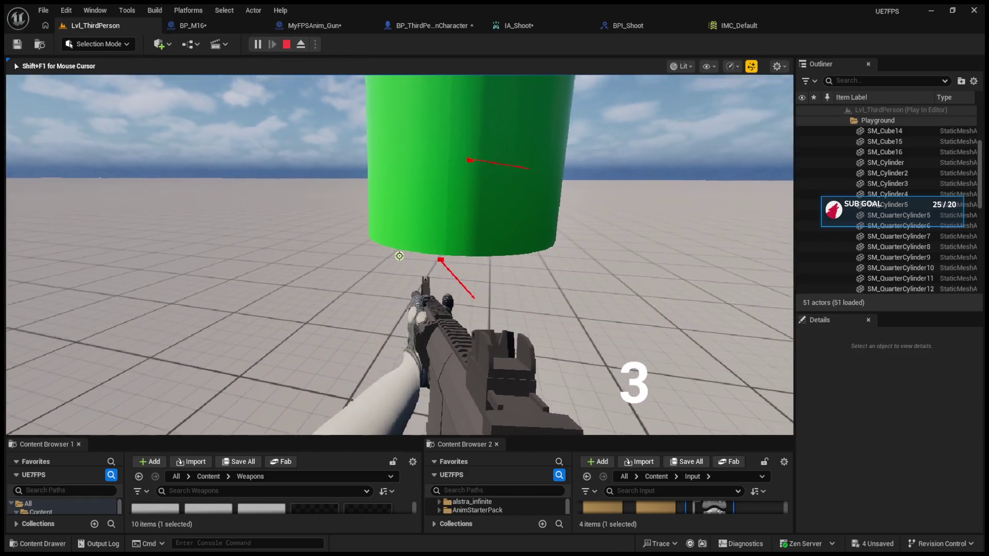
left_click(399, 256)
left_click(399, 256)
left_click(399, 256)
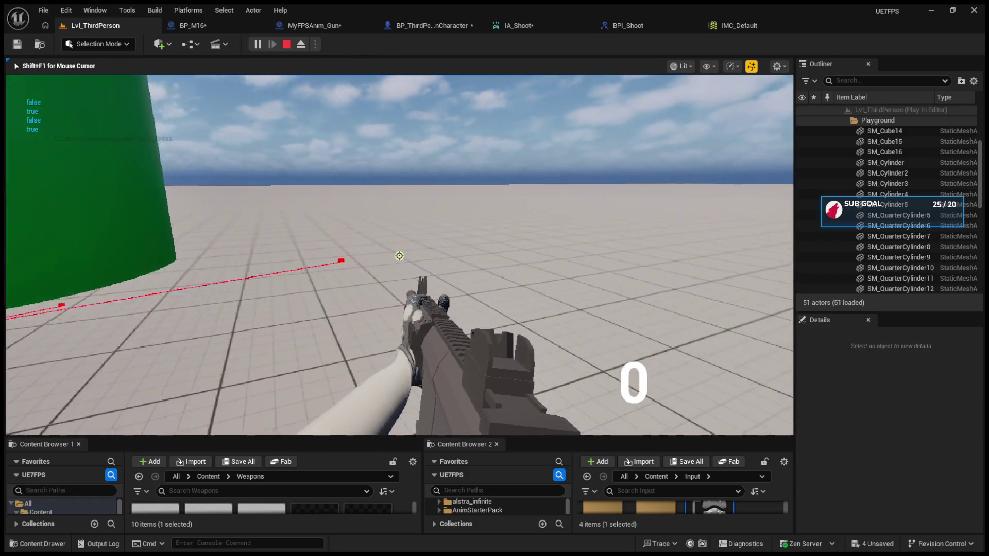
Cycle the fire mode through Semi Auto, Burst and Automatic, then briefly replay and stop.
key("b")
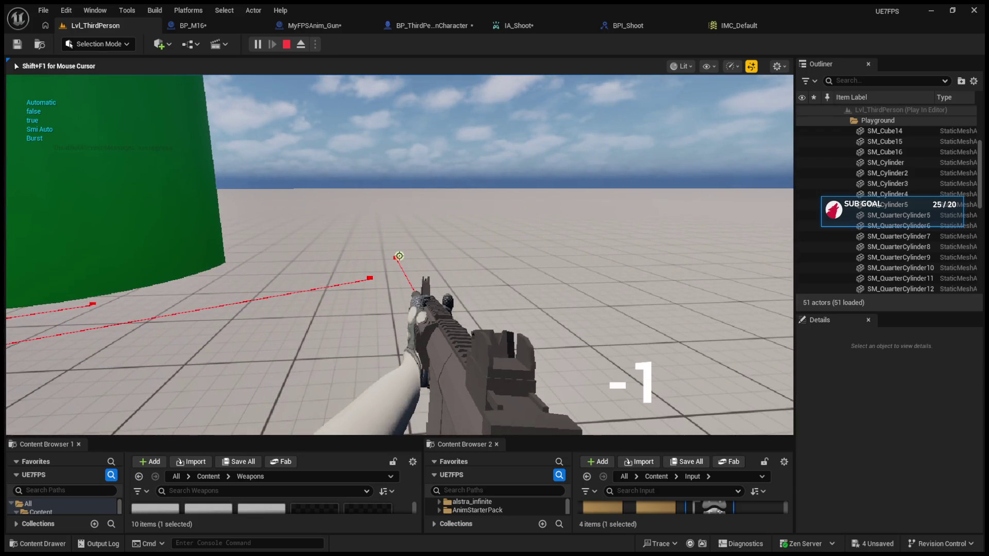
key("b")
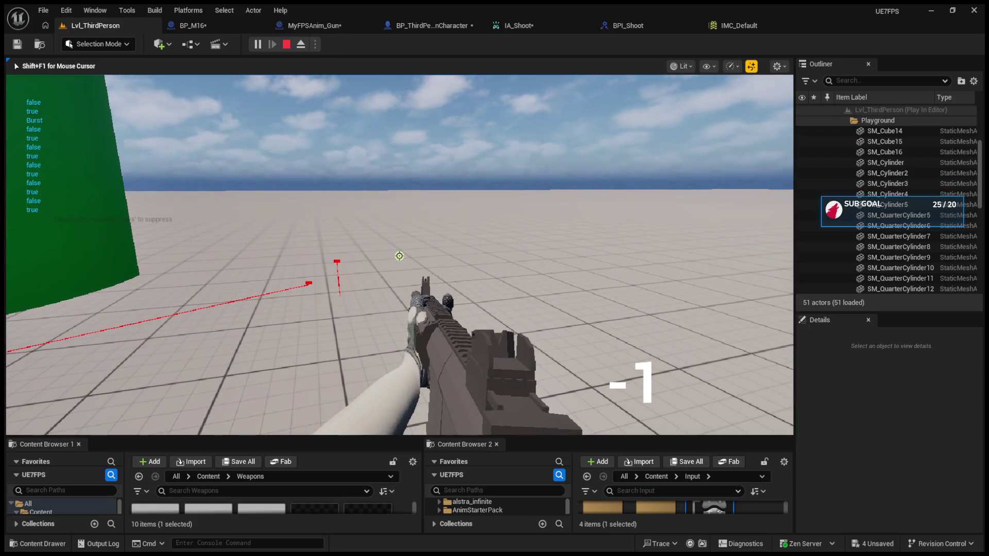
key("b")
key("Escape")
left_click(257, 44)
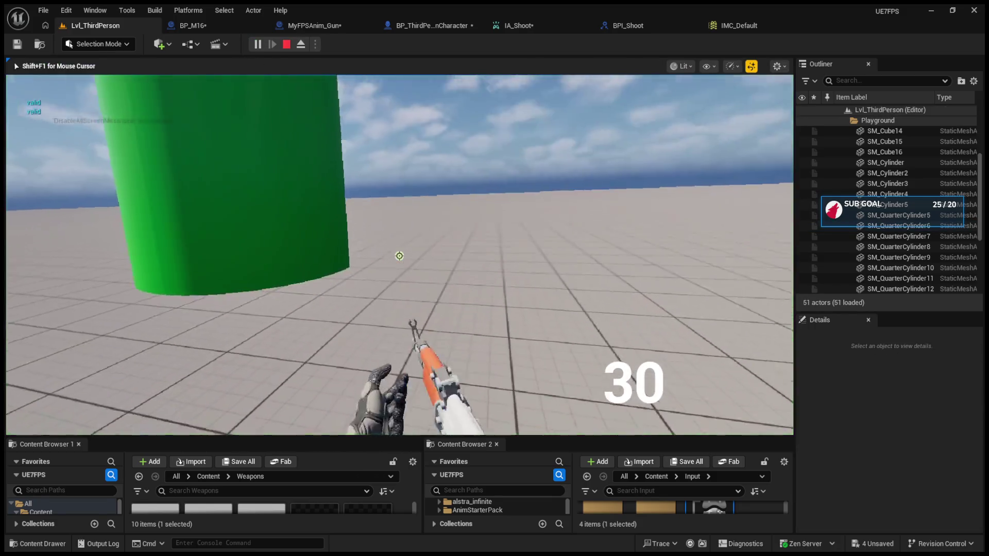
left_click(399, 256)
key("1")
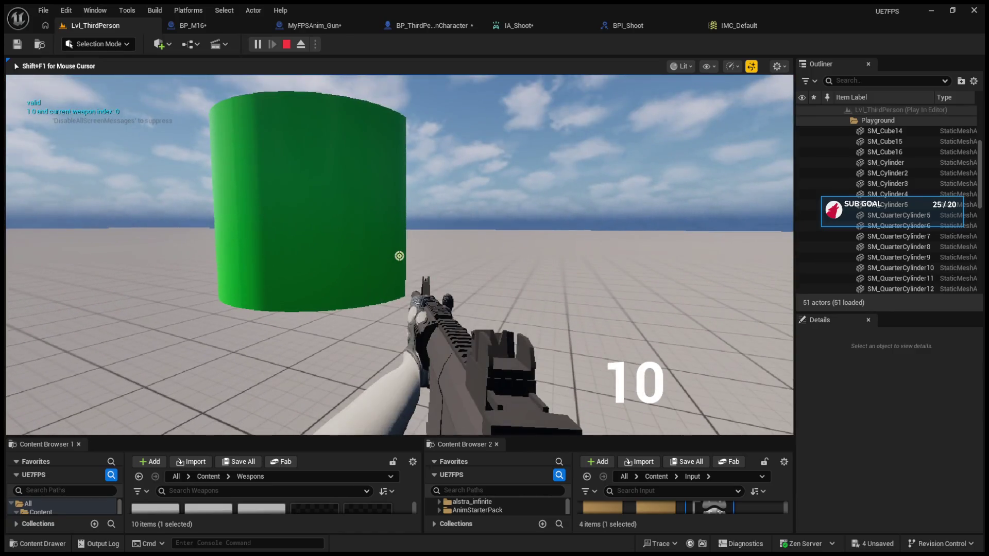
key("Escape")
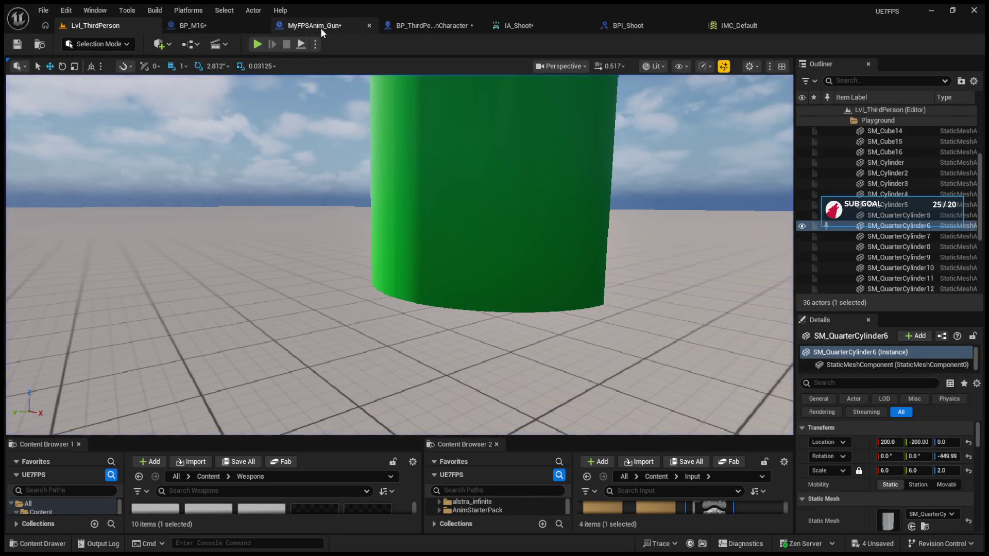
Wire IA_Shoot's Canceled pin to also reset Is Shooting.
left_click(317, 27)
left_click(420, 25)
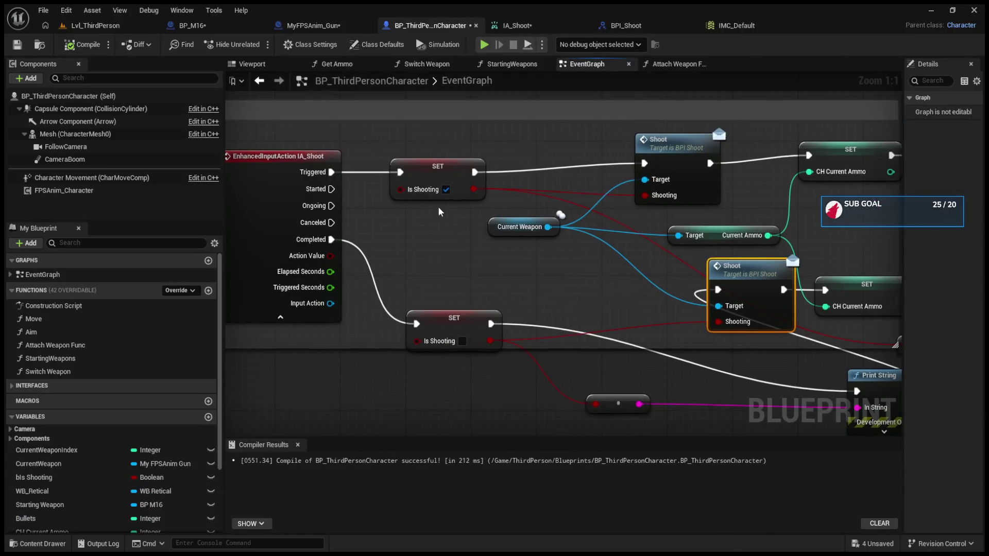
left_click_drag(332, 231, 416, 324)
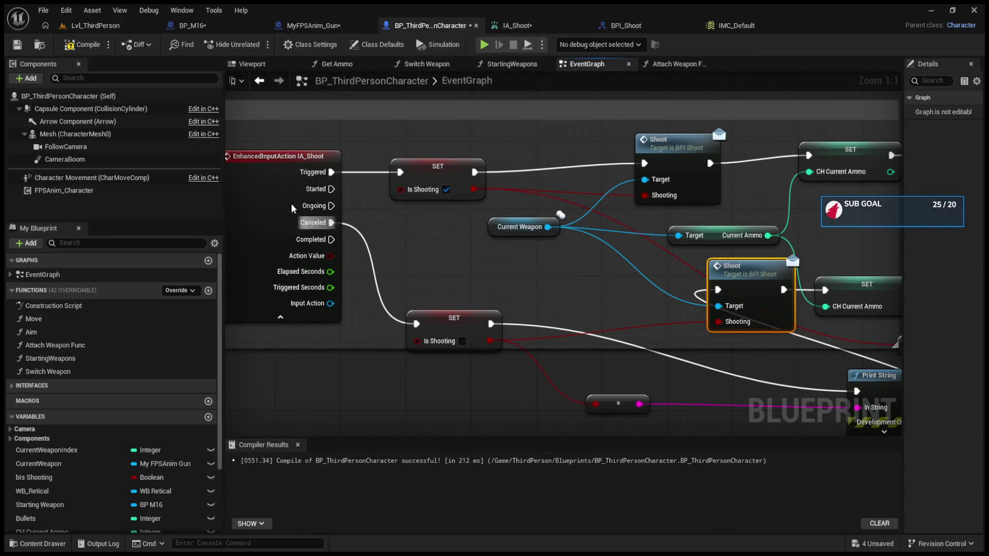
Play the level and fire repeated shots at the cylinder, ramp and platform, then stop.
left_click(89, 27)
left_click(257, 44)
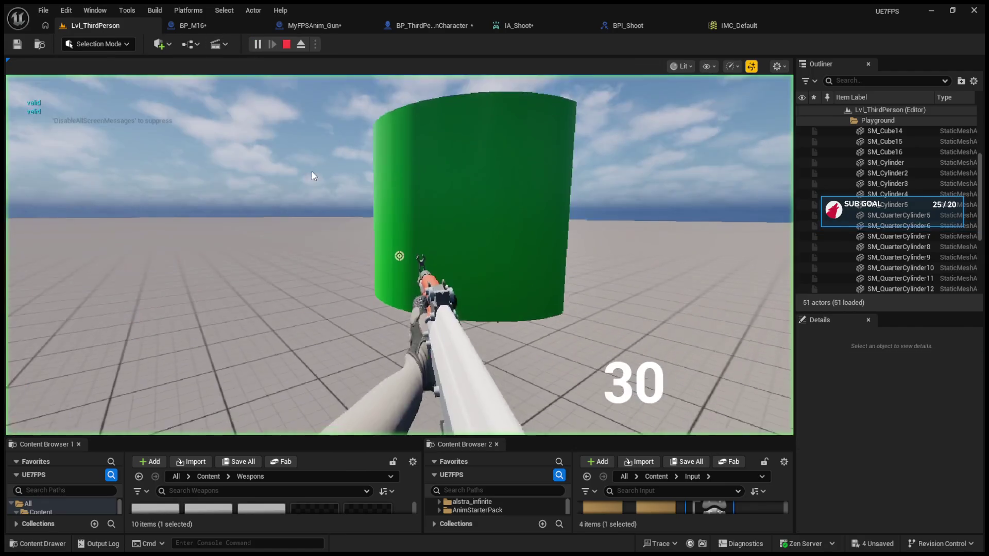
left_click(399, 256)
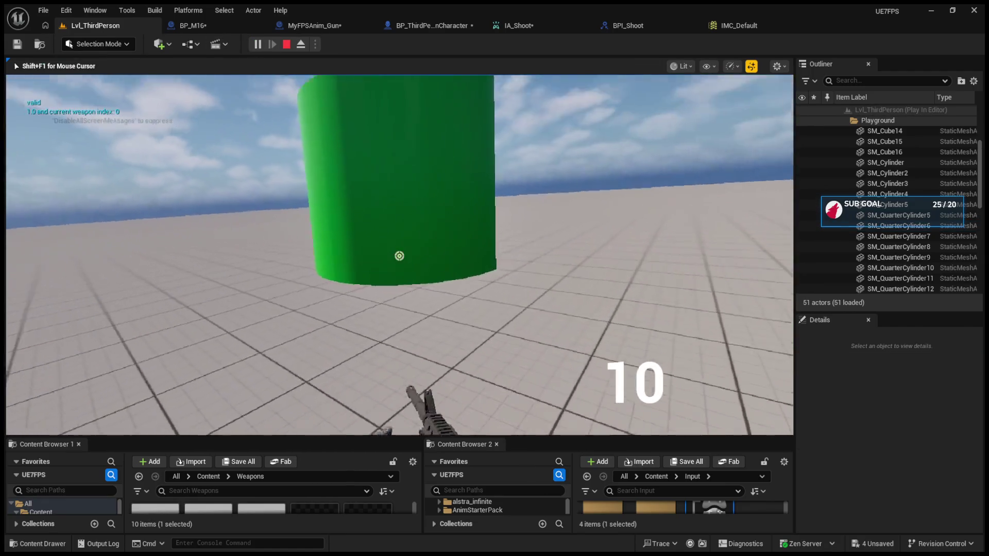
left_click(400, 256)
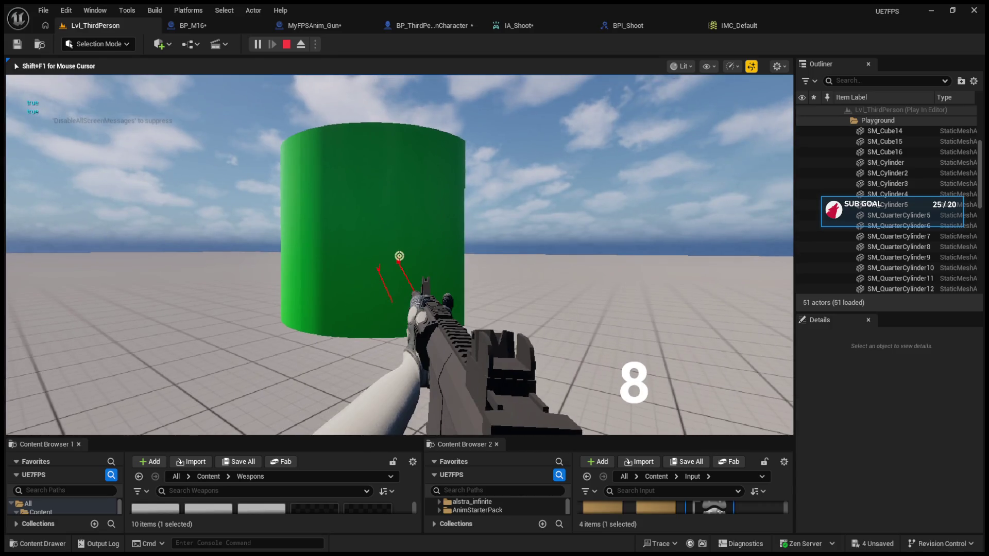
left_click(399, 256)
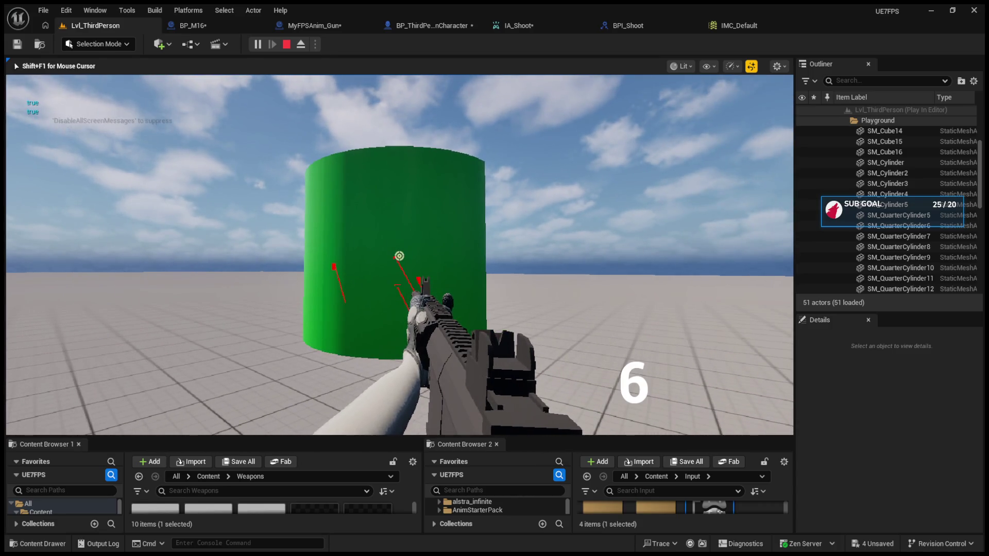
left_click(400, 256)
left_click(399, 256)
left_click(399, 256)
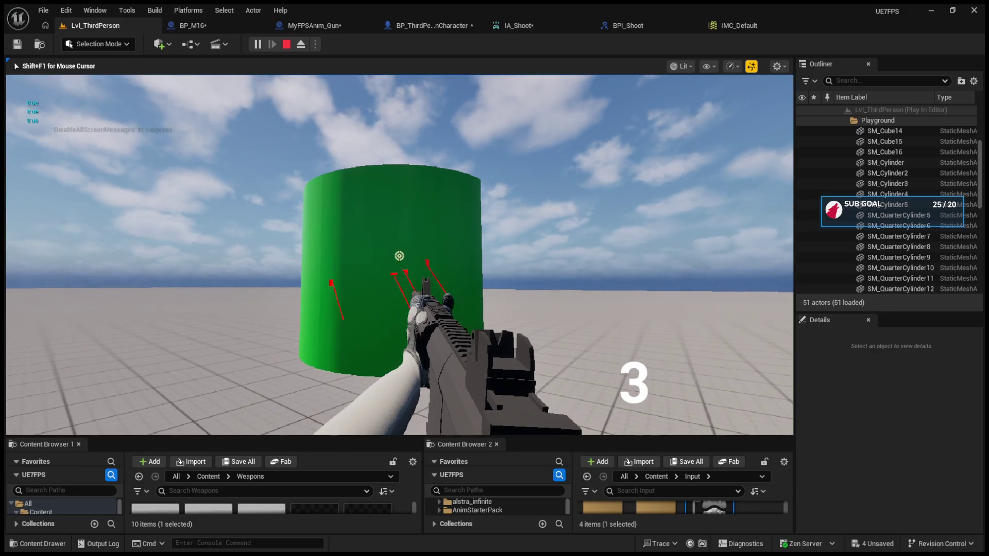
left_click(399, 256)
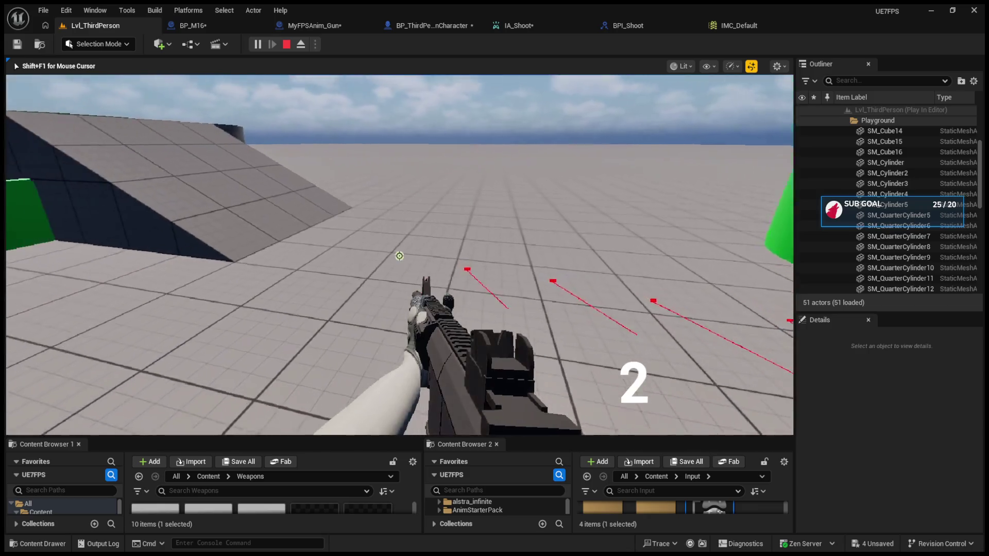
left_click(399, 256)
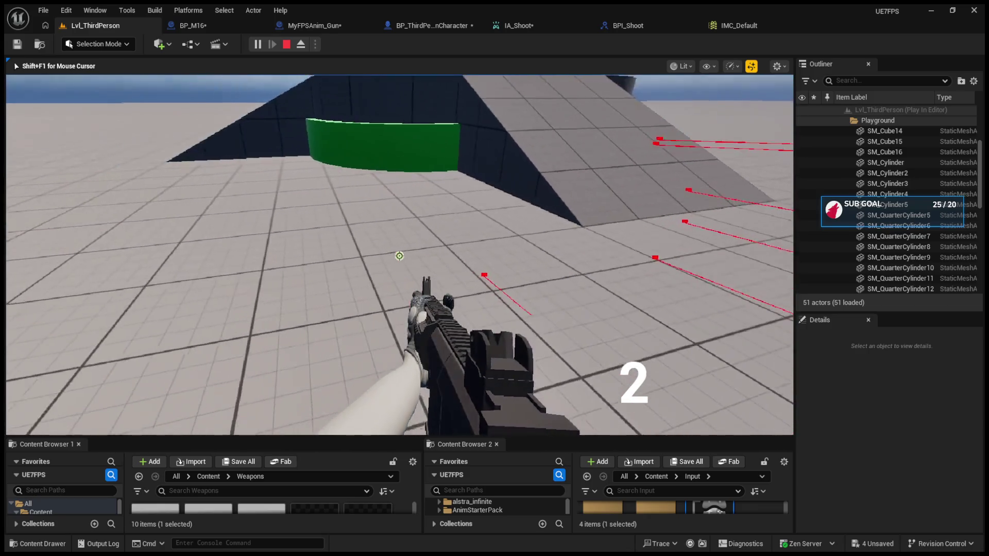
left_click(400, 256)
key("Escape")
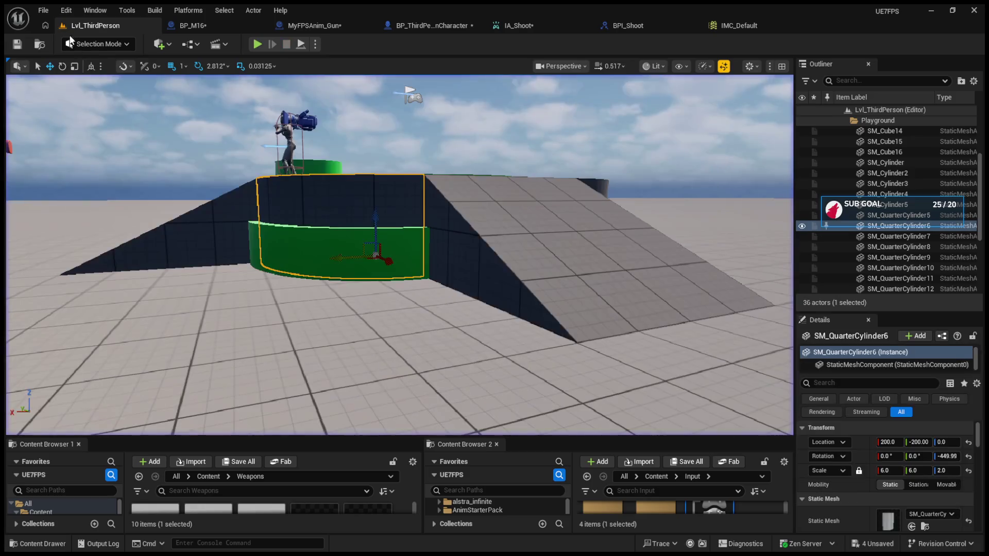
Review the MyFPSAnim_Gun and BP_M16 graphs, then compile BP_ThirdPersonCharacter.
left_click(278, 25)
left_click(204, 26)
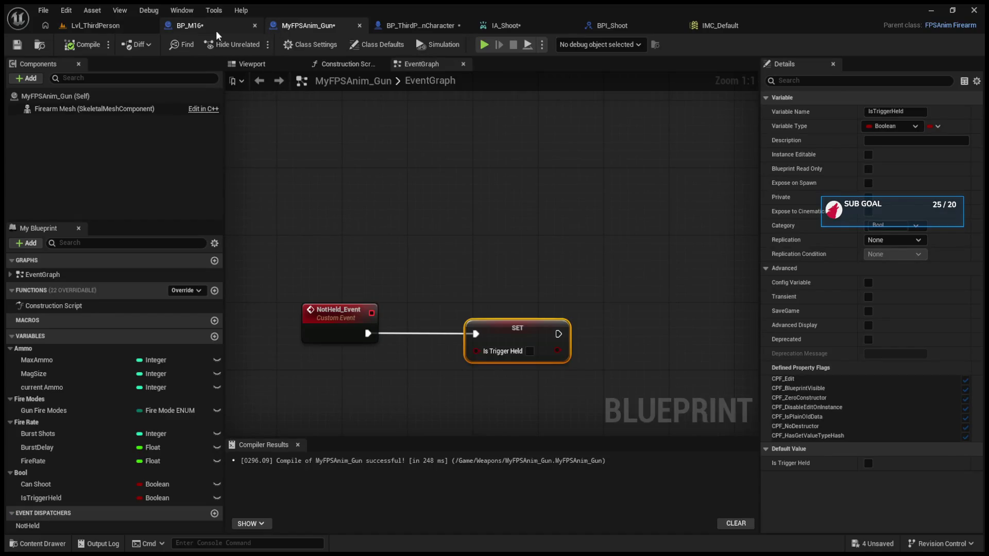
left_click(413, 26)
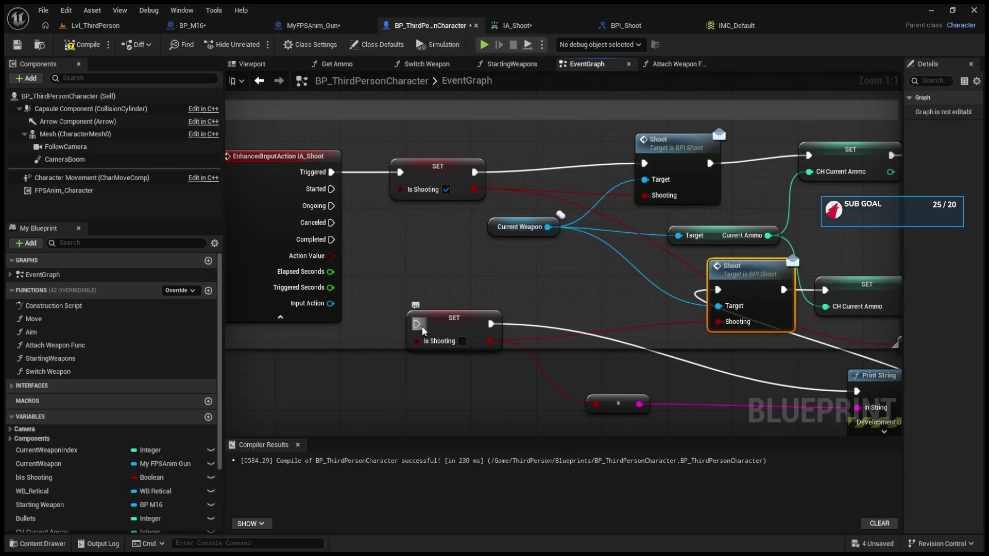
left_click(83, 45)
Play again and fire until the magazine hits 0 ammo, then stop.
left_click(96, 25)
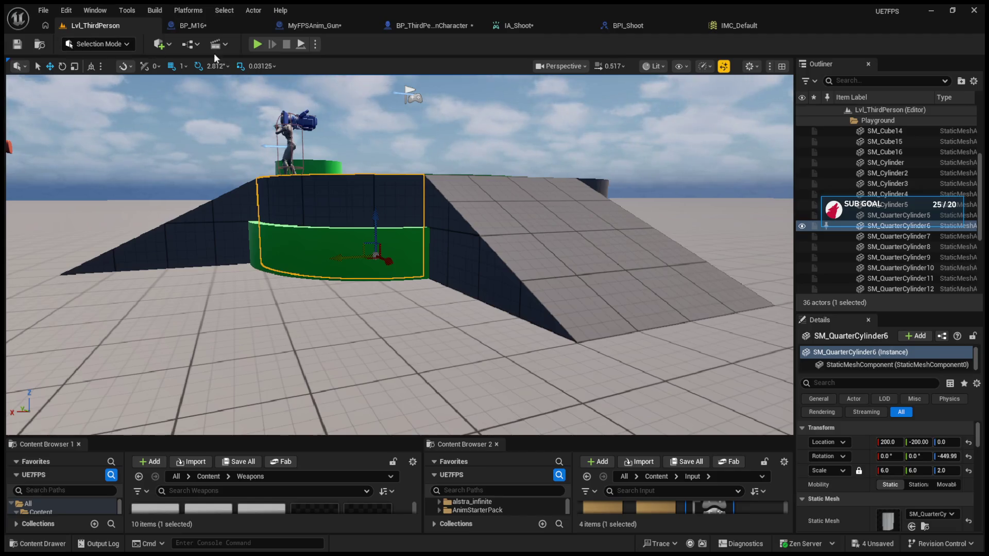
left_click(257, 45)
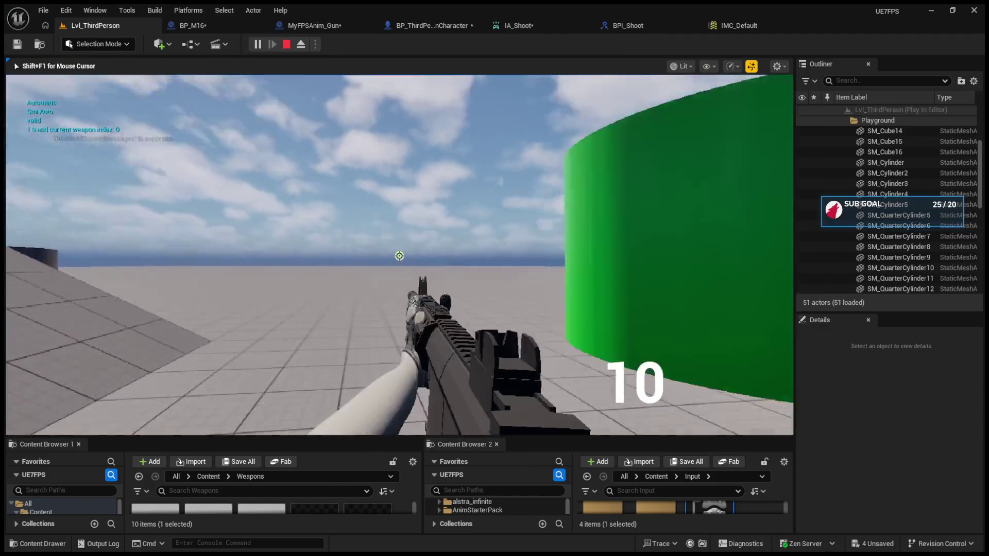
left_click(400, 256)
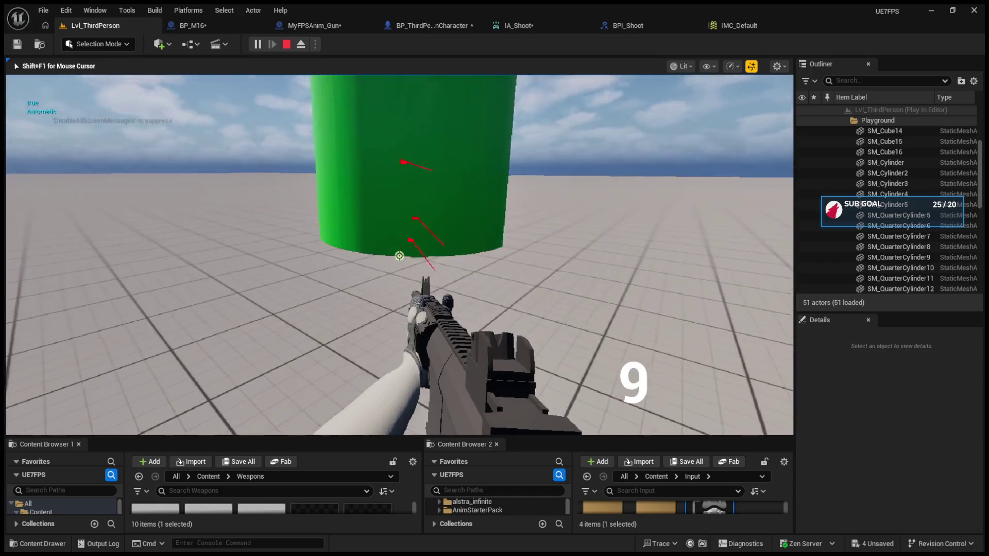
left_click(400, 256)
left_click(400, 256)
left_click(399, 256)
left_click(399, 256)
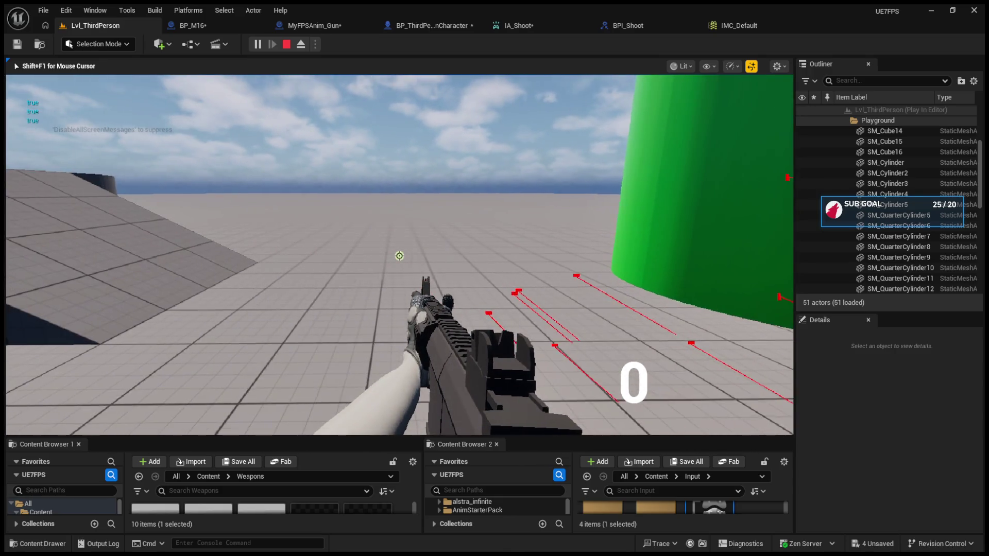
key("Escape")
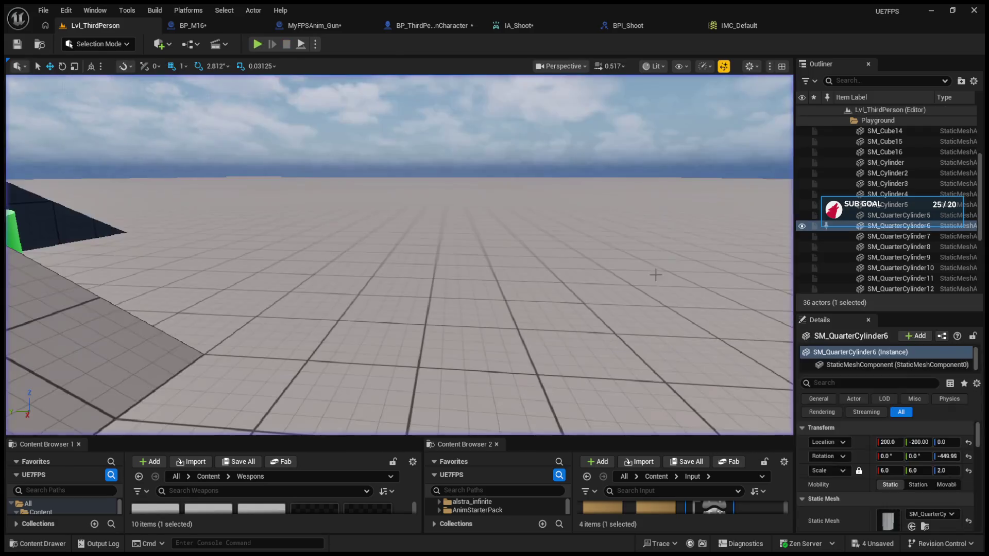
Add a SET Is Trigger Held (false) on Current Weapon, driven by IA_Shoot's Canceled output.
left_click(396, 28)
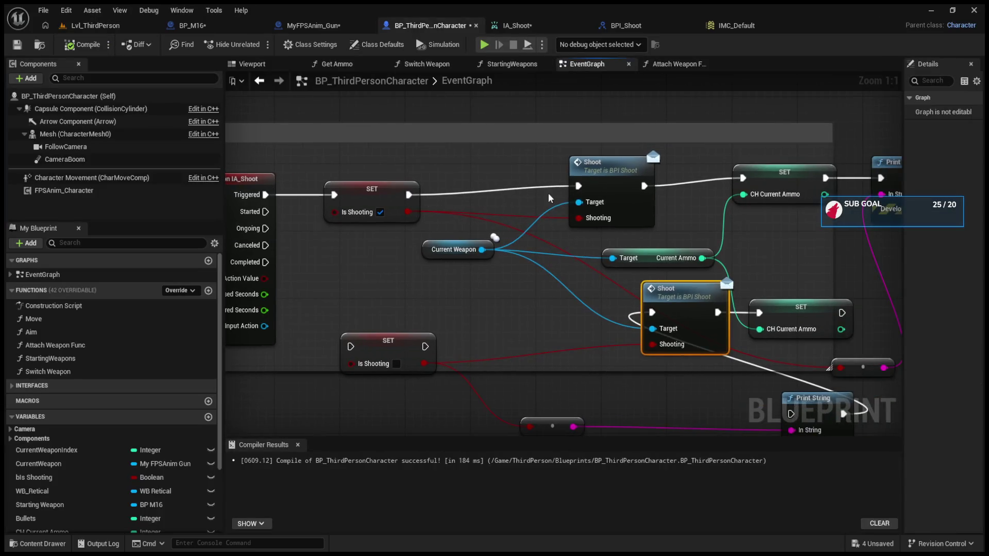
mouse_move(477, 253)
left_mouse_down()
mouse_move(394, 253)
mouse_move(454, 297)
left_mouse_up()
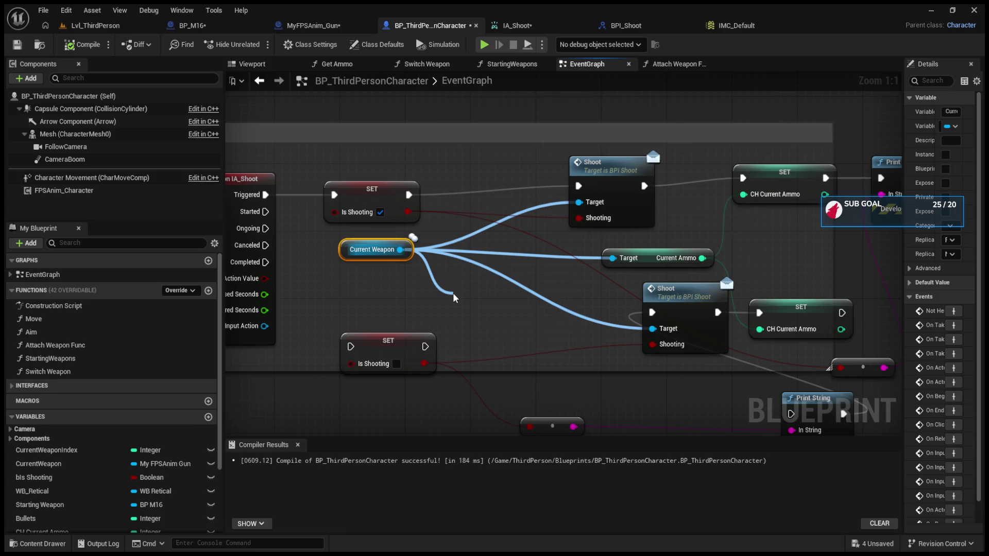
left_click_drag(454, 297, 451, 301)
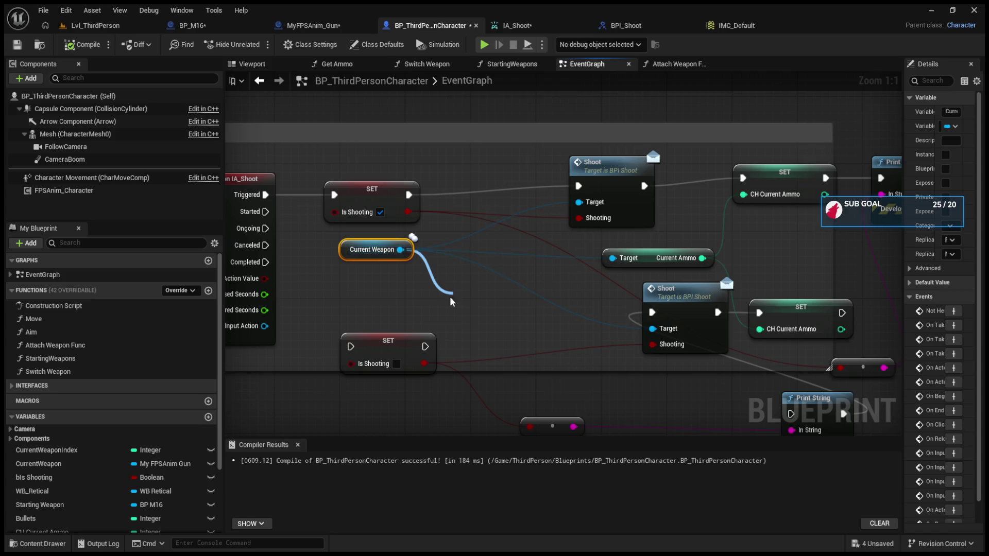
left_click(517, 482)
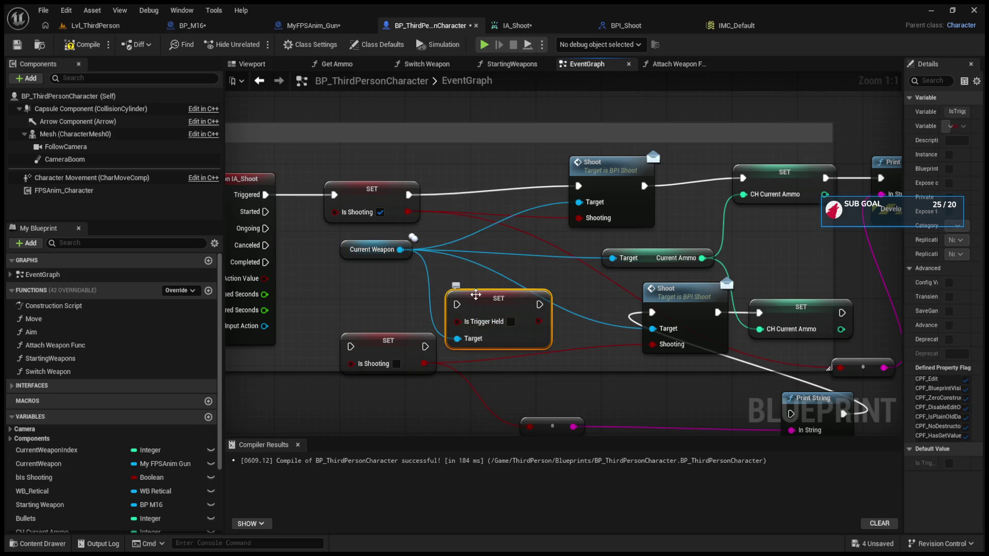
mouse_move(282, 272)
left_mouse_down()
mouse_move(386, 305)
mouse_move(470, 313)
left_mouse_up()
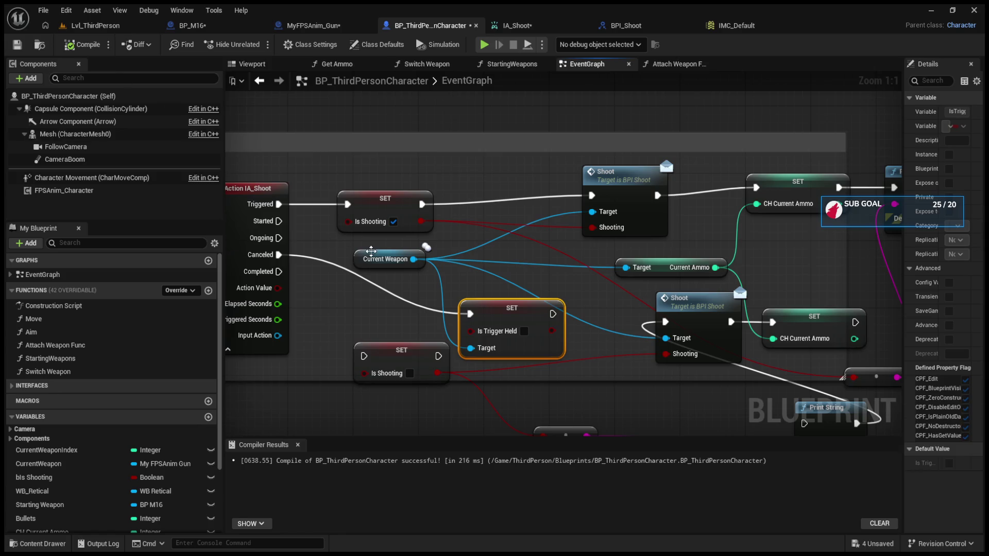
mouse_move(358, 257)
left_mouse_down()
mouse_move(317, 265)
mouse_move(339, 249)
left_mouse_up()
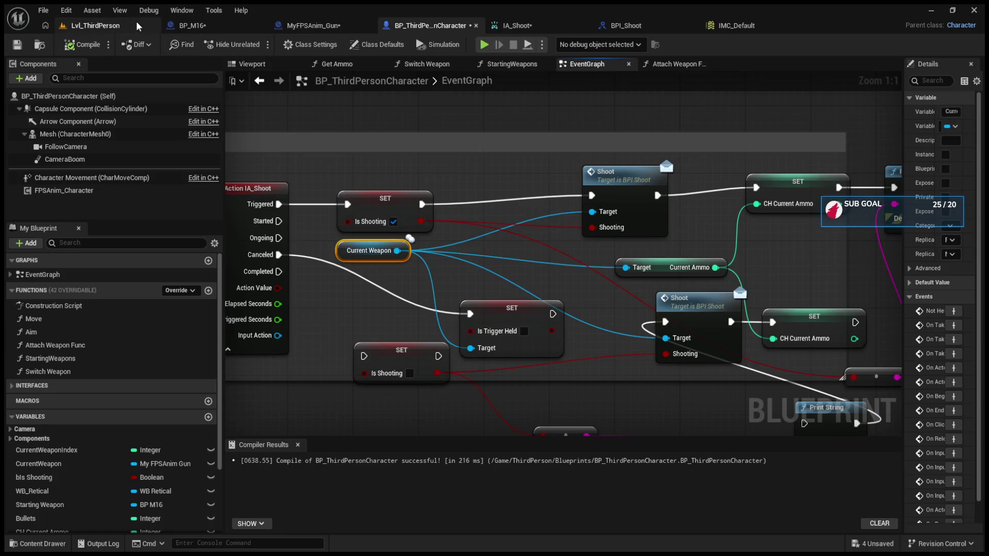
Play the level and fire the rifle down to 9 ammo, then open the MyFPSAnim_Gun graph.
left_click(136, 22)
left_click(258, 44)
left_click(400, 256)
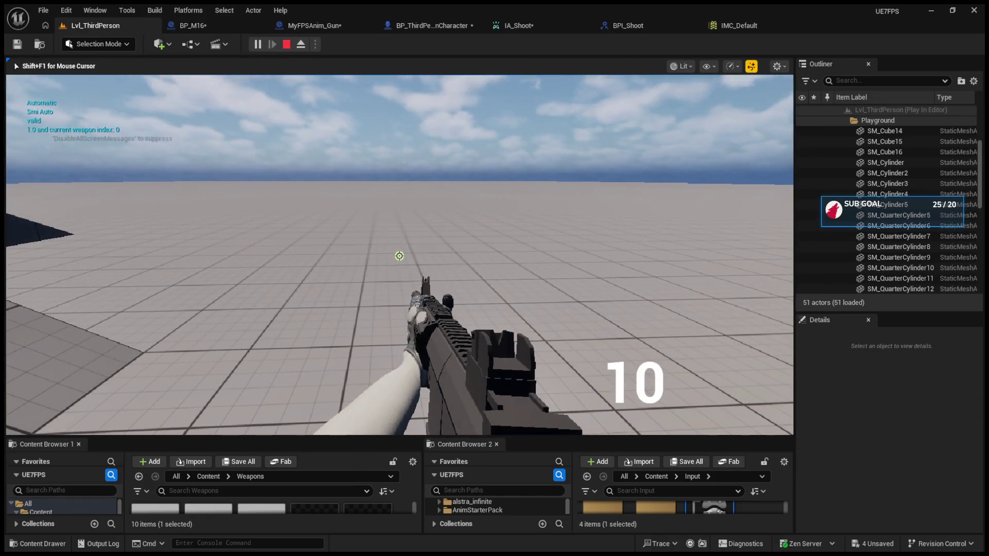
left_click(399, 256)
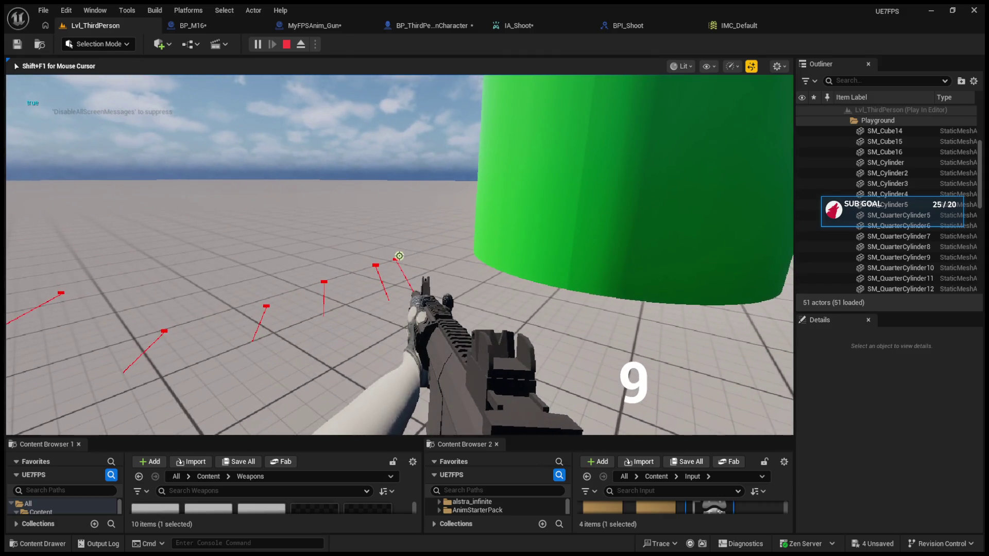
key("Escape")
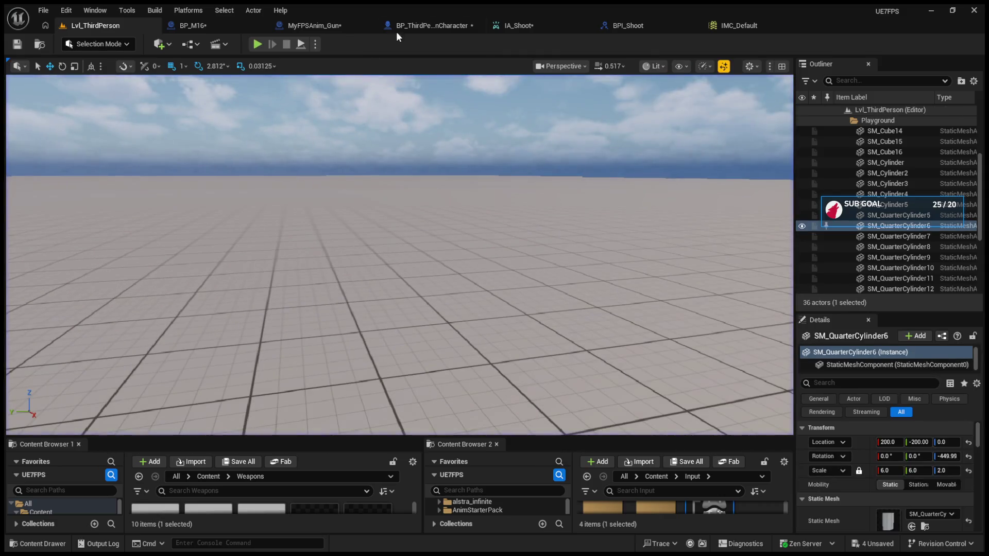
left_click(405, 27)
left_click(309, 26)
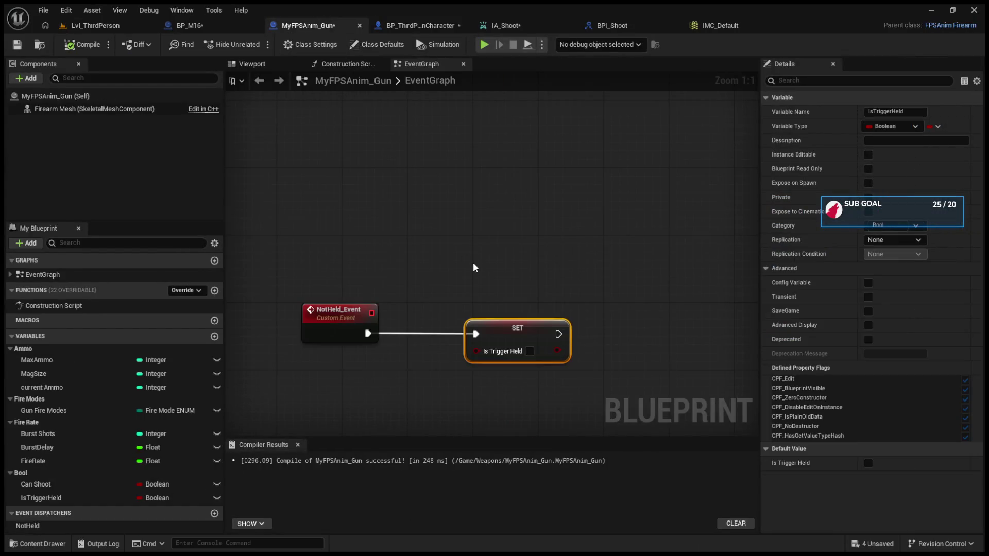
In BP_M16, feed an Is Trigger Held getter into the Branch Condition in place of the old wire.
left_click(203, 29)
scroll(528, 314, "up", 5)
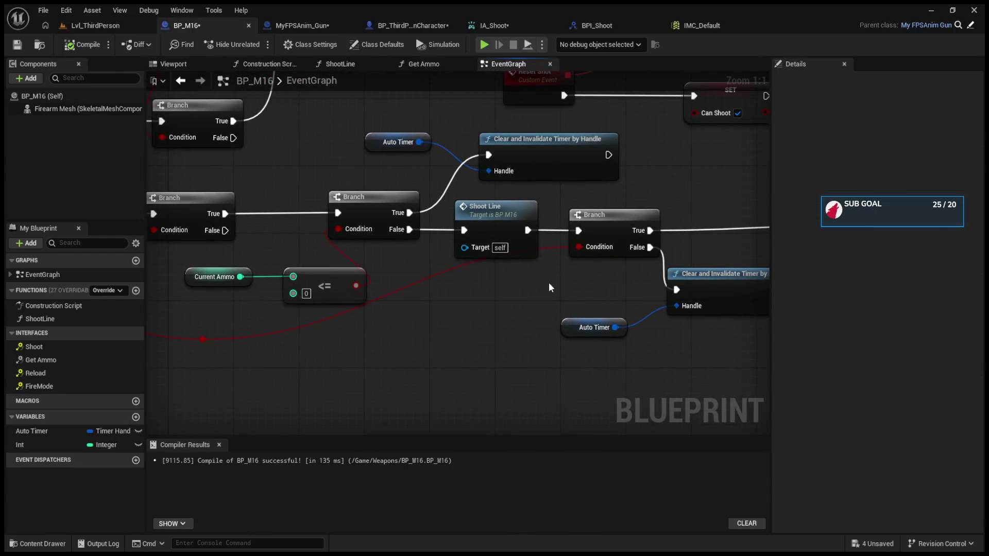
left_click(577, 246, "alt")
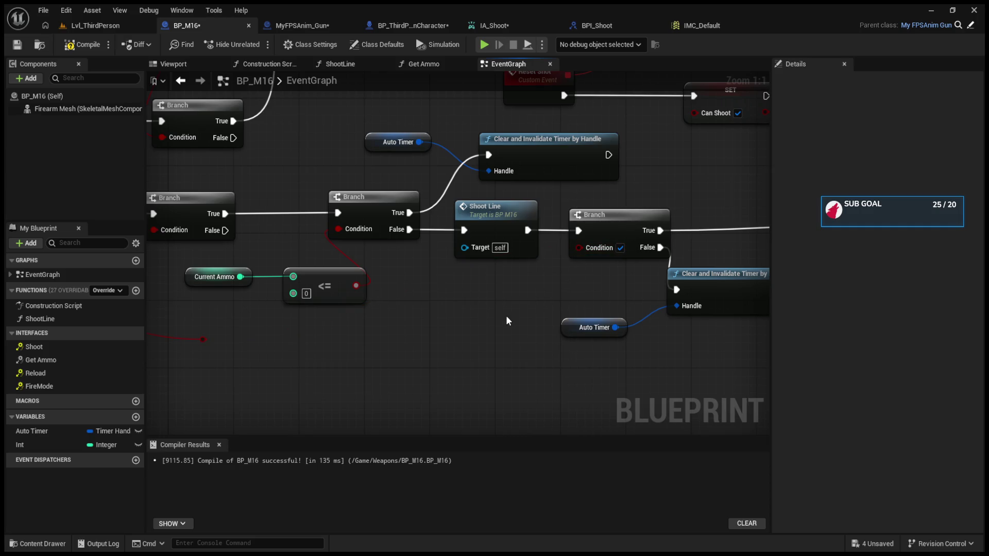
key("ctrl+v")
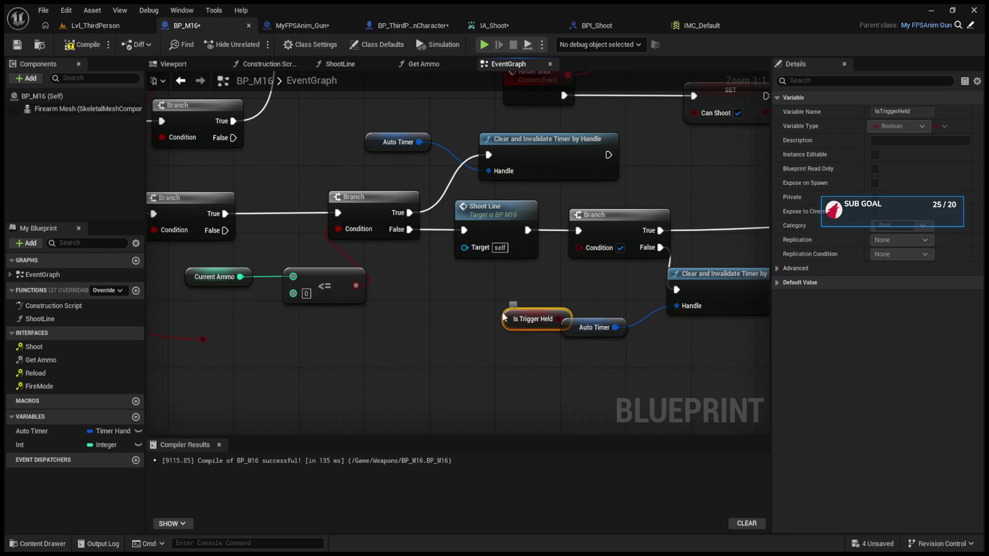
left_click_drag(506, 318, 498, 309)
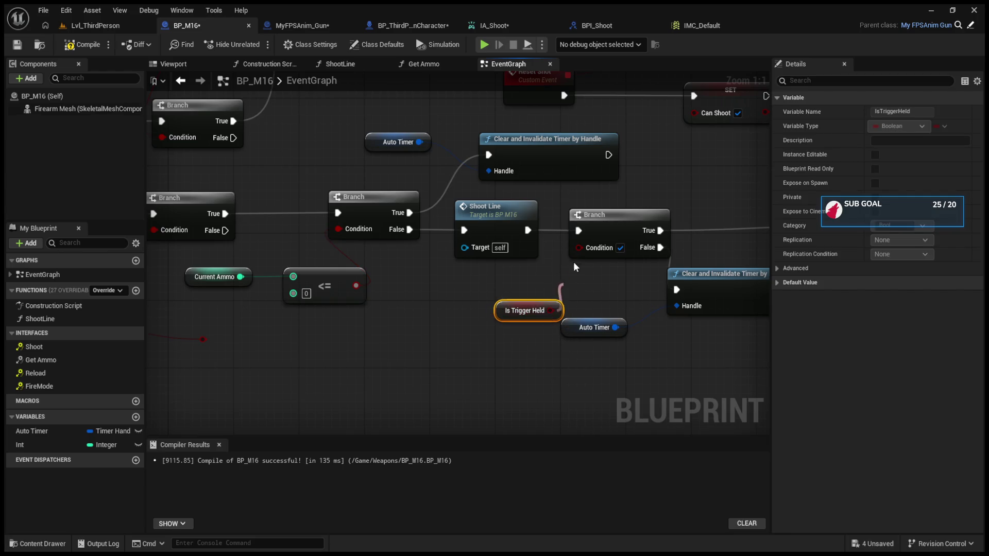
left_click_drag(550, 312, 579, 248)
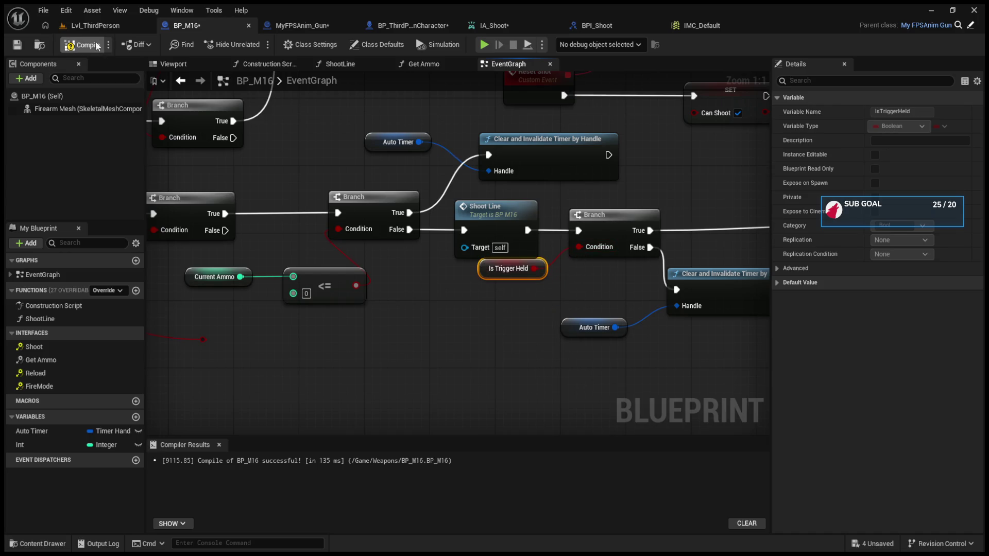
Play-test the rifle, firing until ammo drops from 10 to 3, then return to MyFPSAnim_Gun's graph.
left_click(101, 26)
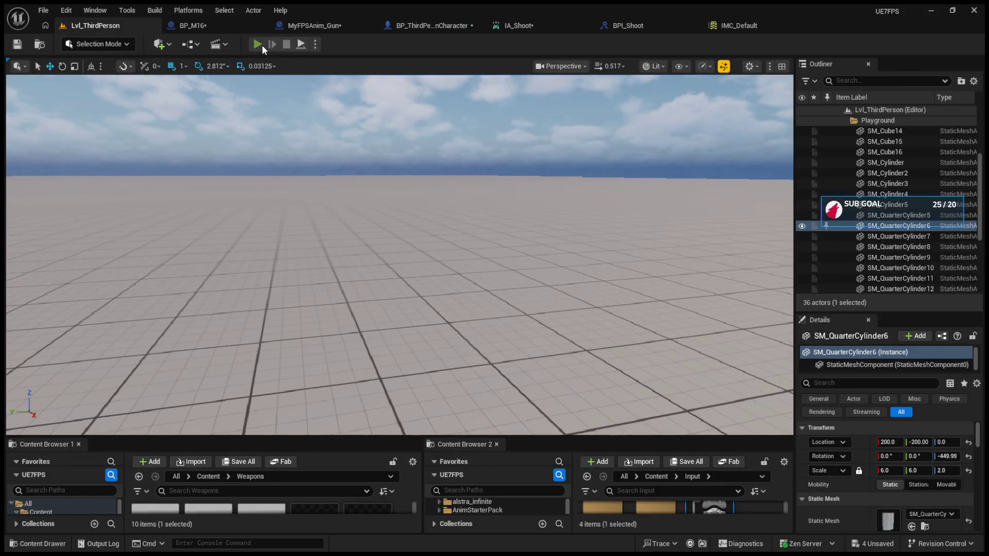
left_click(257, 44)
left_click(326, 160)
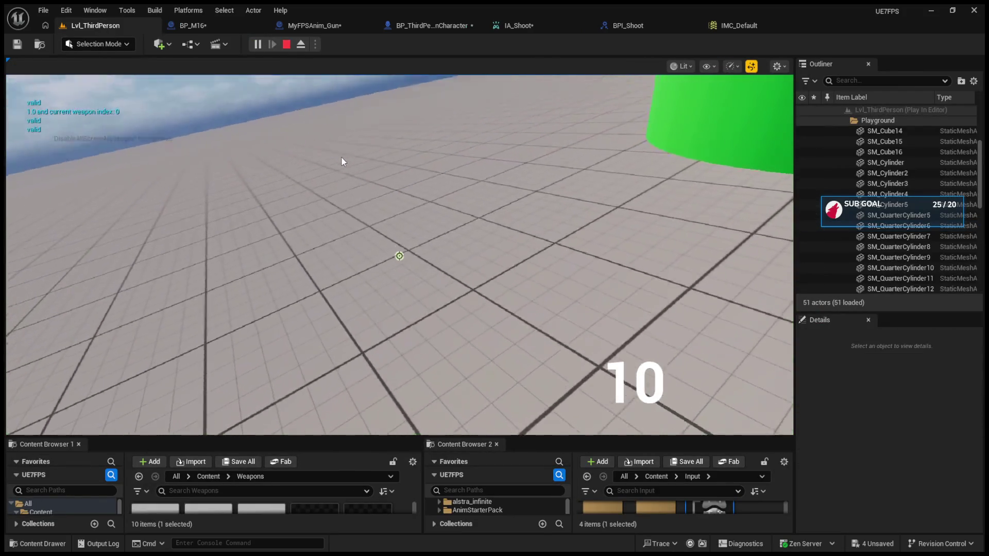
left_click(341, 161)
left_click(341, 161)
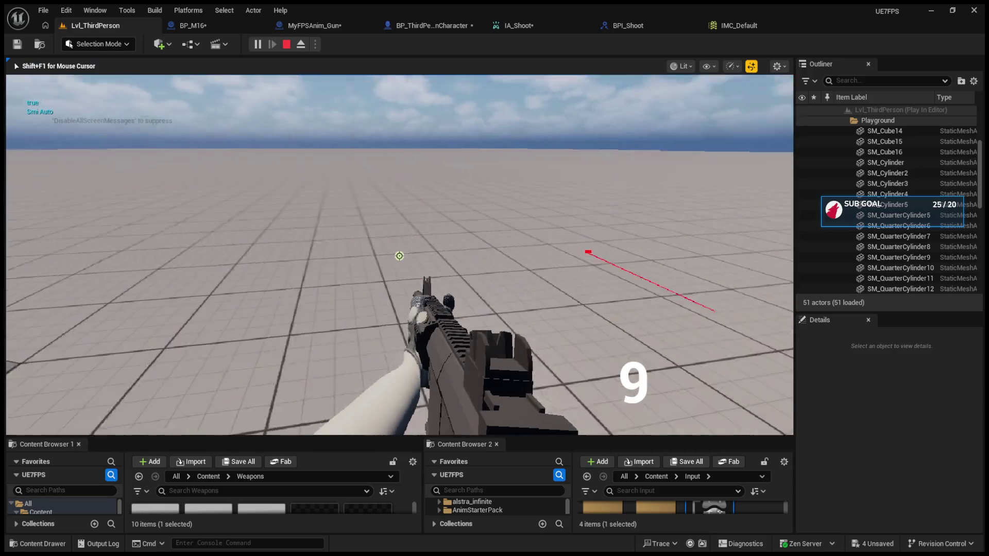
left_click(399, 256)
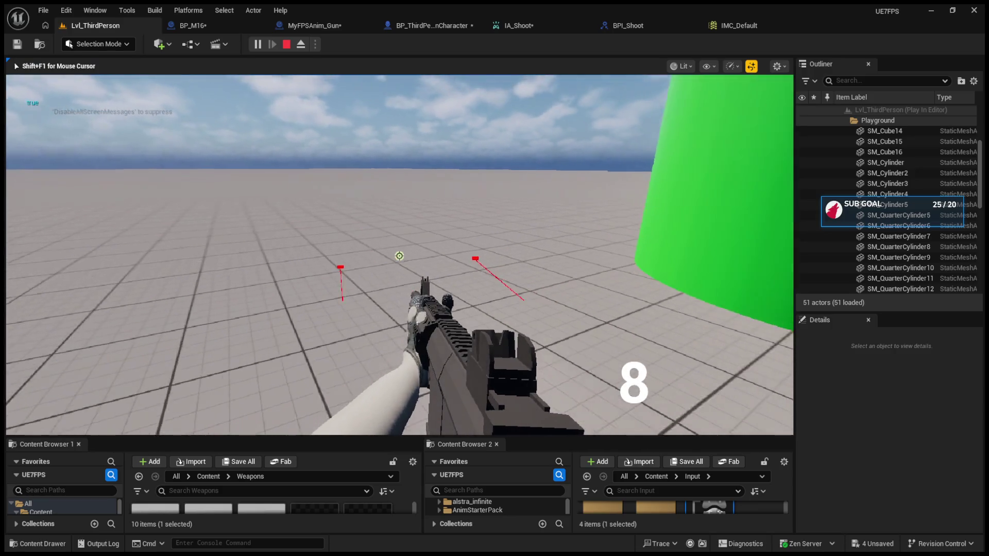
left_click(399, 256)
left_click(399, 256)
left_click(399, 256)
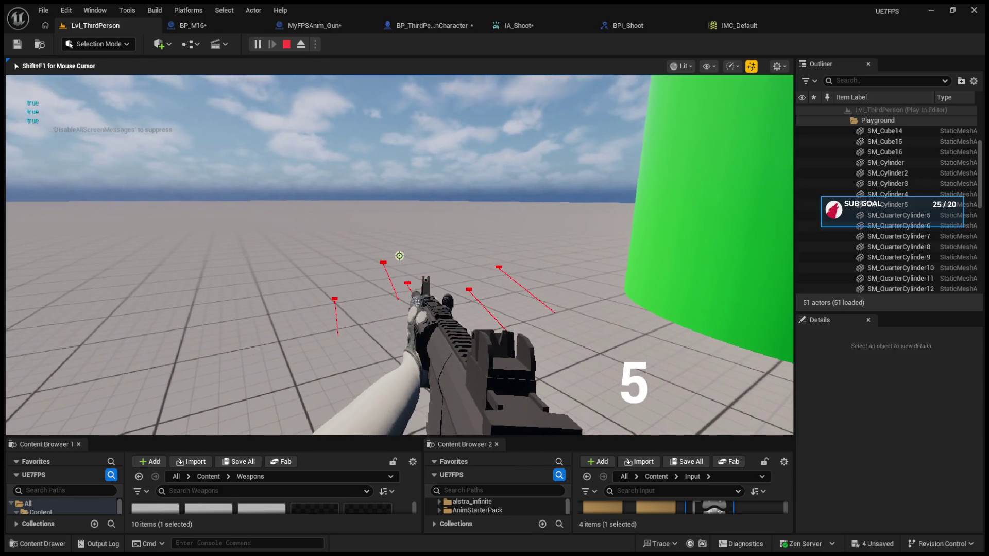
left_click(399, 256)
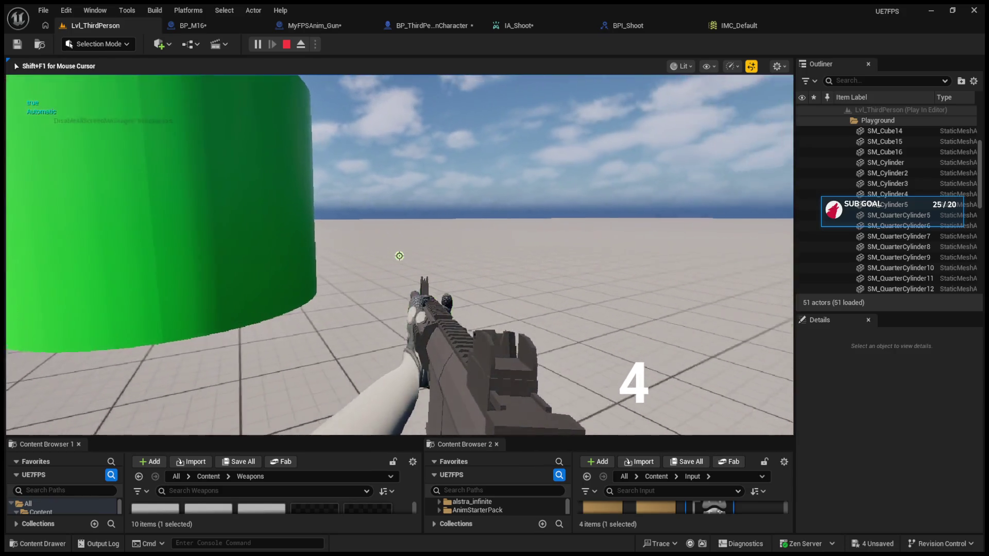
left_click(400, 257)
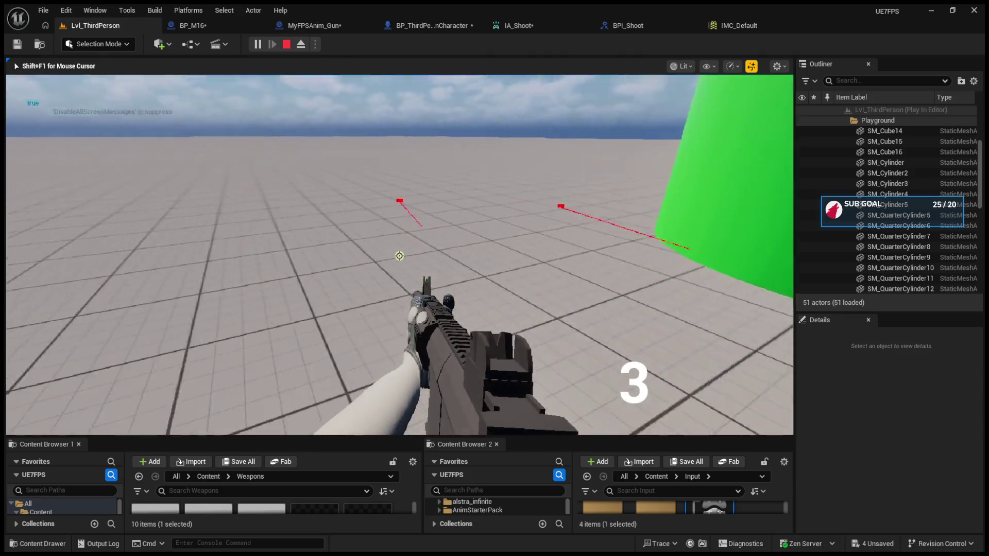
key("Escape")
left_click(231, 27)
left_click(299, 27)
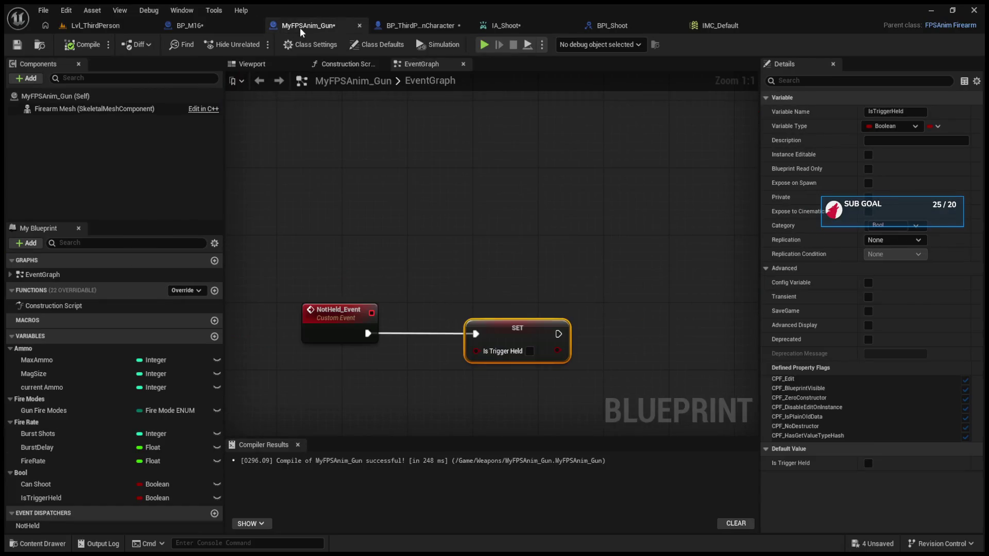
In BP_ThirdPersonCharacter, rewire IA_Shoot's Completed pin, instead of Canceled, to the Is Trigger Held setter.
left_click(425, 27)
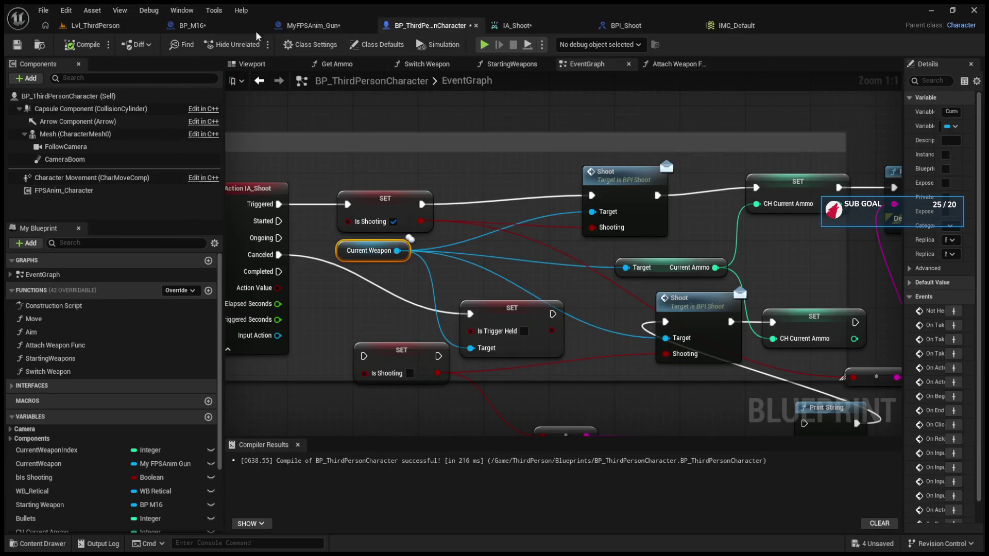
left_click(186, 26)
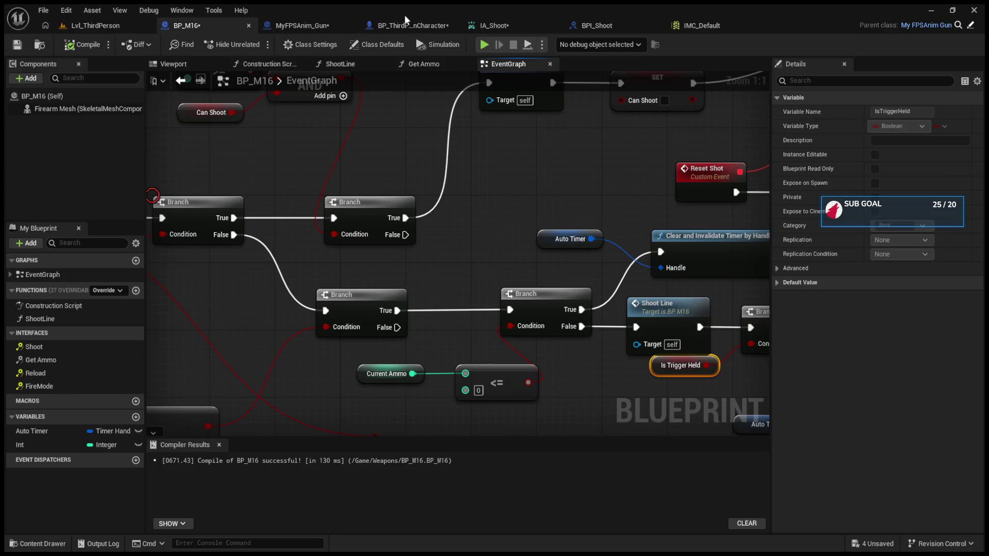
left_click(412, 25)
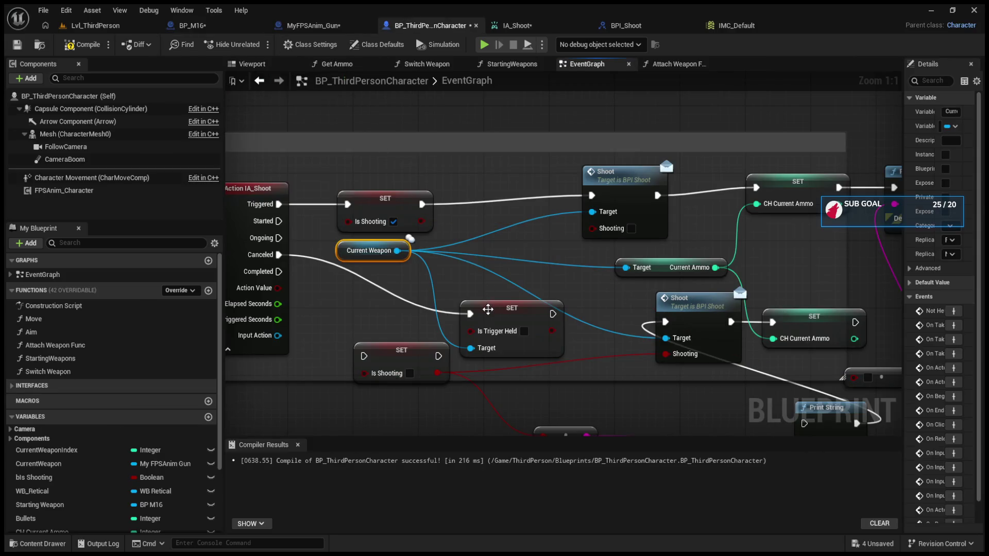
mouse_move(495, 311)
left_mouse_down()
mouse_move(484, 195)
mouse_move(492, 324)
left_mouse_up()
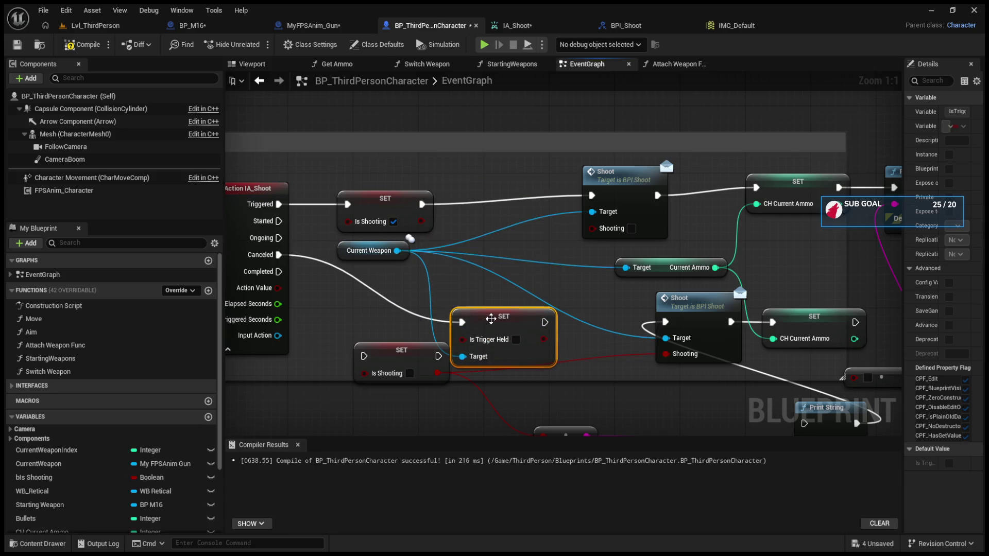
mouse_move(665, 412)
left_mouse_down()
mouse_move(380, 283)
mouse_move(409, 336)
left_mouse_up()
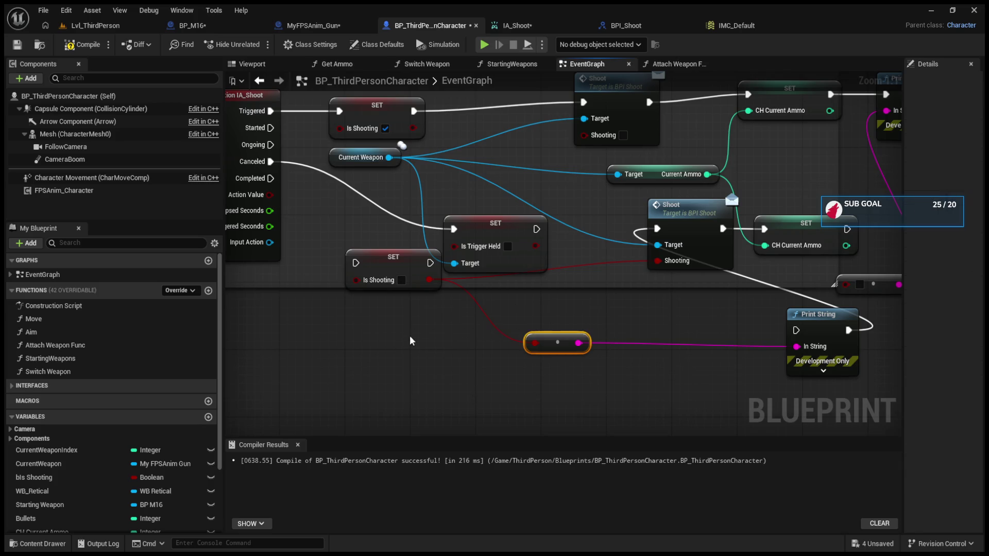
left_click(270, 161, "alt")
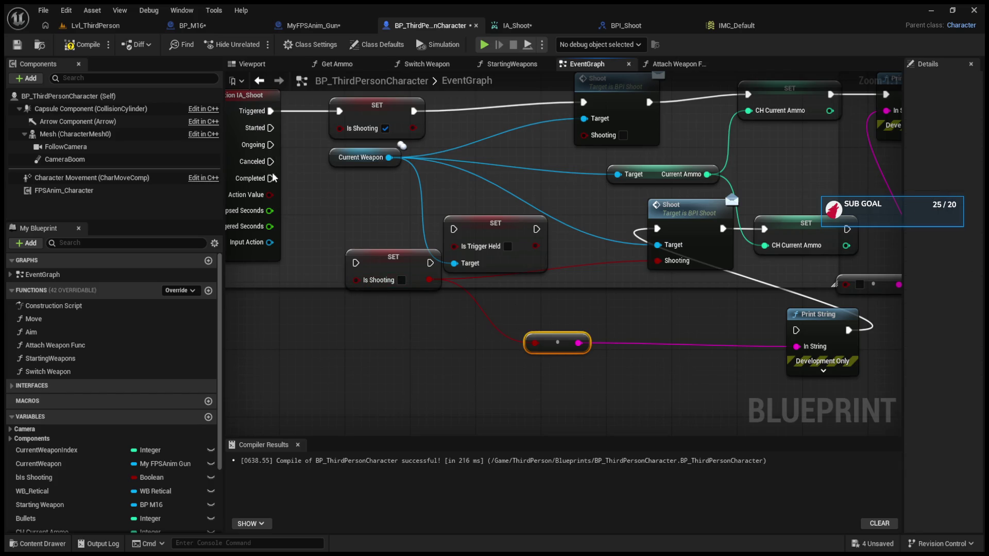
mouse_move(269, 178)
left_mouse_down()
mouse_move(419, 234)
mouse_move(453, 232)
left_mouse_up()
left_click_drag(394, 256, 388, 351)
Delete the second Shoot call and its leftover ammo setter and print nodes.
left_click(557, 223)
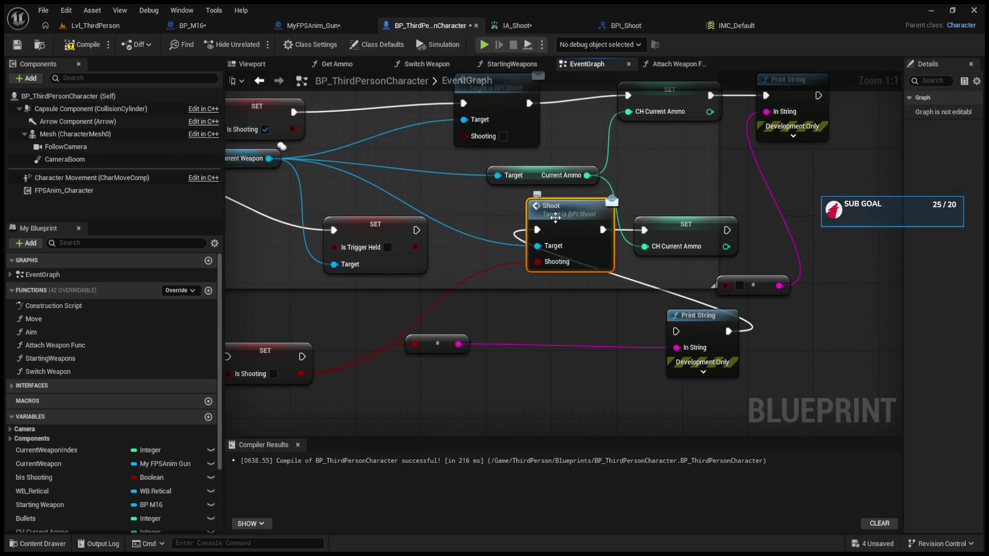
key("Delete")
key("ctrl+z")
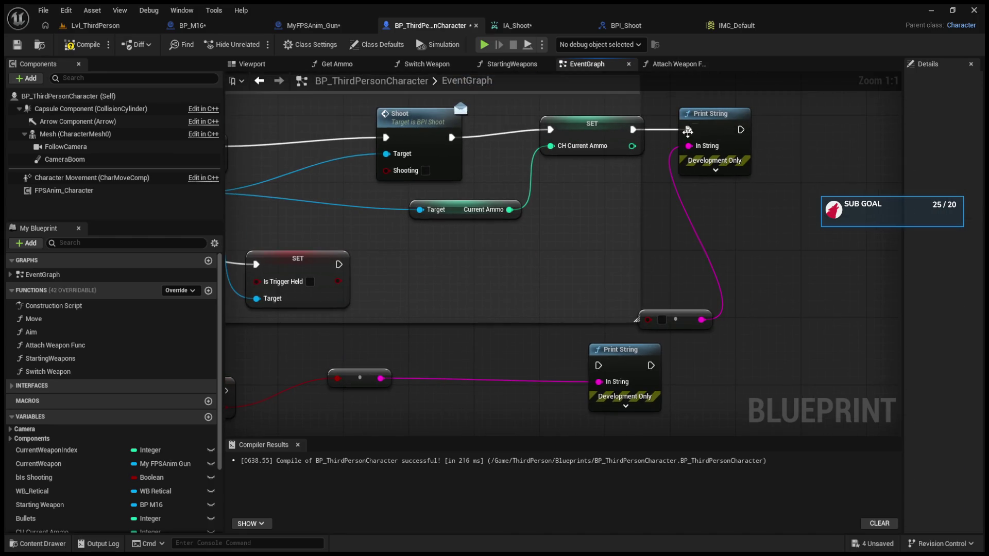
left_click_drag(675, 100, 737, 335)
key("Delete")
key("Home")
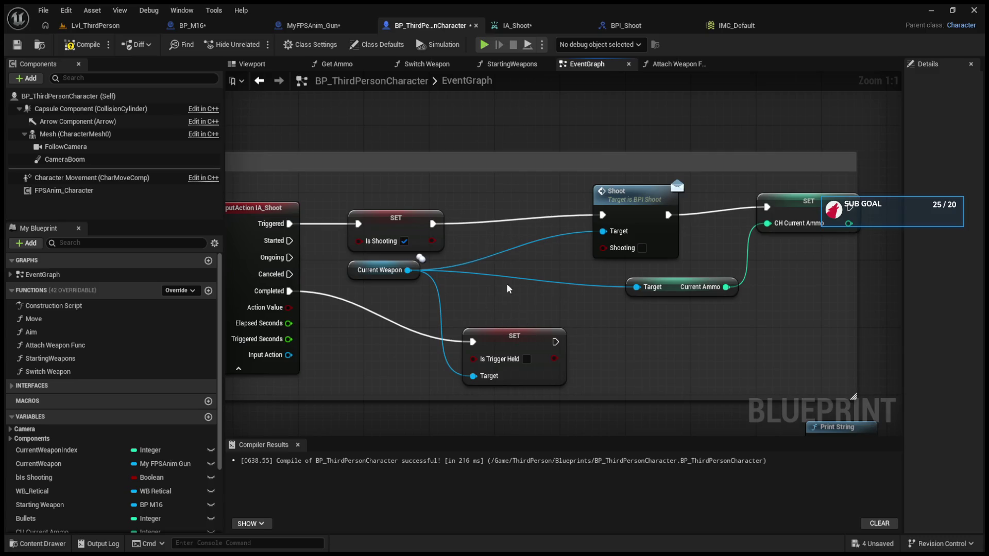
Add a duplicate Is Trigger Held setter between Is Shooting and Shoot, targeting Current Weapon.
mouse_move(504, 329)
left_mouse_down()
mouse_move(504, 211)
mouse_move(471, 387)
left_mouse_up()
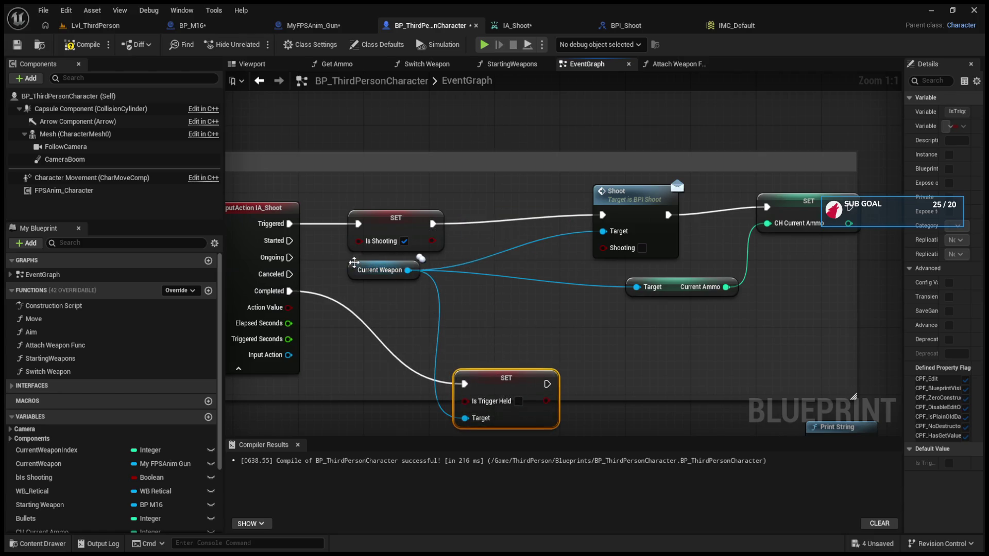
left_click_drag(354, 269, 354, 312)
left_click(496, 387)
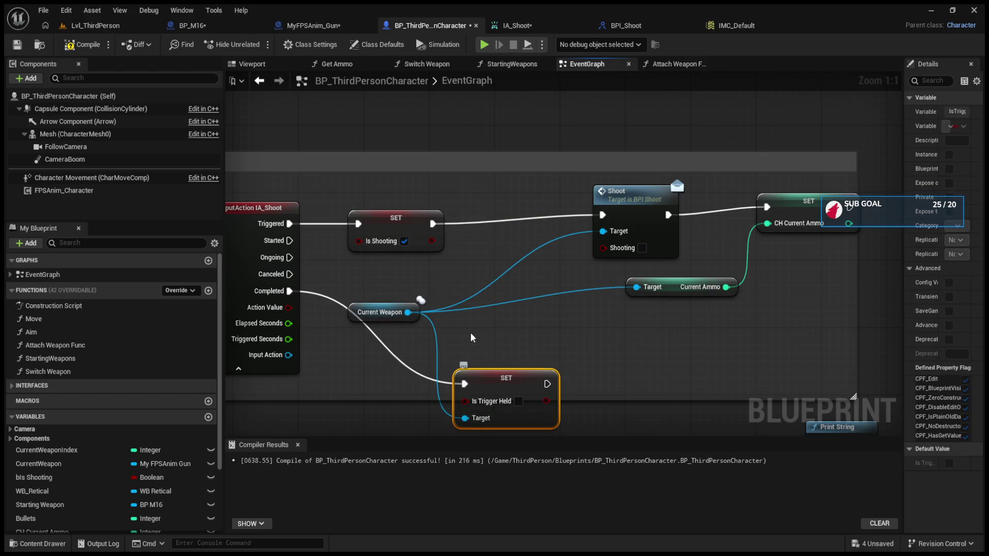
key("ctrl+w")
left_click_drag(531, 363, 516, 203)
left_click_drag(433, 224, 472, 216)
left_click_drag(555, 215, 602, 216)
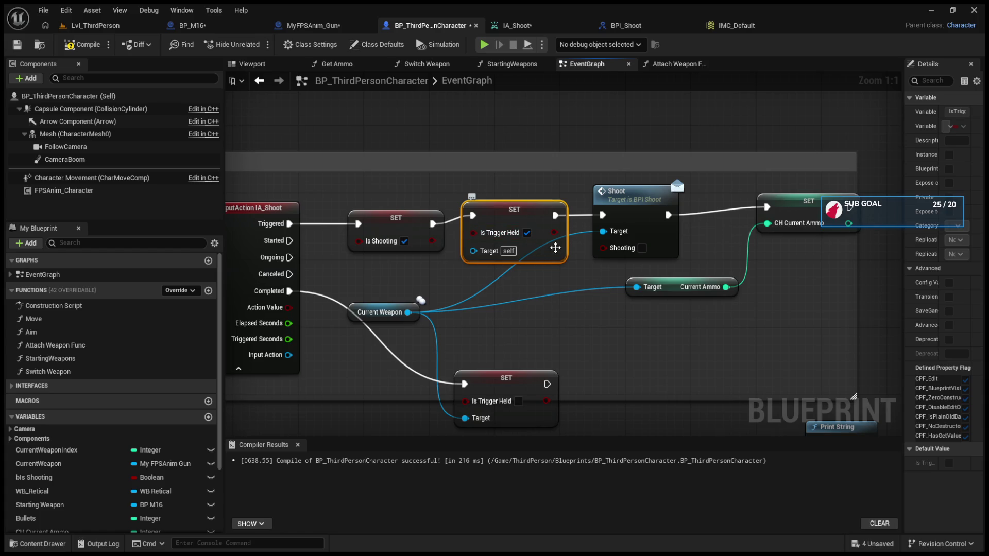
left_click_drag(553, 247, 553, 255)
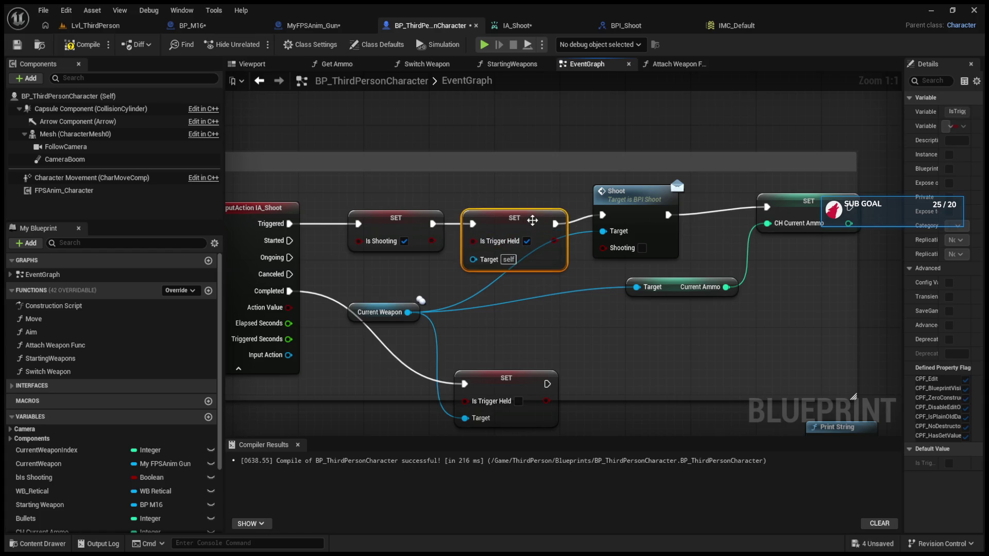
mouse_move(473, 259)
left_mouse_down()
mouse_move(408, 312)
mouse_move(368, 284)
left_mouse_up()
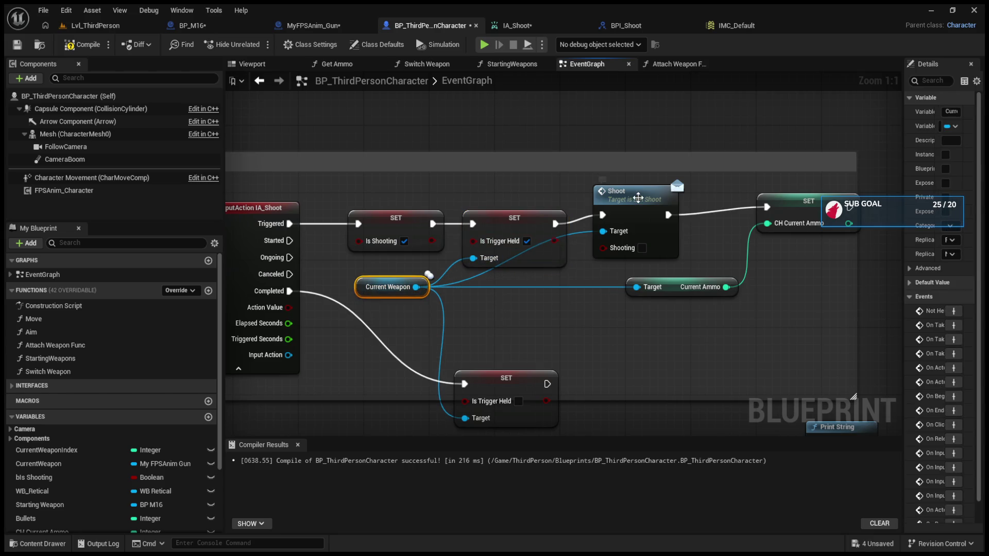
left_click(638, 199)
left_click(95, 26)
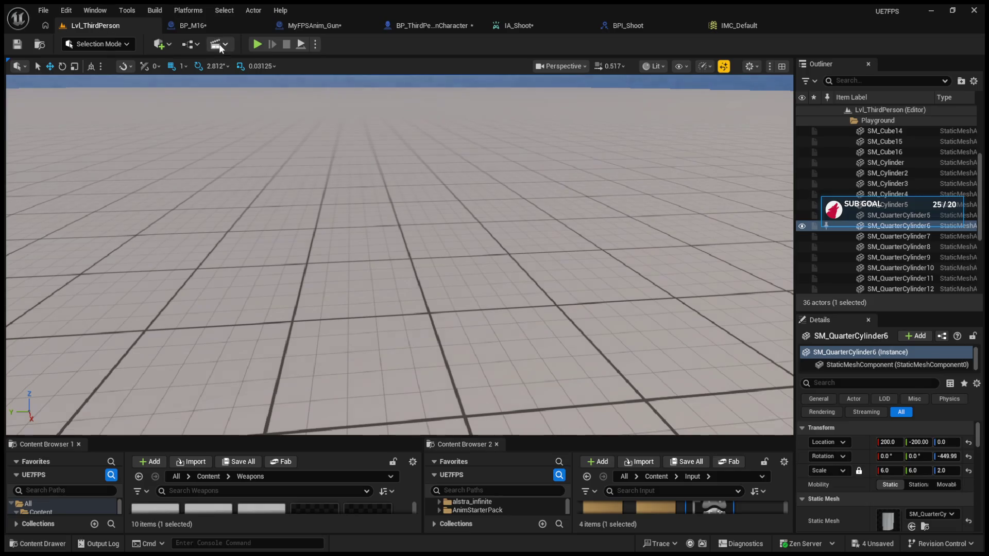
Test-fire the rifle once in play mode, then drive the lower Is Trigger Held setter from Canceled.
left_click(257, 44)
left_click(322, 157)
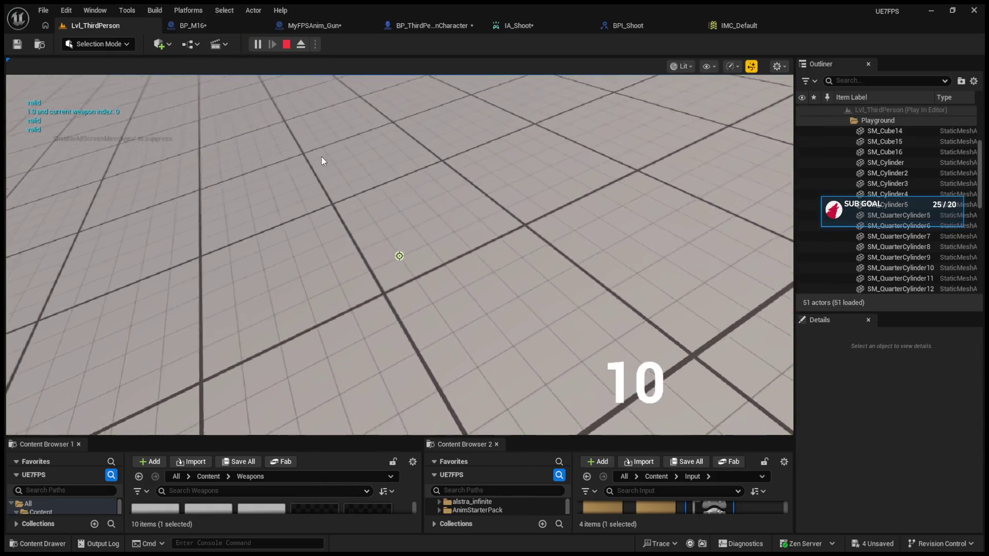
left_click(328, 168)
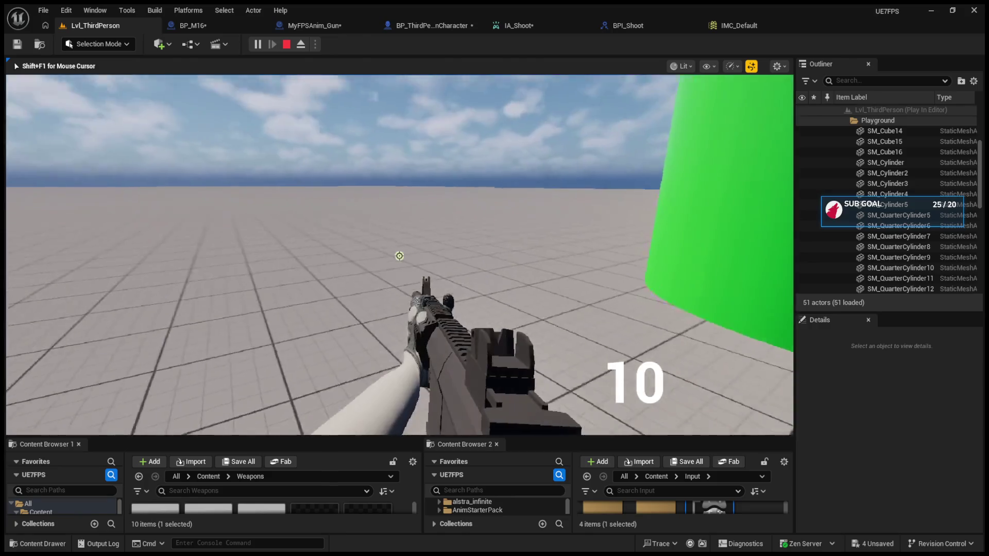
left_click(399, 256)
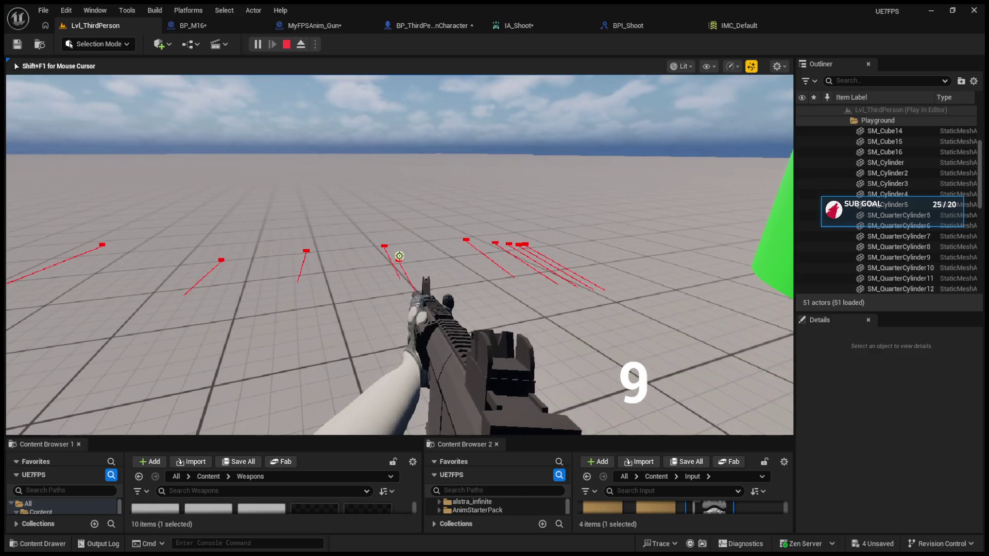
key("Escape")
left_click(412, 25)
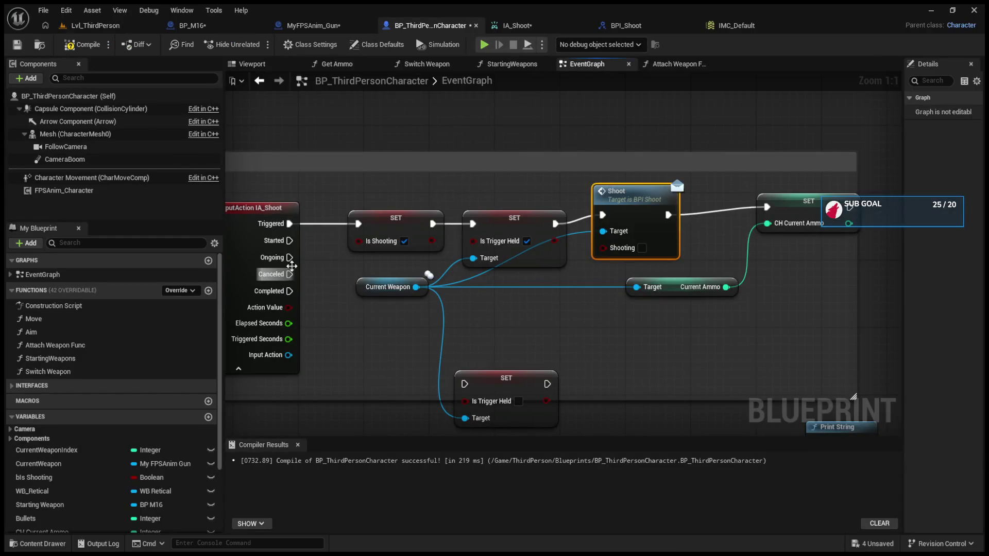
left_click_drag(289, 274, 464, 384)
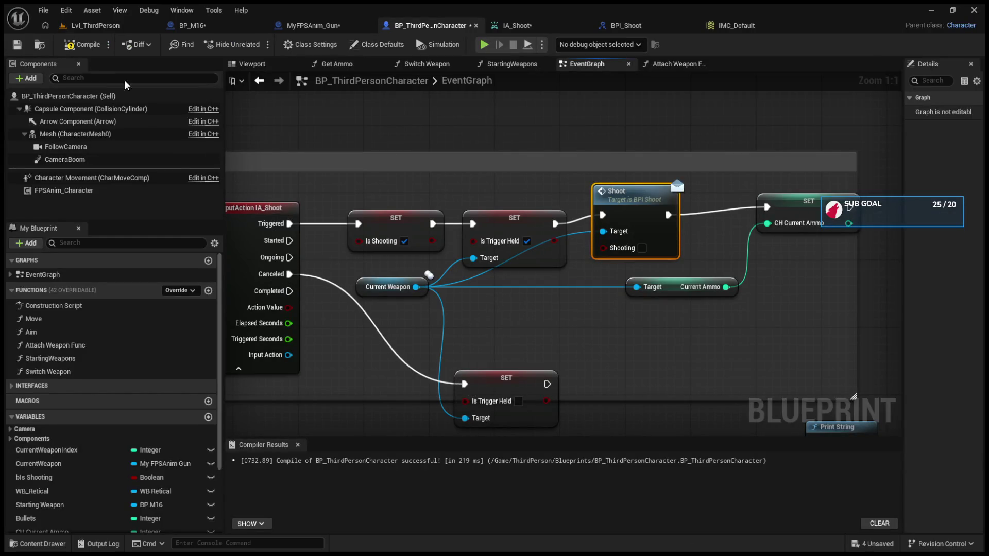
Retest firing in play mode, draining the ammo counter from 10 to -2.
left_click(115, 23)
left_click(258, 43)
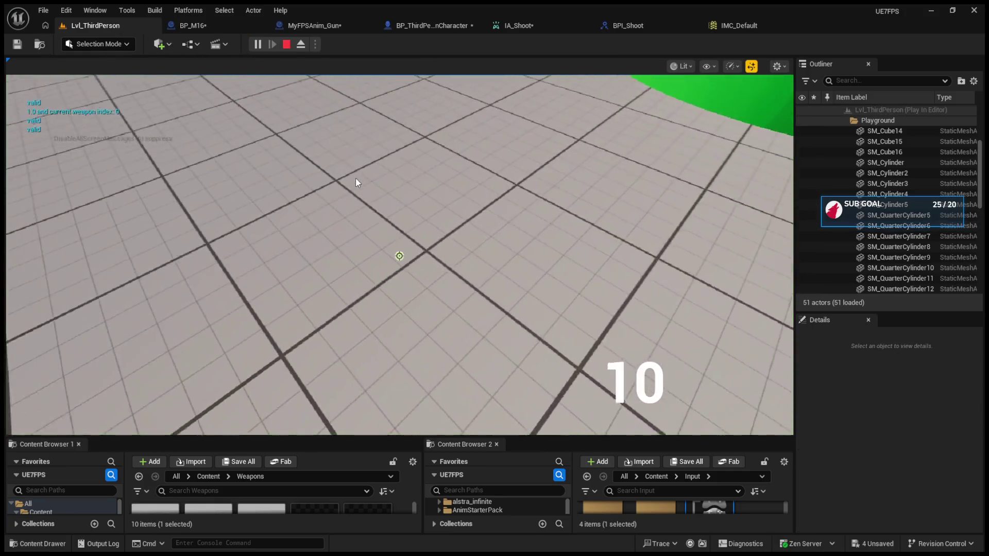
left_click(356, 182)
left_click(355, 183)
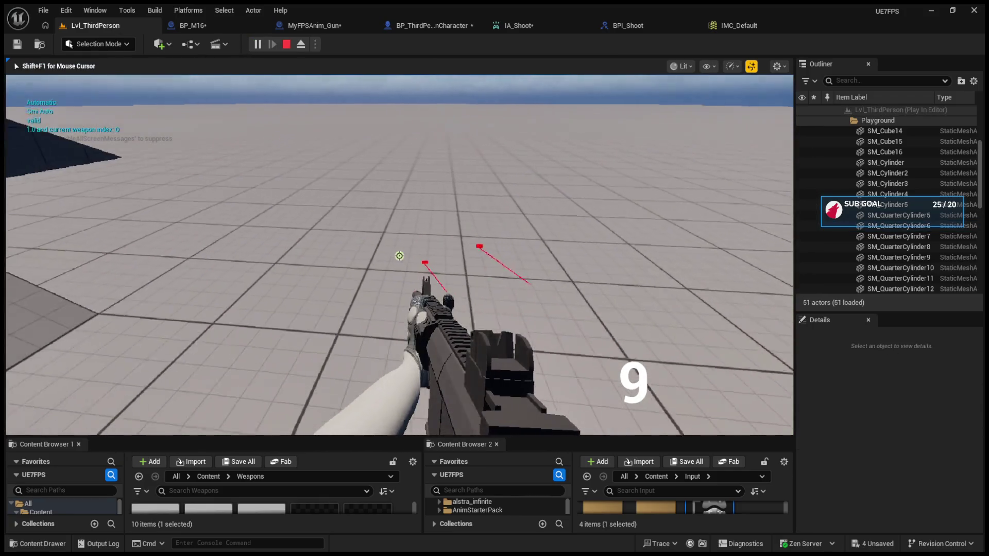
left_click(399, 256)
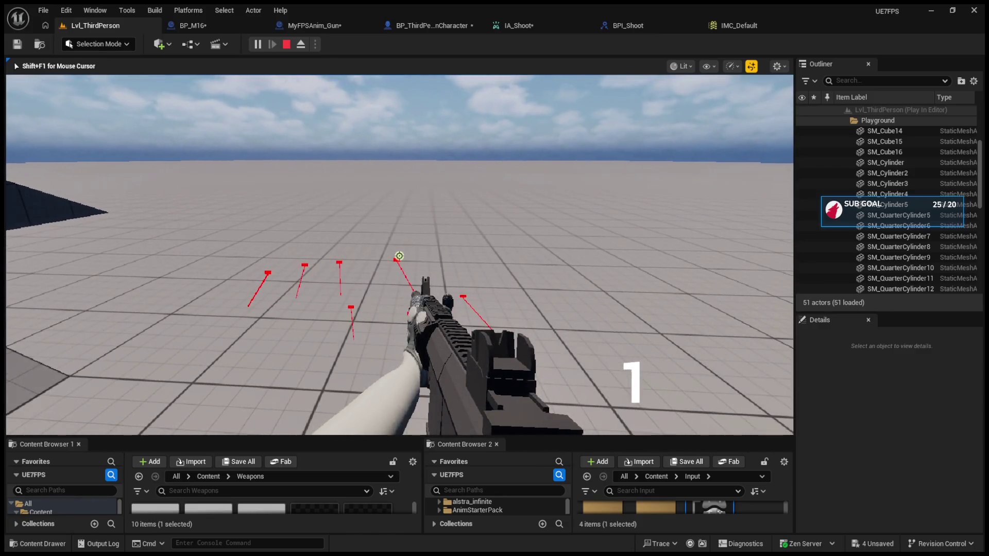
left_click(399, 256)
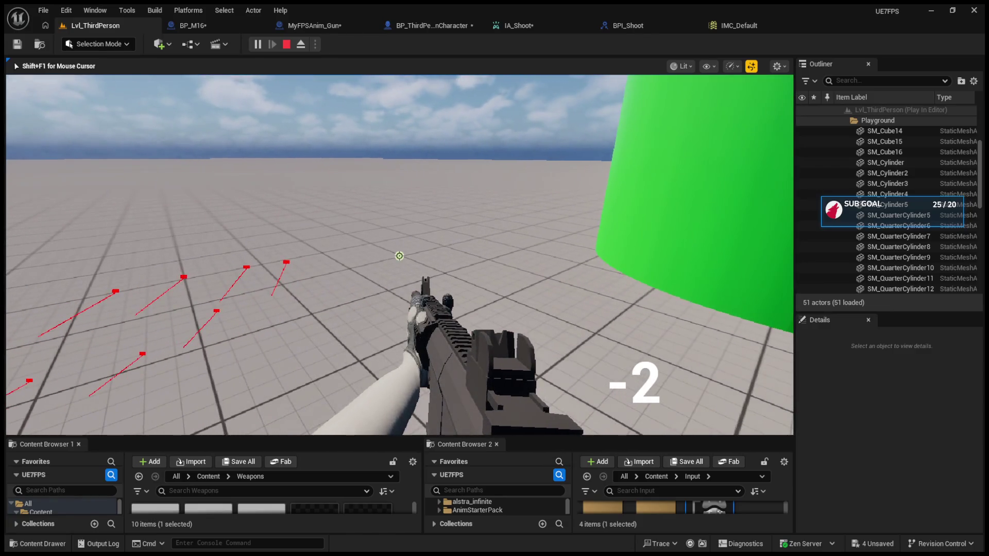
key("Escape")
left_click(408, 28)
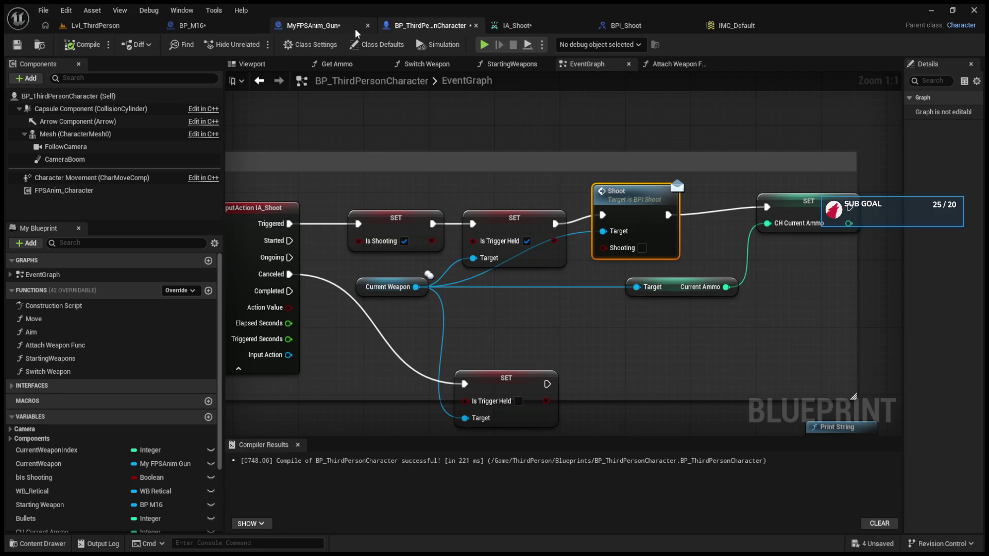
In BP_M16's Class Defaults, set Is Trigger Held to true.
left_click(327, 24)
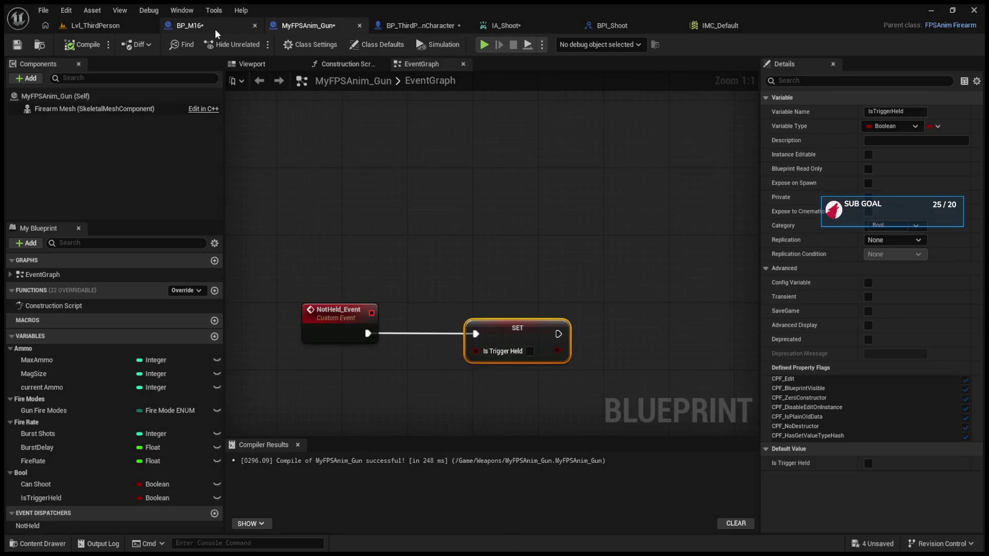
left_click(214, 29)
left_click(306, 26)
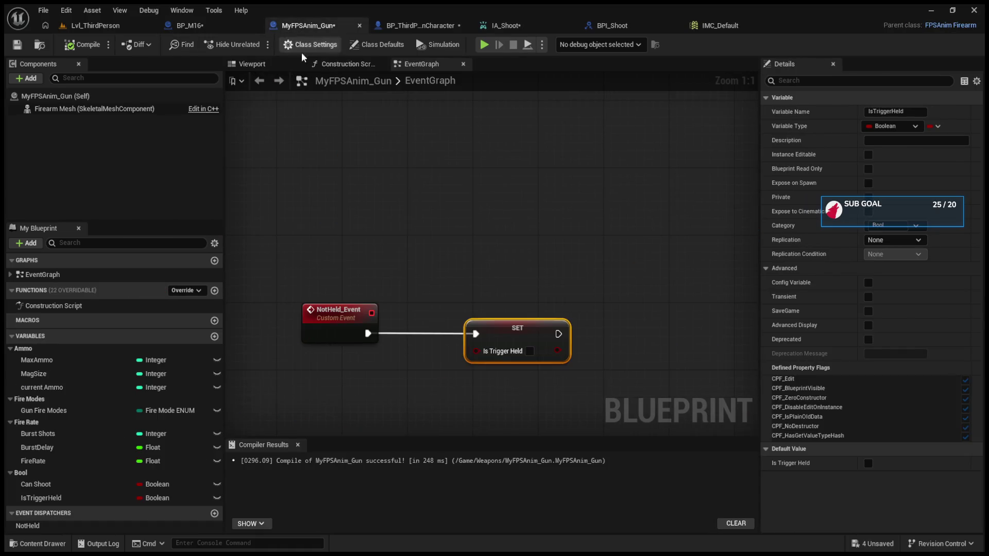
left_click(216, 24)
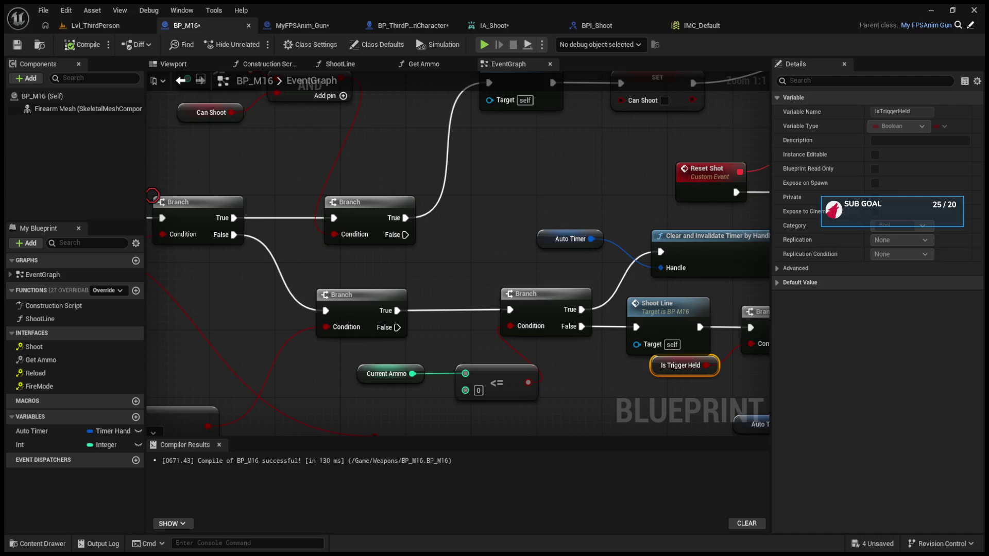
mouse_move(563, 326)
left_mouse_down()
mouse_move(399, 341)
mouse_move(382, 292)
left_mouse_up()
left_click_drag(476, 334, 475, 348)
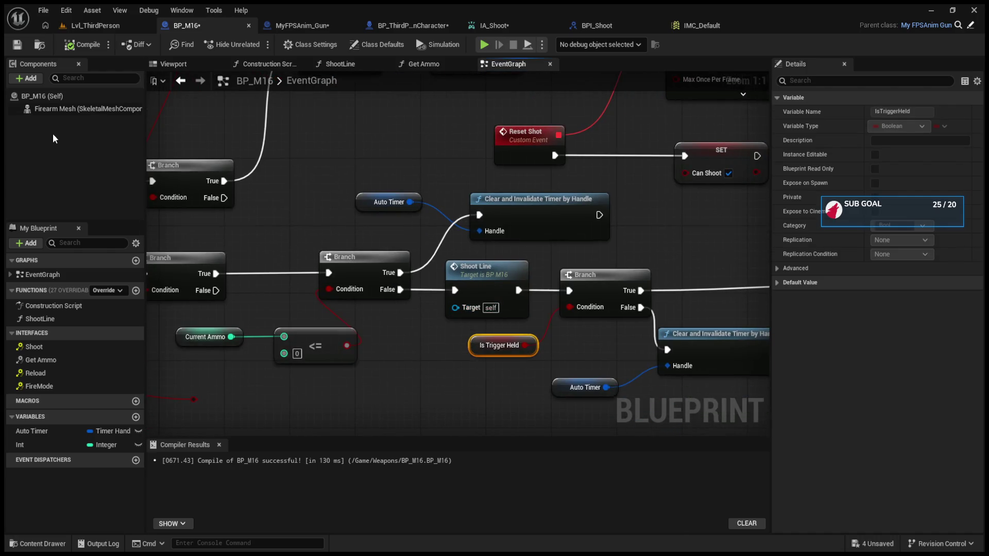
left_click(48, 96)
left_click(871, 426)
Start a play session with Alt+P, fire the M16 several times, then stop.
left_click(93, 26)
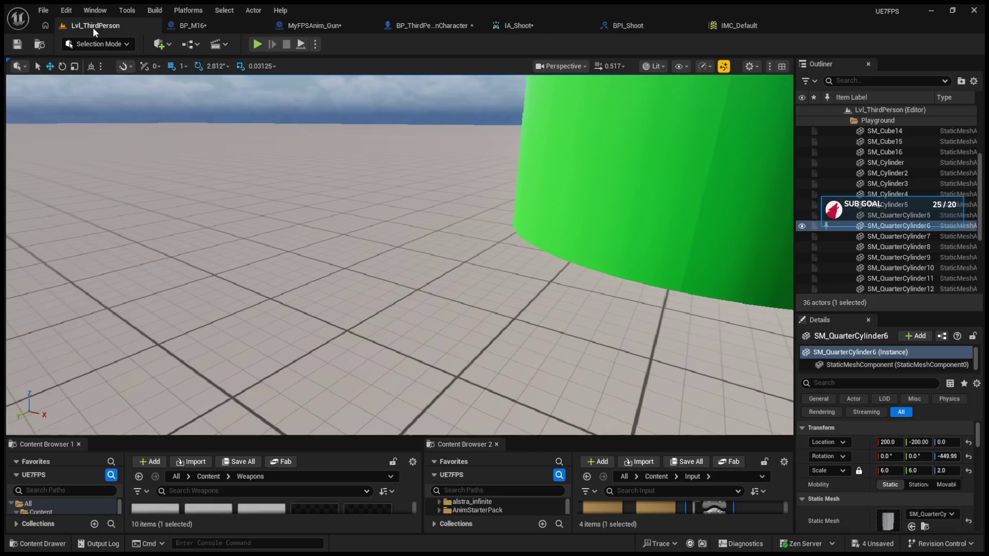
key("alt+p")
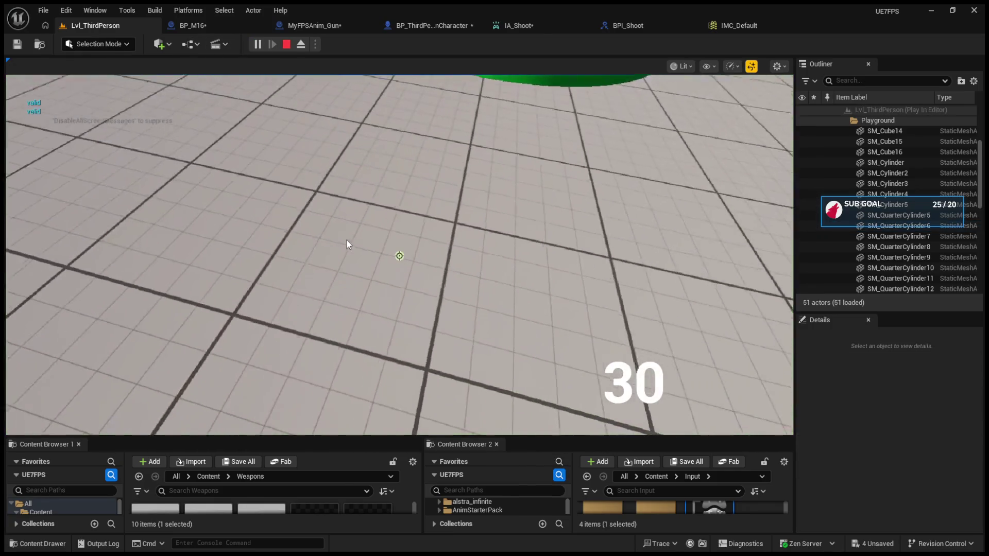
left_click(400, 256)
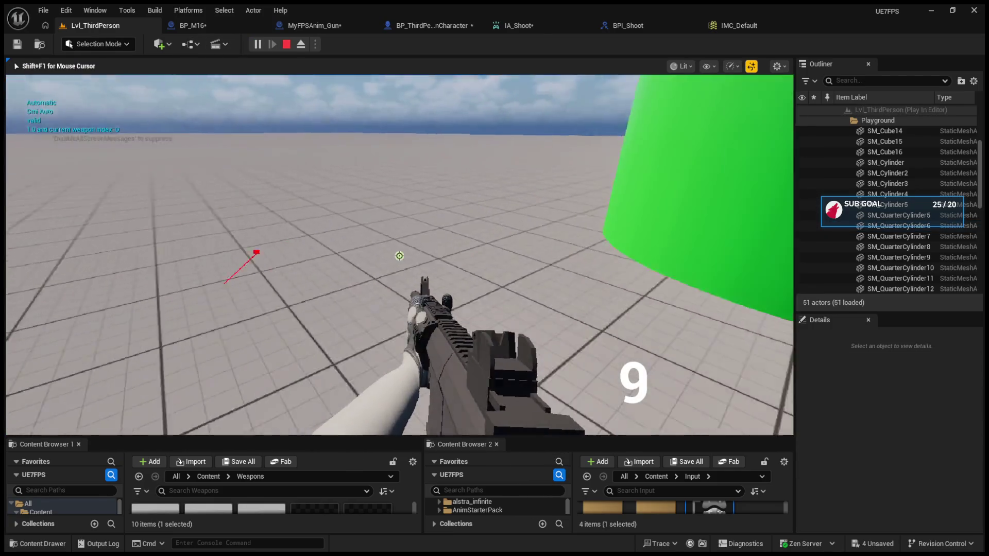
left_click(399, 256)
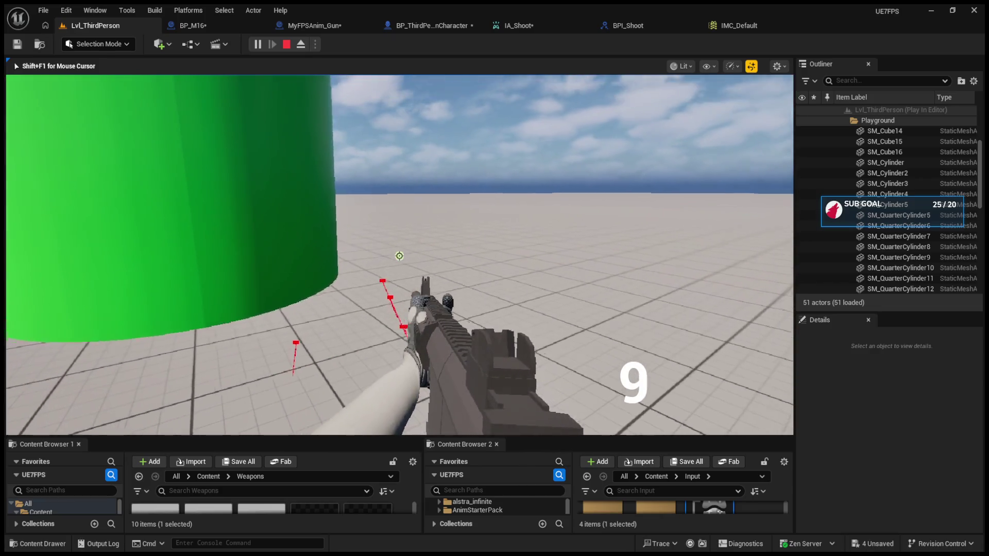
left_click(399, 256)
key("Escape")
left_click(289, 26)
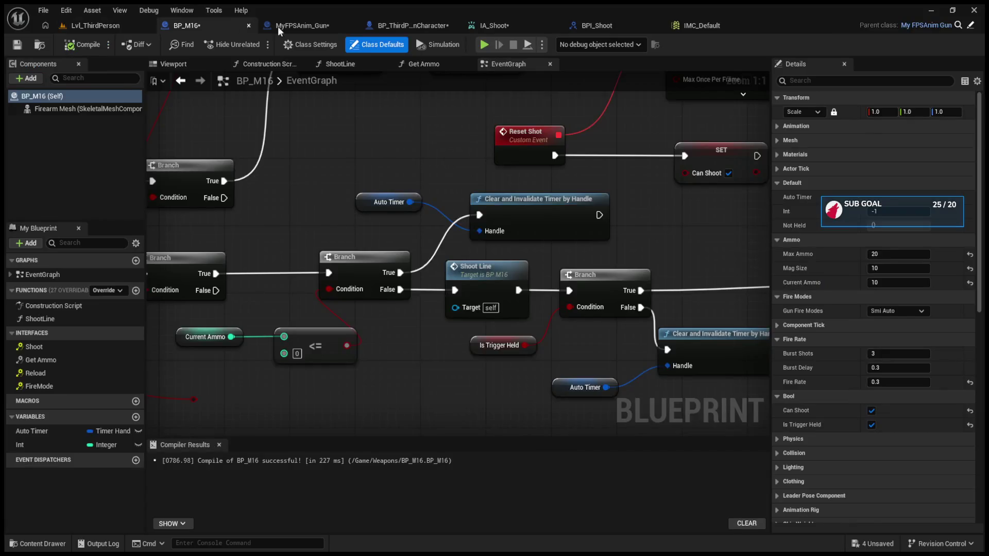
scroll(390, 135, "down", 3)
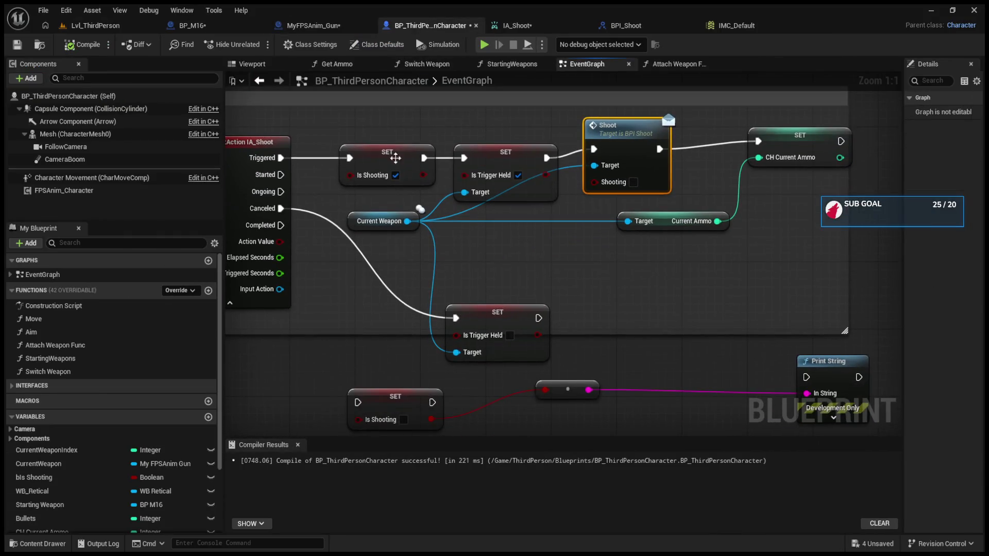
Wire IA_Shoot's Completed to the Is Trigger Held setter and that setter's output to Print String.
scroll(519, 263, "right", 5)
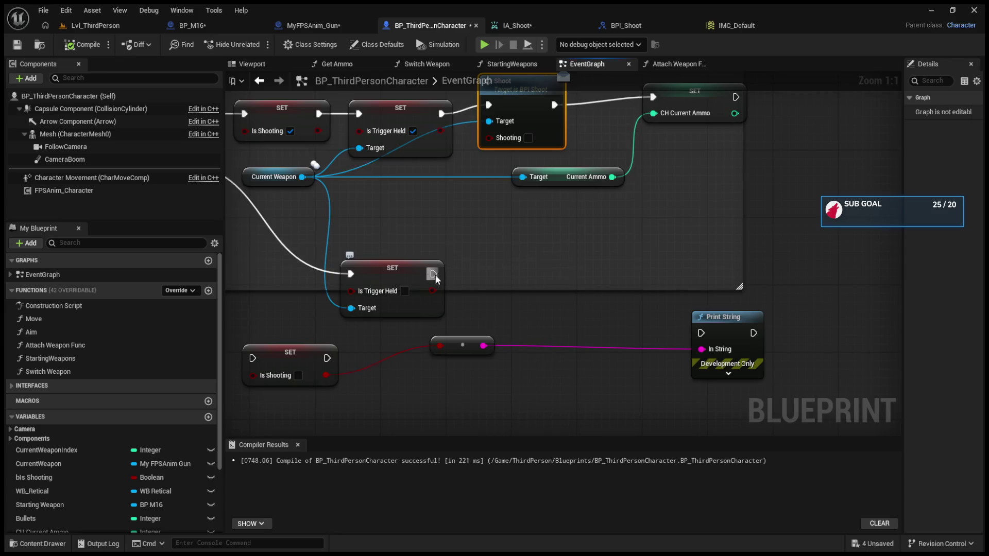
left_click(722, 318)
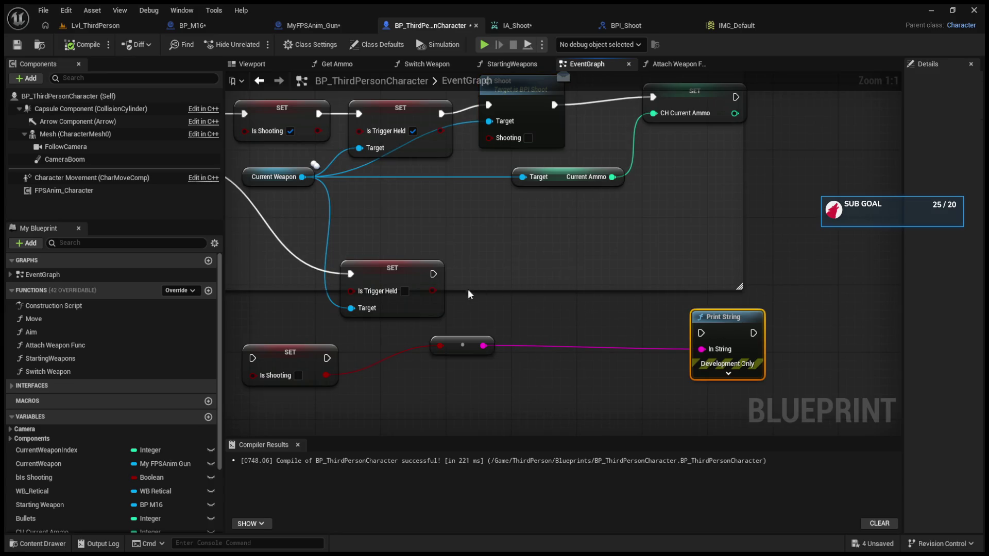
left_click_drag(433, 276, 701, 332)
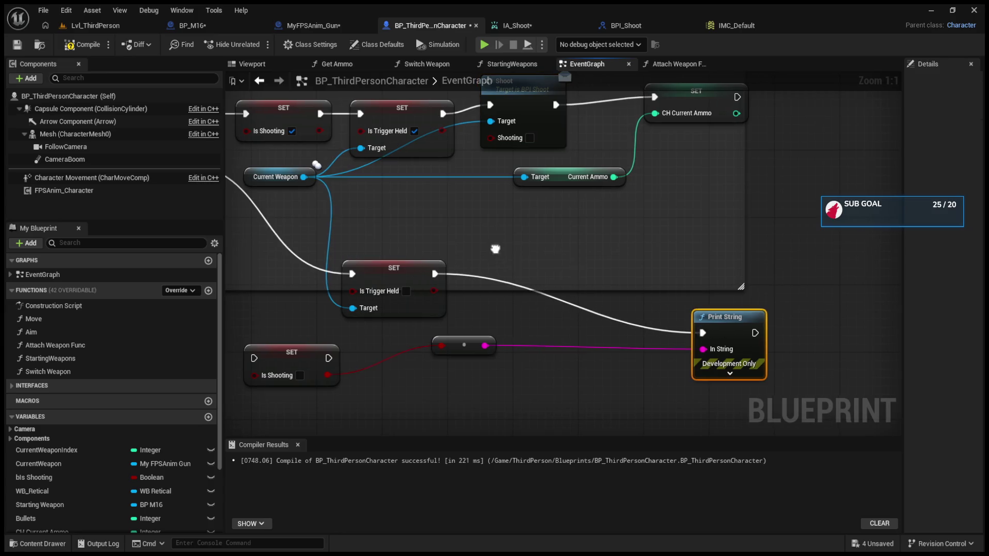
left_click_drag(355, 210, 538, 305)
Play-test single shots, switch to Automatic with B and keep firing, ammo dropping from 10 to 5.
left_click(94, 28)
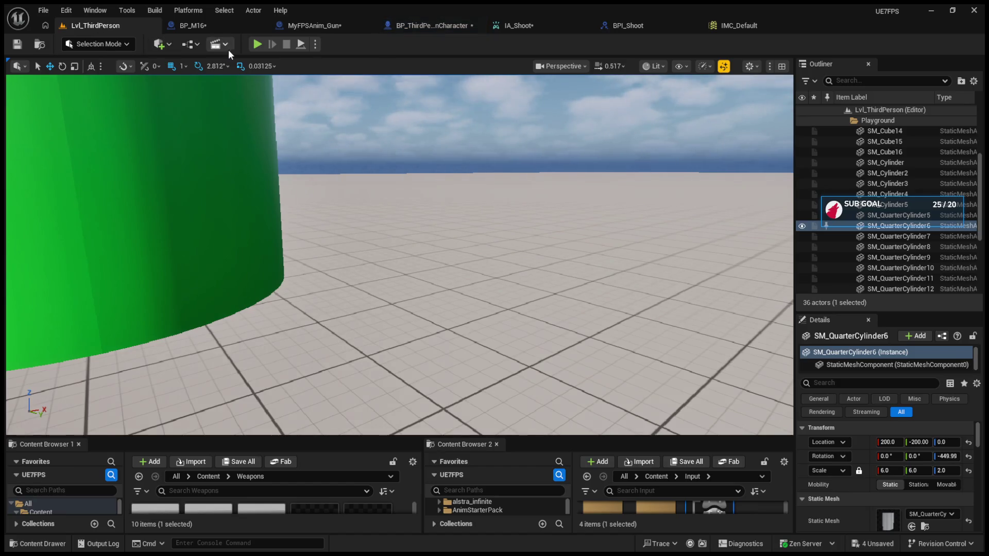
left_click(254, 45)
scroll(400, 255, "up", 1)
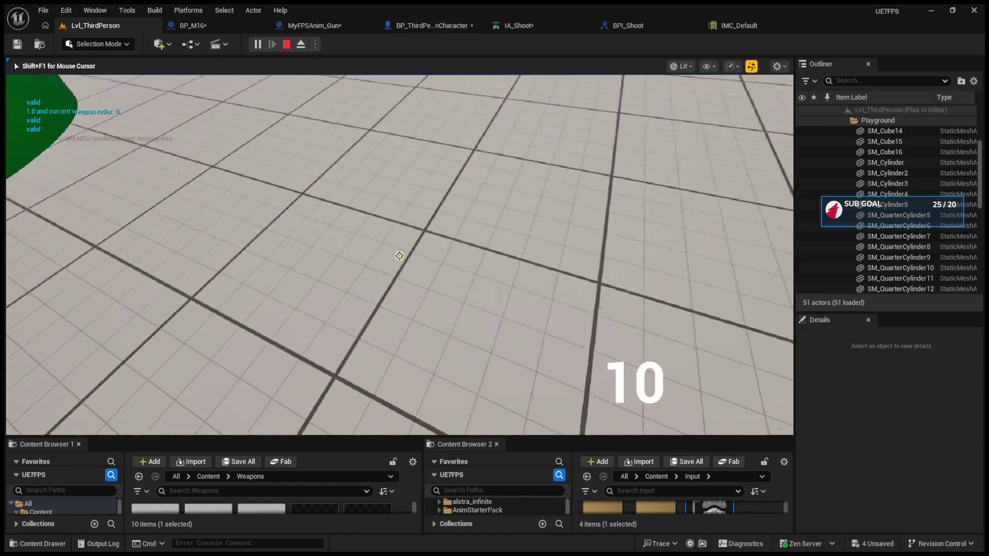
left_click(399, 256)
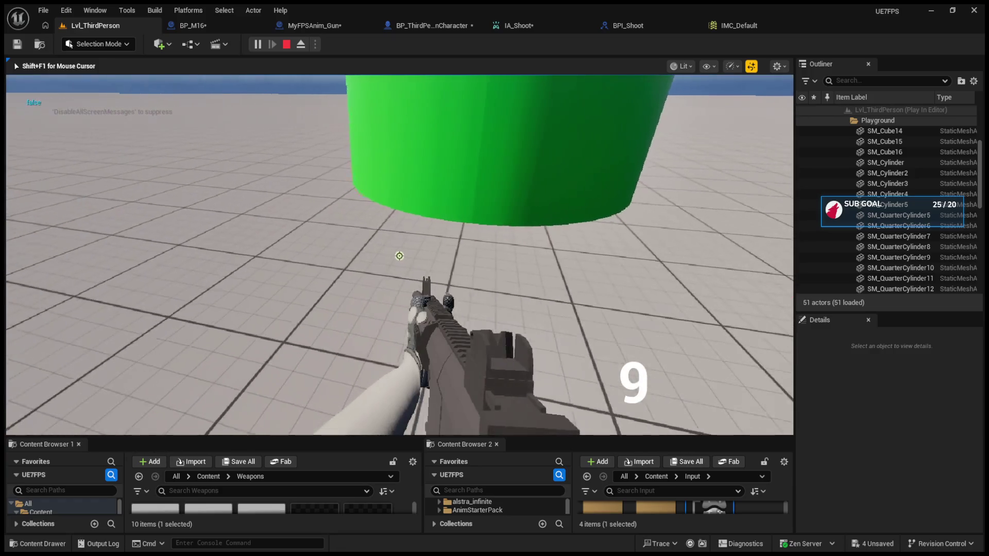
left_click(399, 257)
left_click(399, 256)
left_click(399, 256)
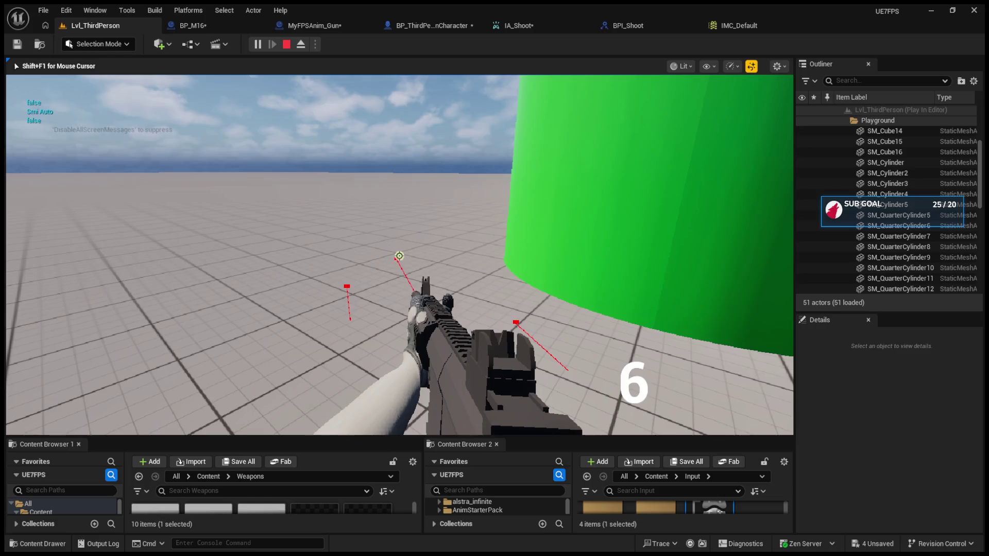
key("b")
left_click(399, 256)
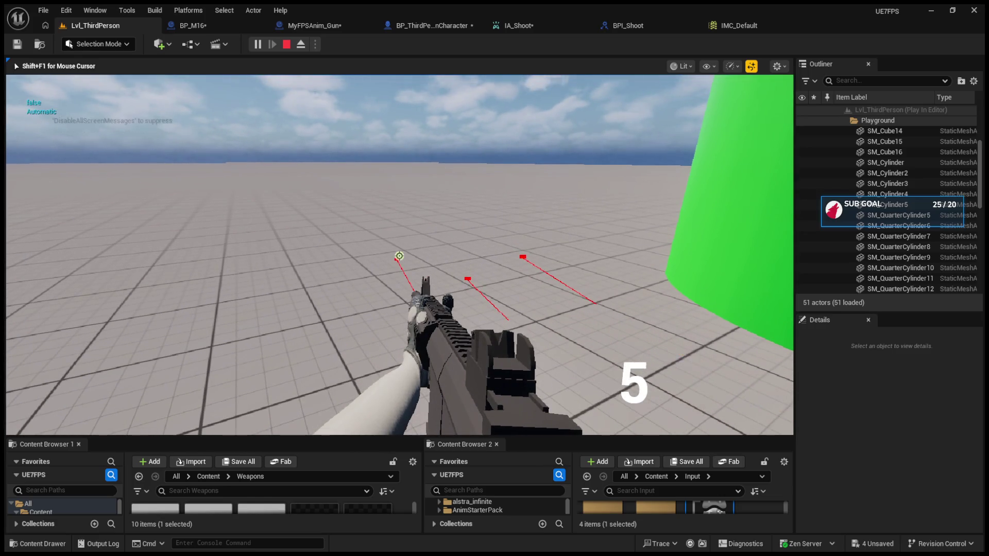
left_click(399, 256)
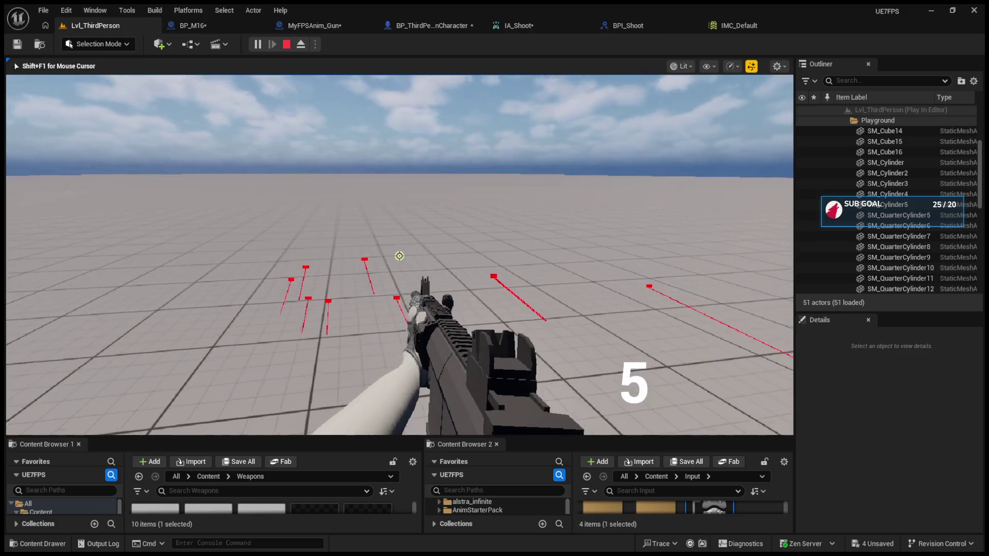
key("Escape")
left_click(255, 28)
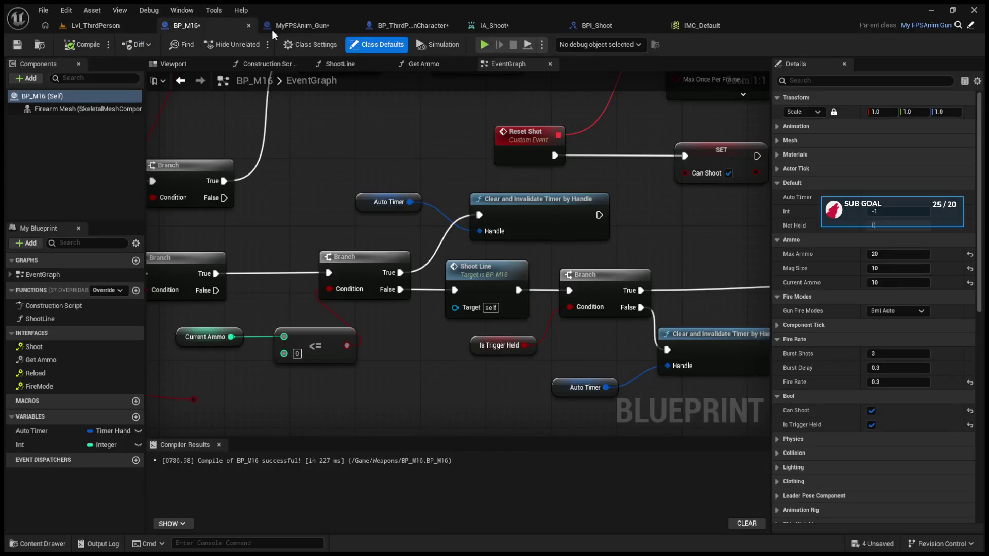
Paste a copy of the Shoot call after the trigger-released Is Trigger Held setter.
left_click(426, 27)
mouse_move(519, 322)
left_mouse_down()
mouse_move(483, 292)
mouse_move(516, 250)
left_mouse_up()
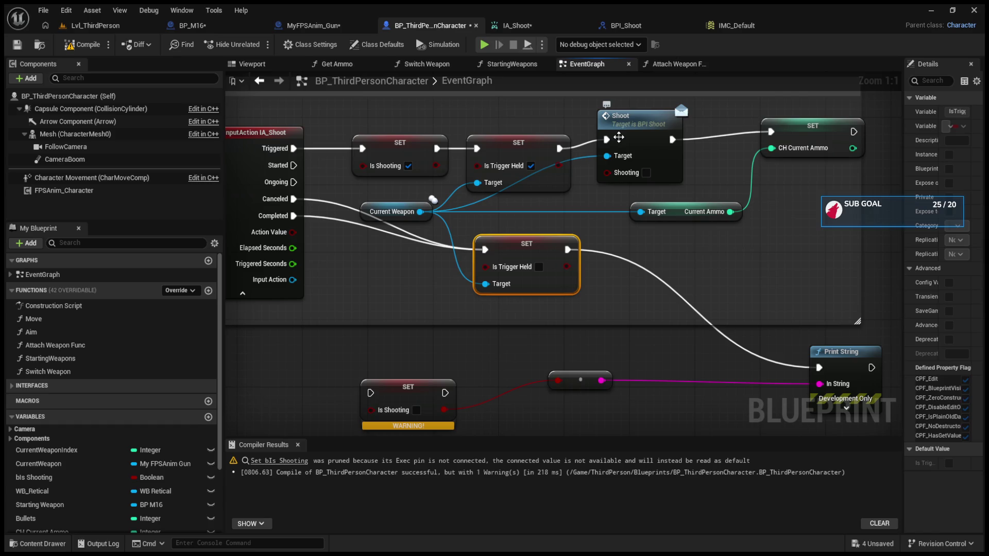
left_click(619, 136)
key("ctrl+c")
key("ctrl+v")
mouse_move(648, 288)
left_mouse_down()
mouse_move(631, 250)
mouse_move(614, 275)
left_mouse_up()
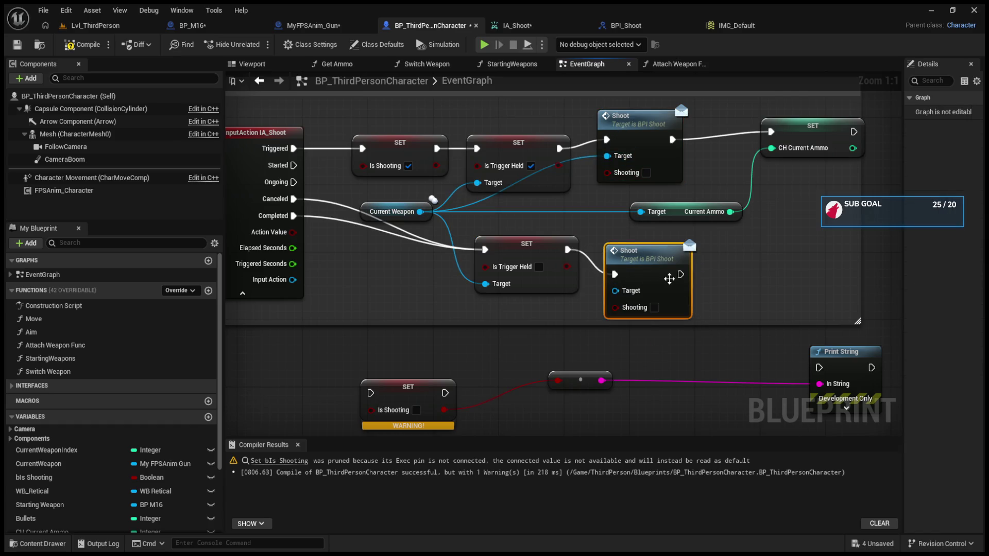
Compile, connect Current Weapon to the new Shoot call's Target, and start playing the level.
left_click(83, 45)
left_click(87, 26)
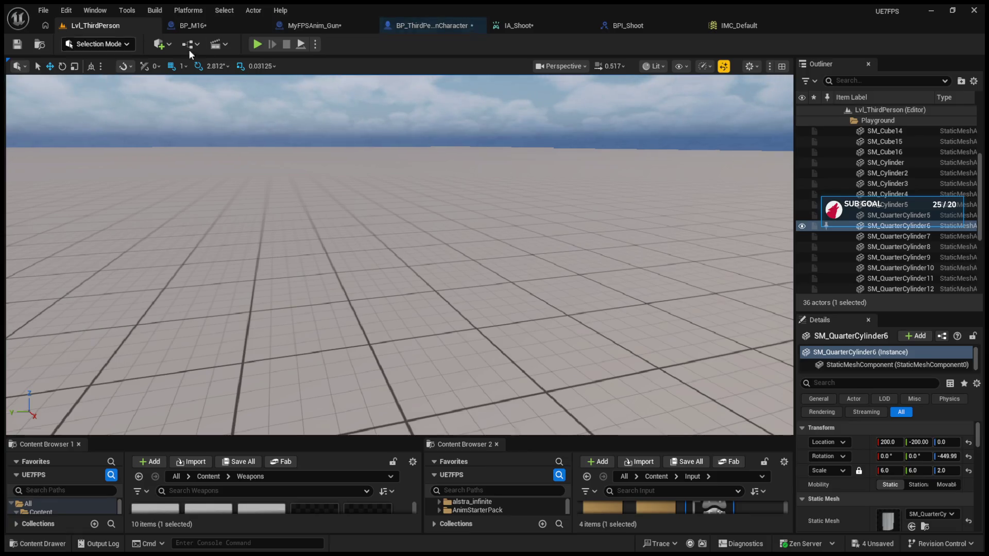
left_click(400, 25)
left_click_drag(615, 291, 420, 211)
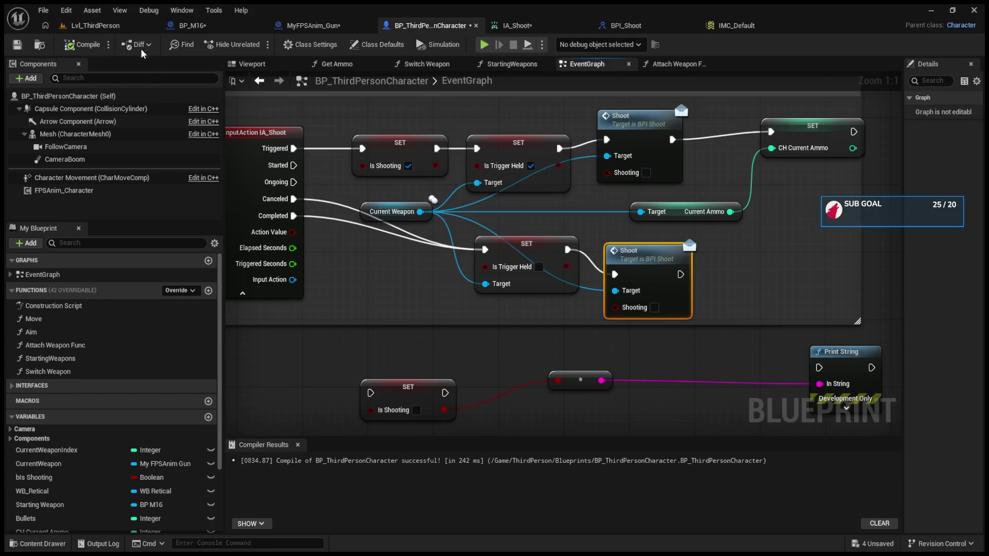
left_click(81, 25)
left_click(256, 45)
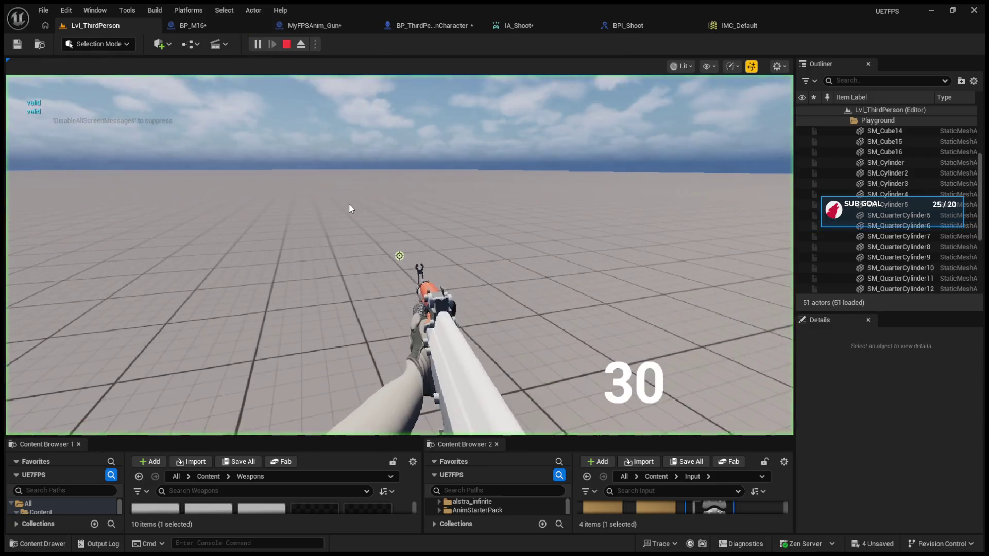